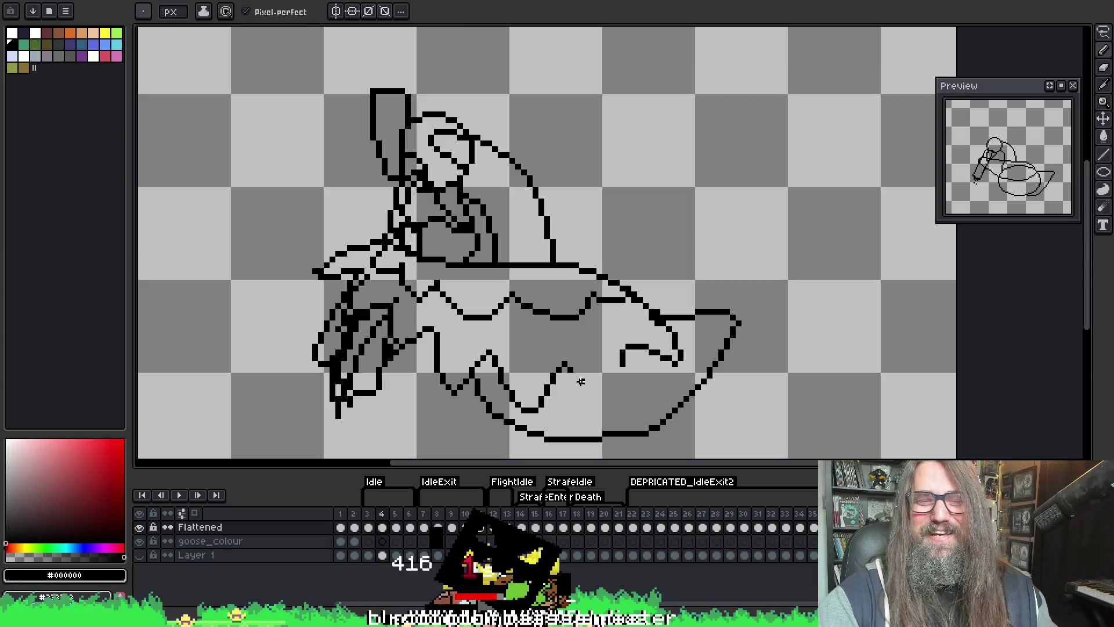
- Draw the zigzag feather edge under the goose's wing on frame 4, touching up with the eraser
mouse_move(570, 369)
mouse_down()
mouse_move(620, 397)
mouse_move(620, 338)
mouse_move(682, 340)
mouse_move(654, 361)
mouse_move(635, 350)
mouse_move(676, 348)
mouse_move(660, 308)
mouse_up()
key(e)
key(b)
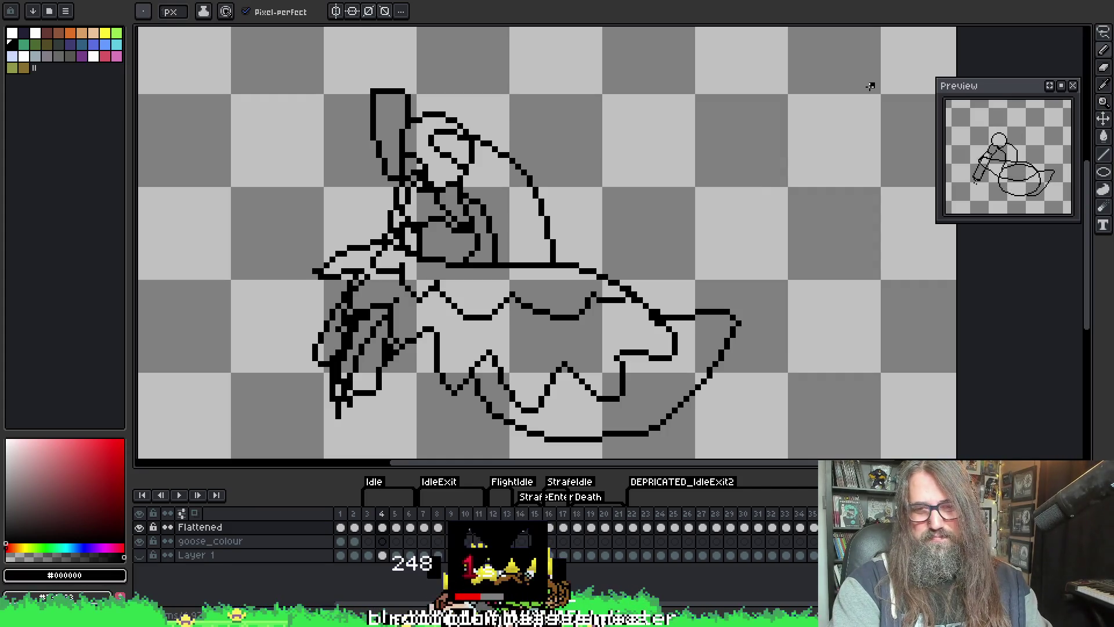
- Flip between frames 4 and 5 to compare the wing, ending back on frame 4
key(Right)
key(Left)
key(Right)
key(Left)
key(Right)
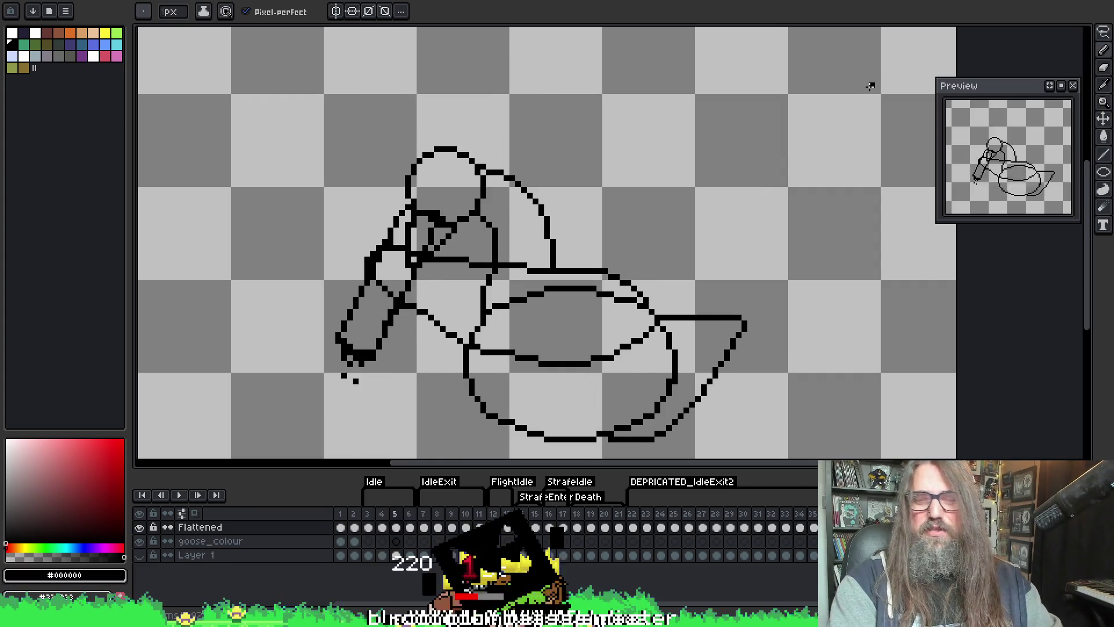
key(Left)
key(Left)
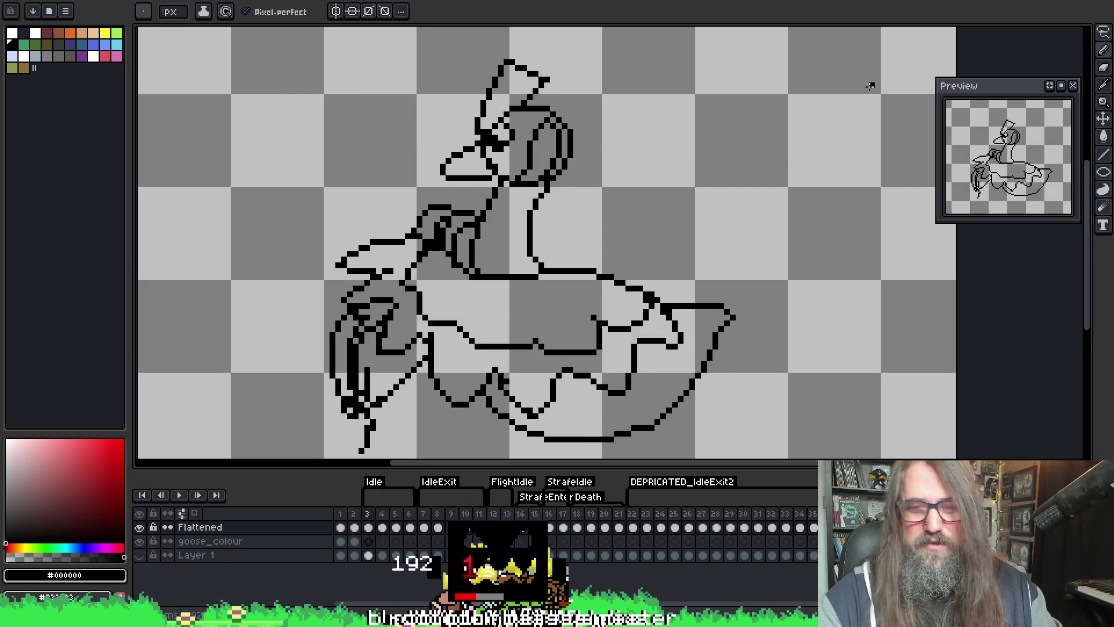
key(Right)
- Flip between frames 3 and 4 to compare the feather edge, then return to frame 4
key(Left)
key(Right)
key(Left)
key(Right)
key(Left)
key(Right)
key(Left)
key(Right)
key(Left)
key(Right)
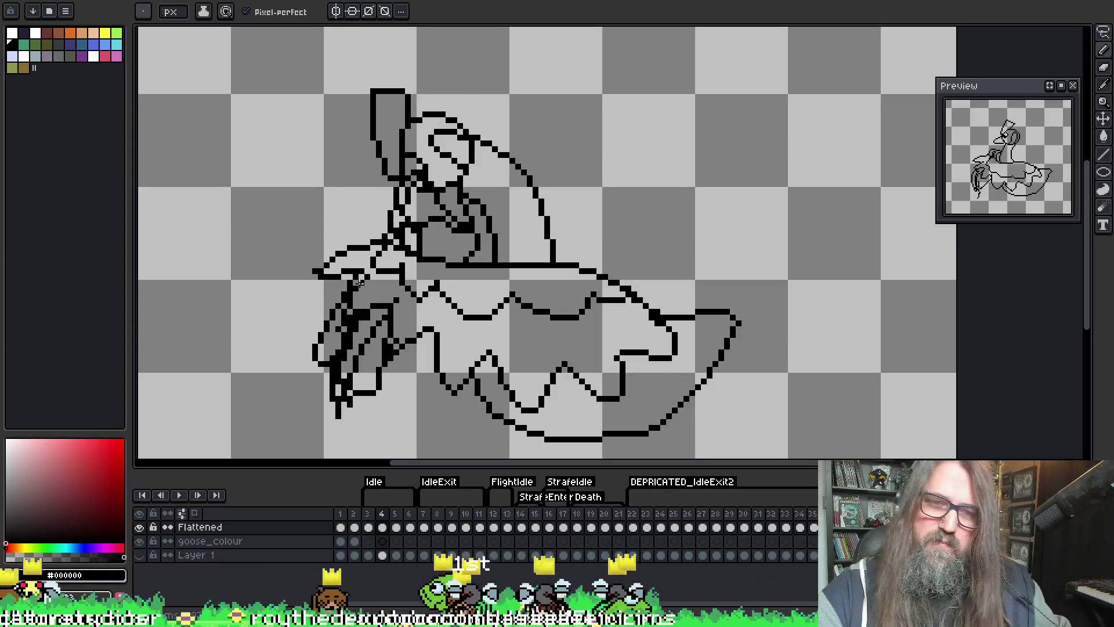
- Compare frame 4 against frame 3 once more, then advance to frame 5's rough goose sketch
key(e)
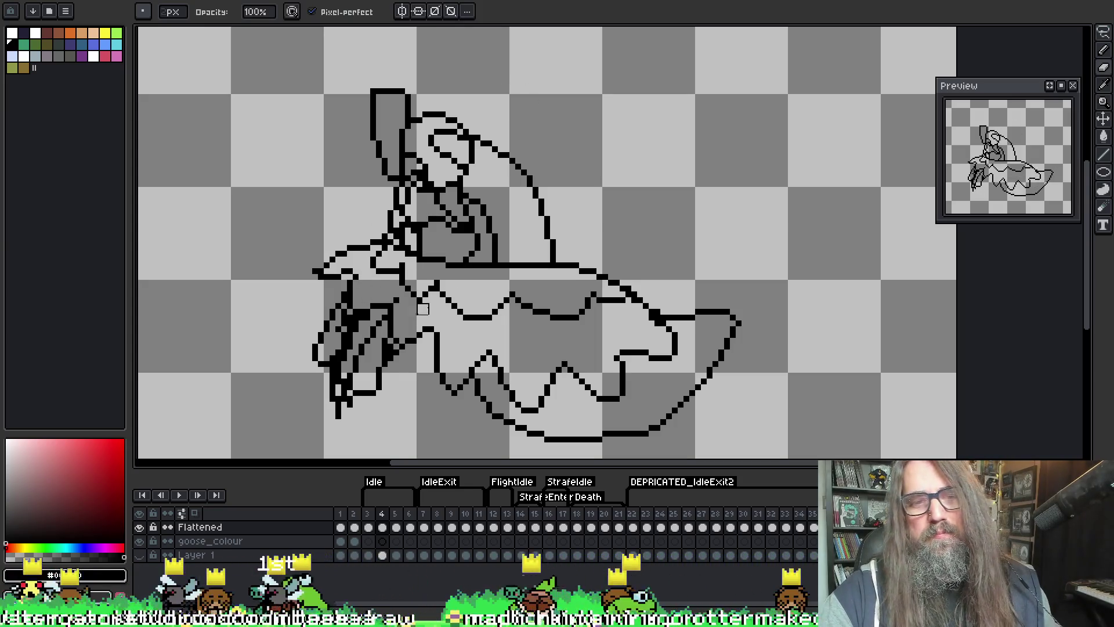
key(Left)
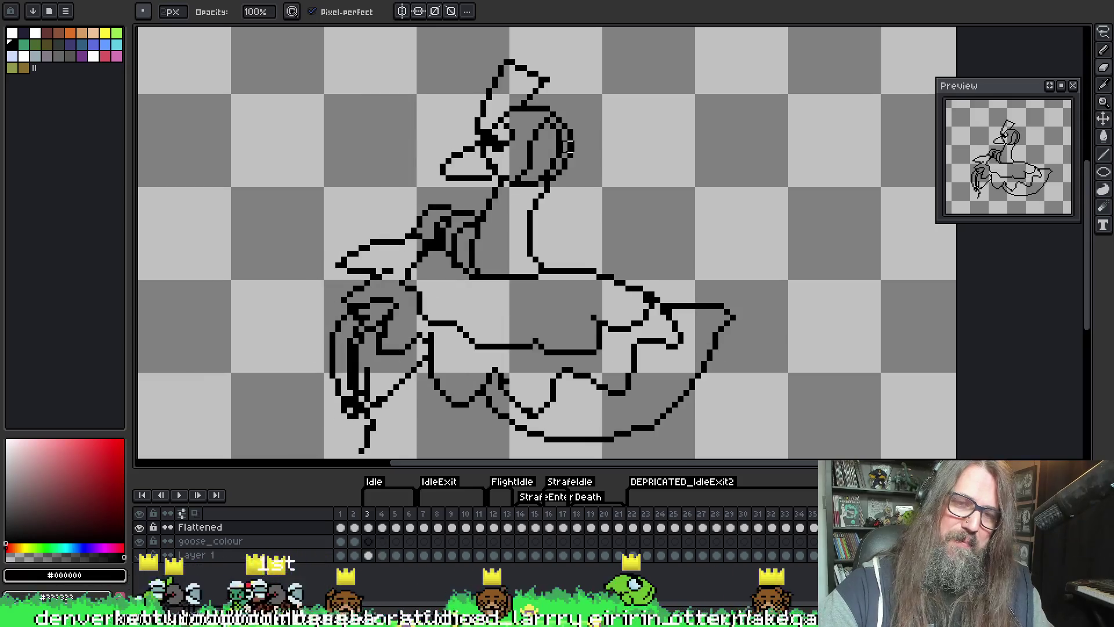
key(Right)
key(Left)
key(Right)
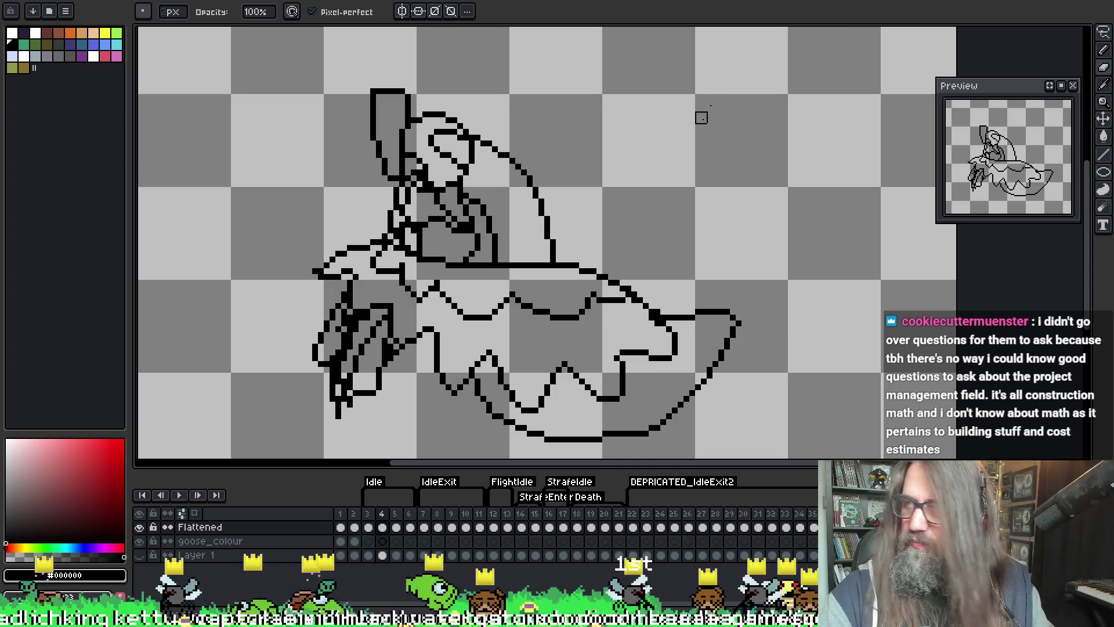
key(Right)
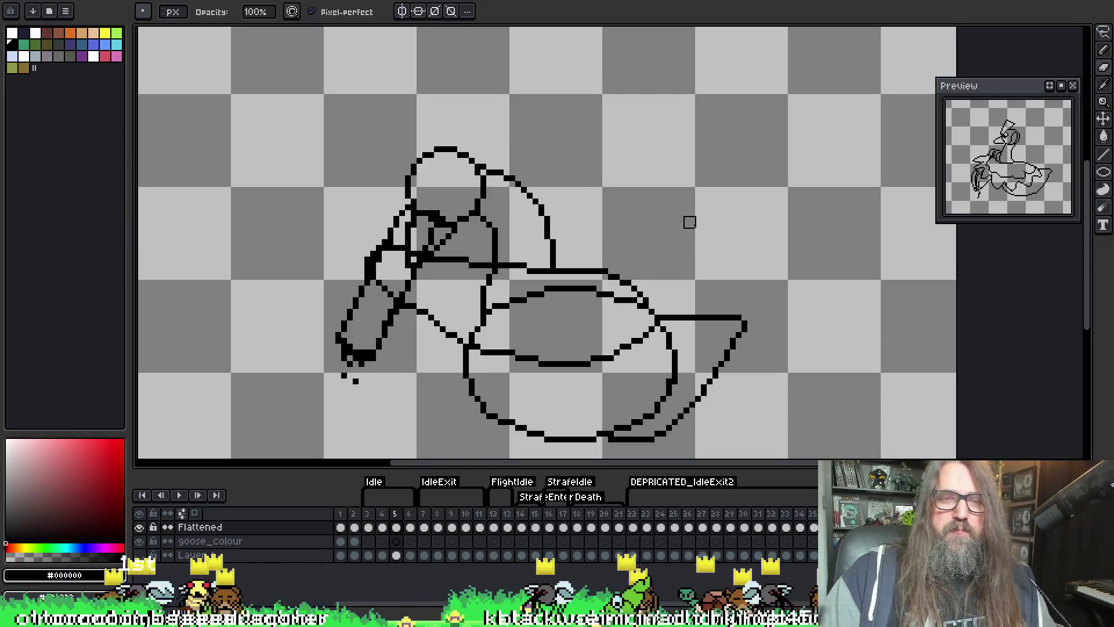
- Pan and zoom so the goose's head fills the view, glancing at a neighbouring frame
drag(512, 205, 463, 204)
scroll(356, 309, up, 1)
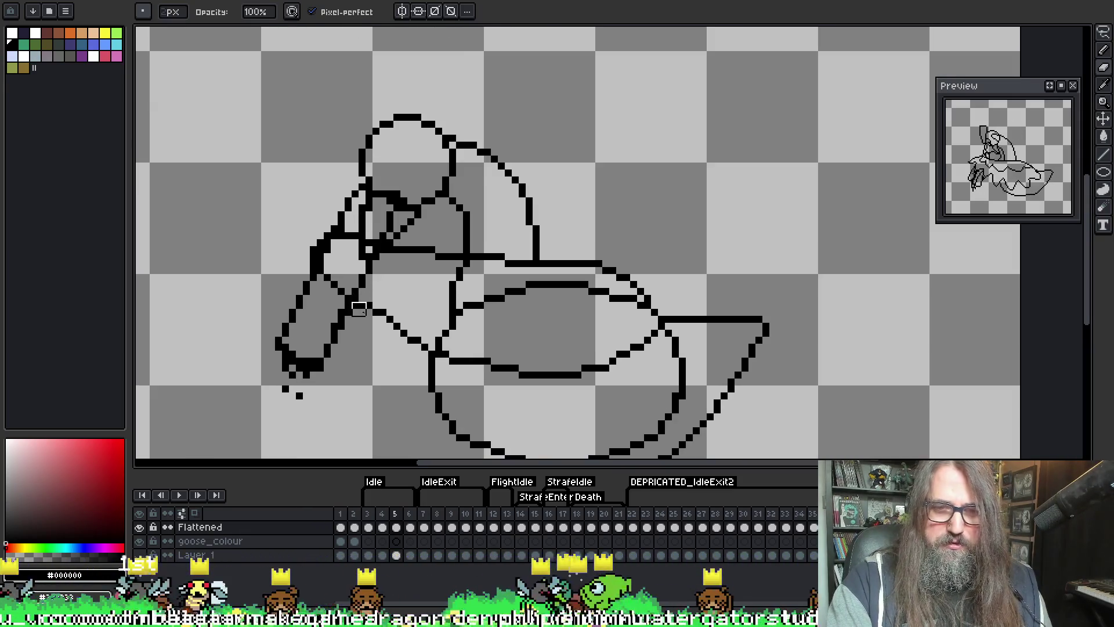
drag(408, 246, 409, 322)
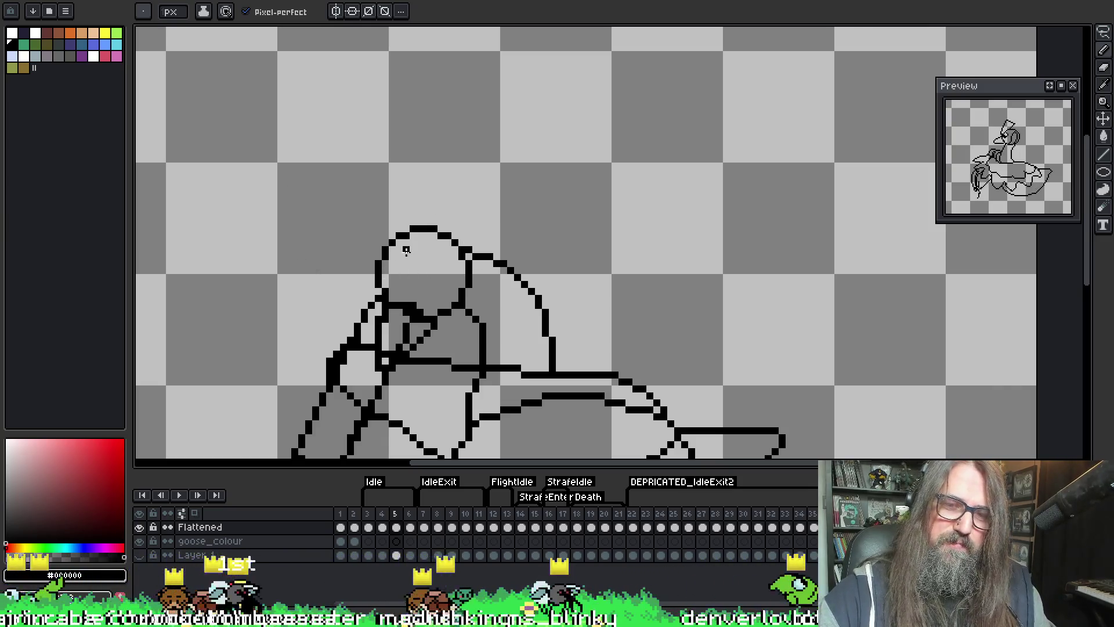
key(Left)
key(Right)
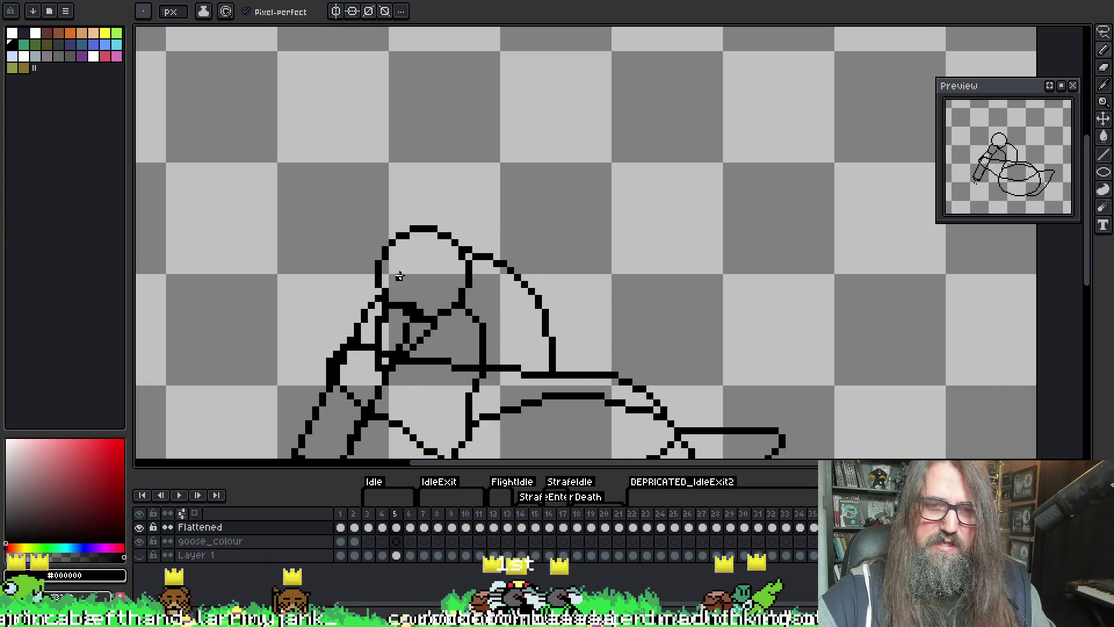
- Draw an oval eye on the goose's head
key(b)
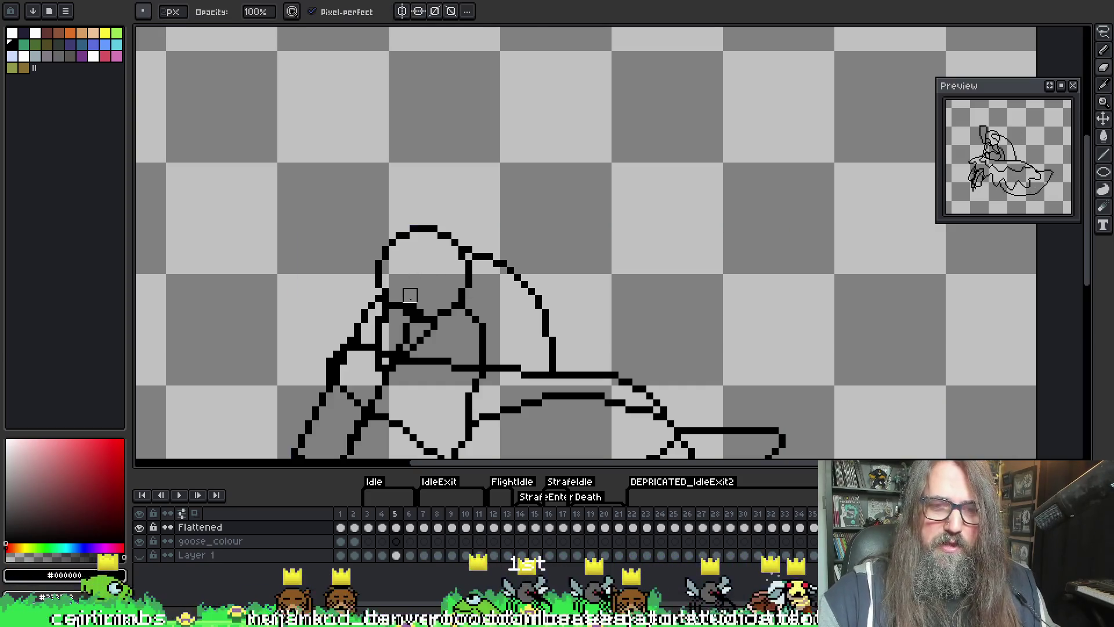
key(e)
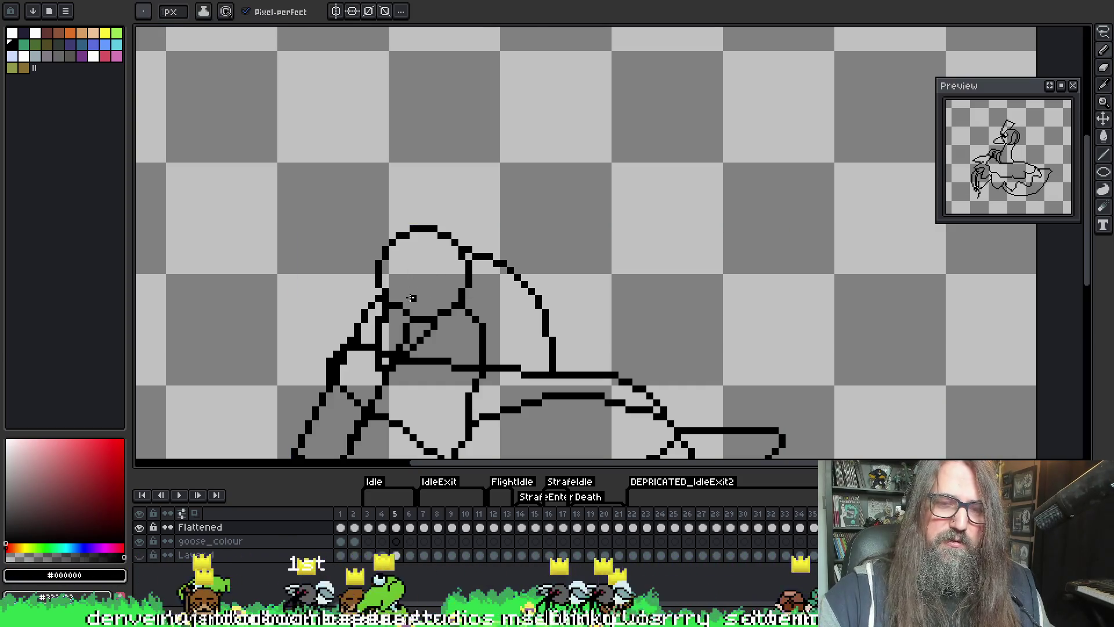
mouse_move(415, 303)
mouse_down()
mouse_move(403, 269)
mouse_move(389, 287)
mouse_move(412, 297)
mouse_up()
- Compare the new eye with a neighbouring frame and pick up black with the eyedropper
key(Left)
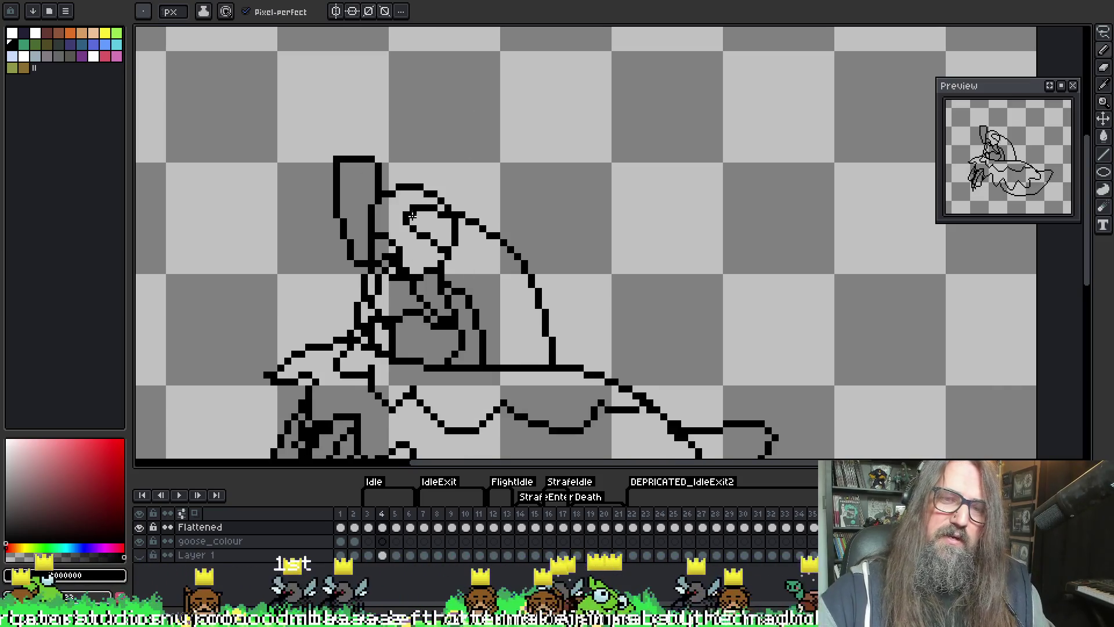
key(Right)
key(b)
key(e)
key(b)
key(e)
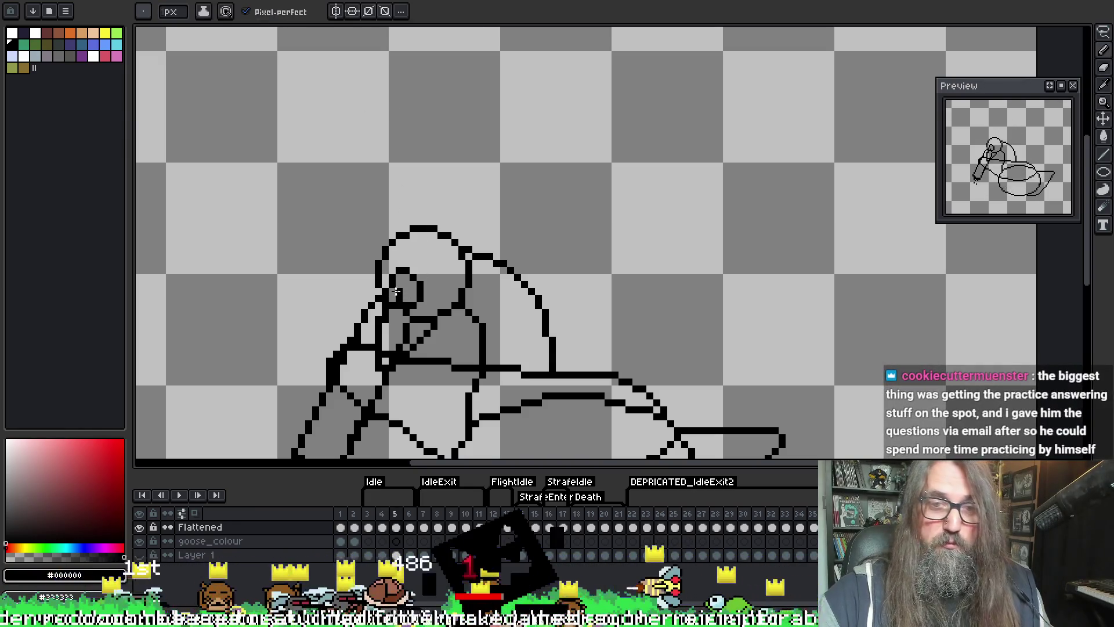
key(b)
key(i)
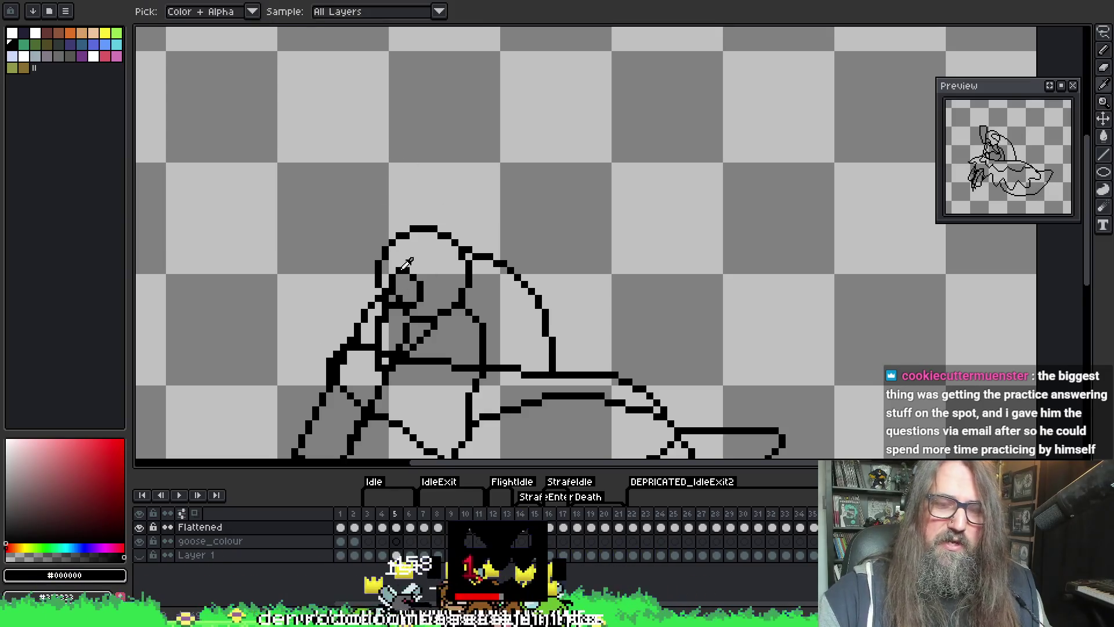
key(b)
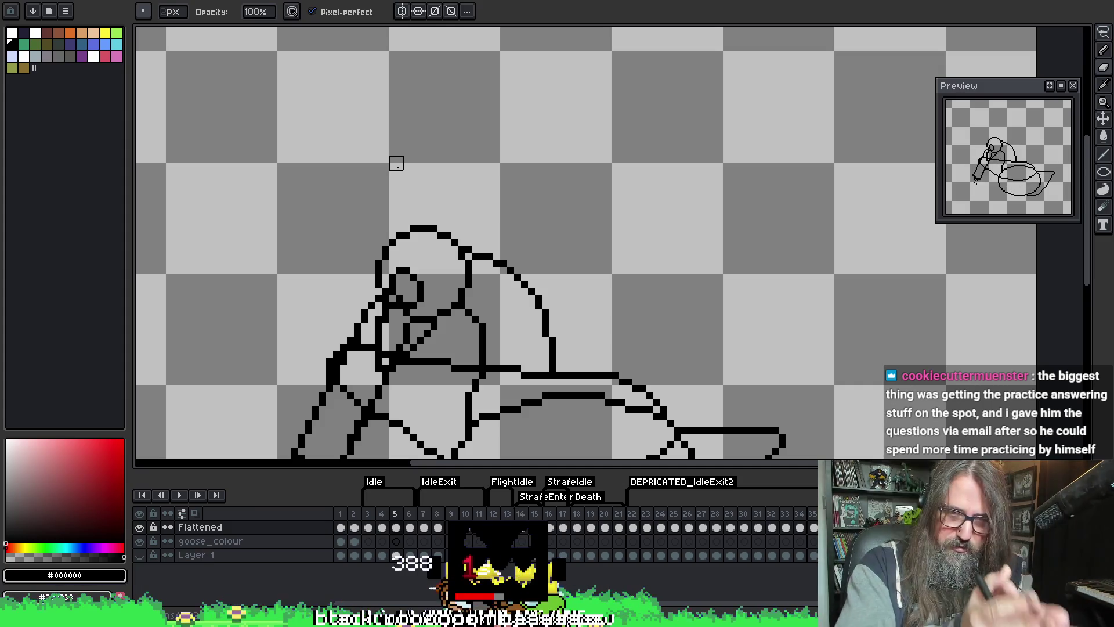
key(i)
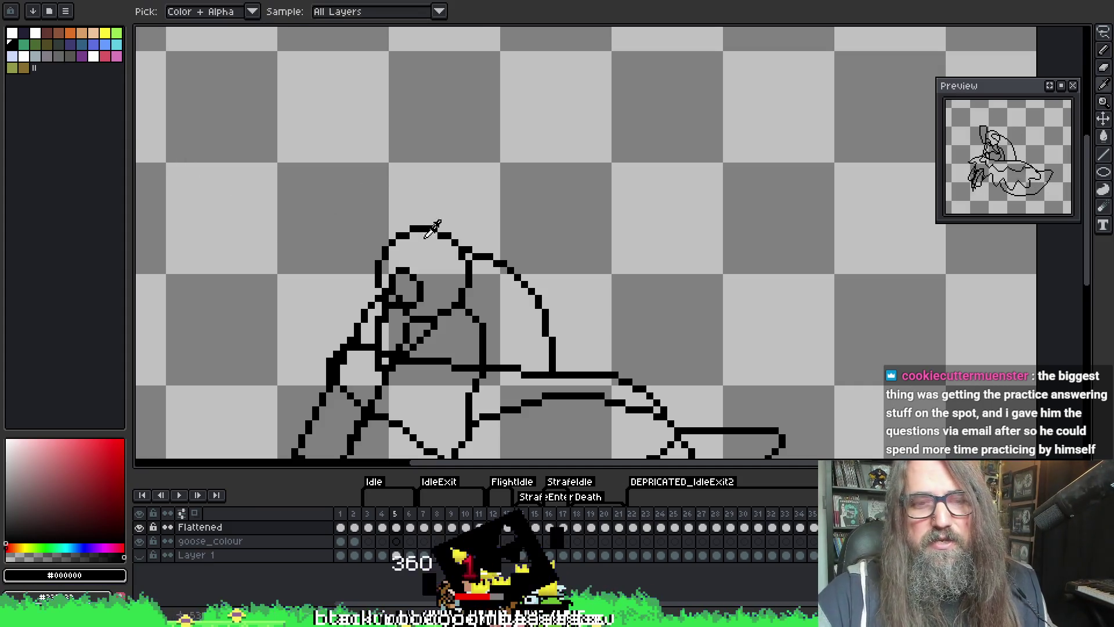
key(b)
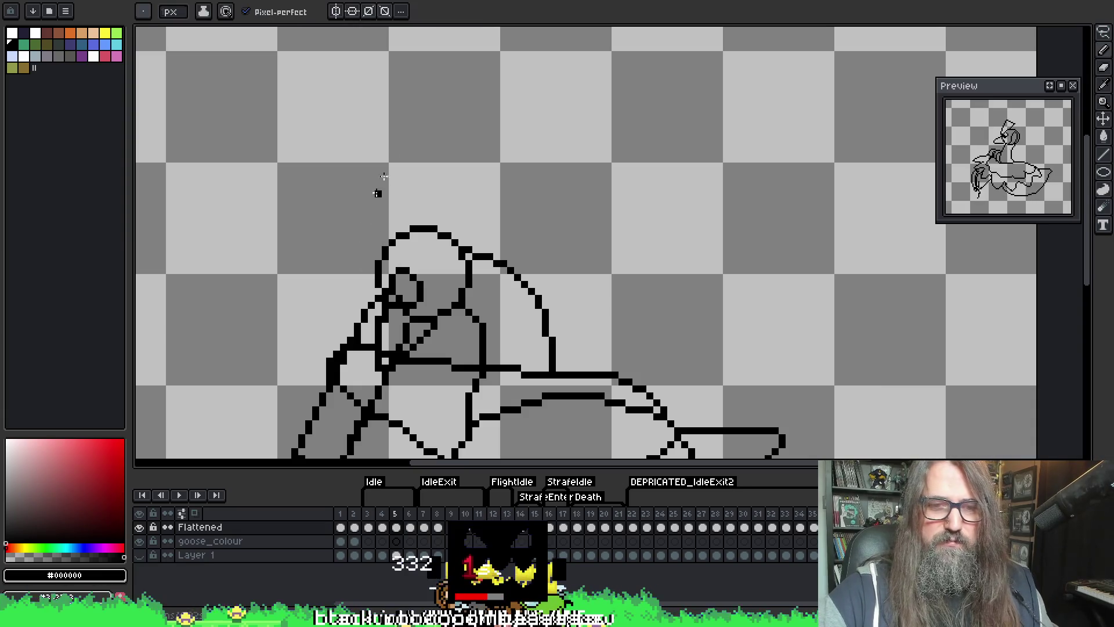
- Draw the tall raised head outline, removing a stray pixel on top and adding one below
mouse_move(364, 278)
mouse_down()
mouse_move(361, 167)
mouse_move(415, 174)
mouse_move(413, 235)
mouse_move(397, 270)
mouse_up()
key(e)
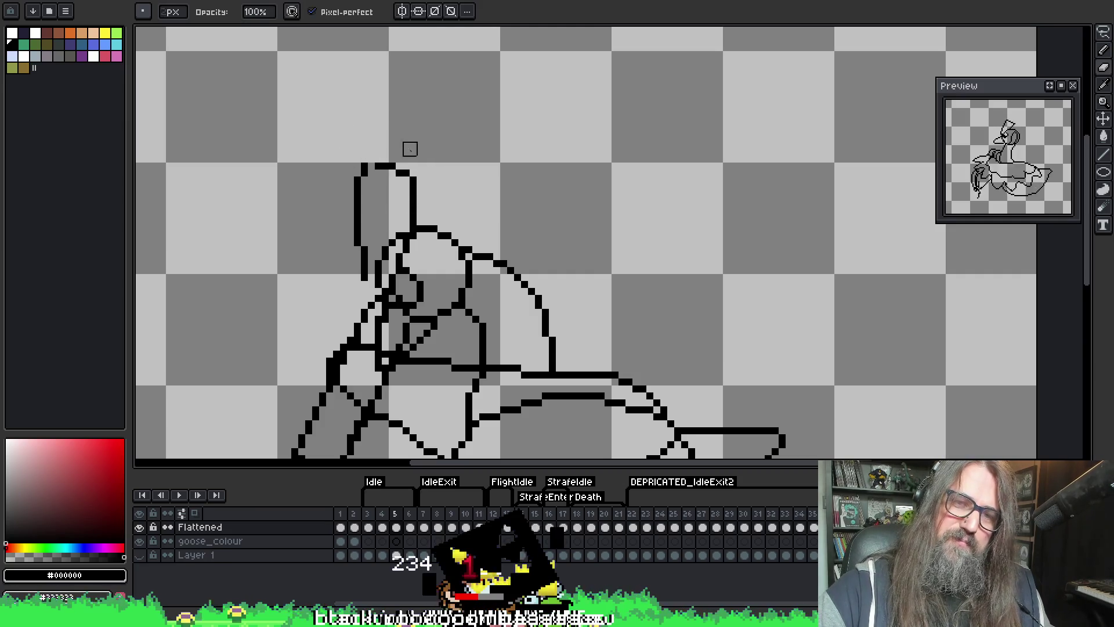
click(371, 161)
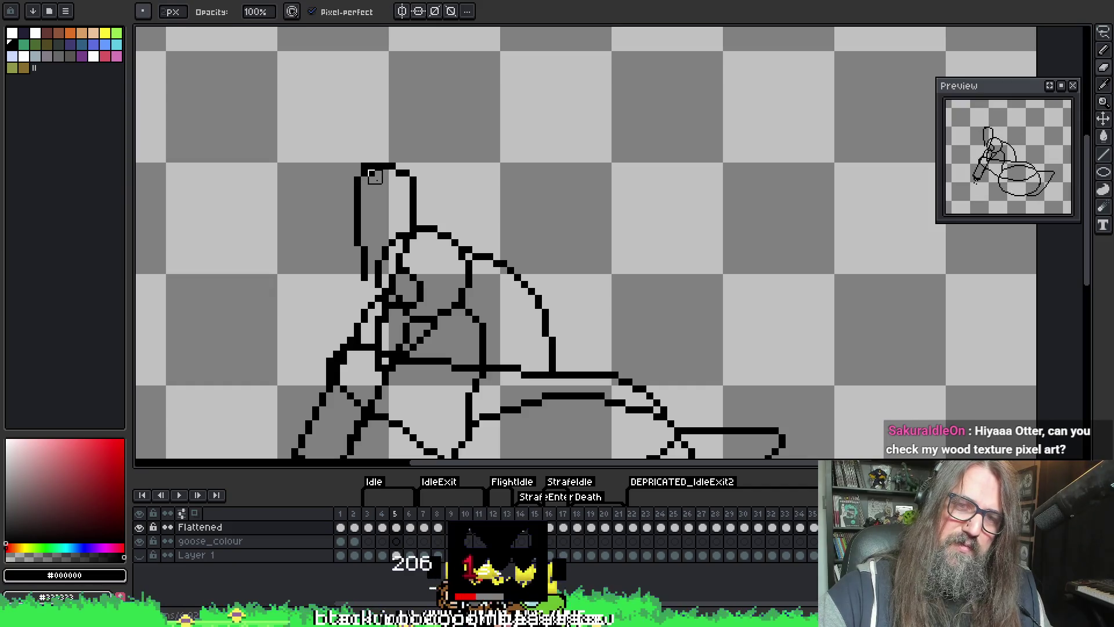
key(b)
click(364, 282)
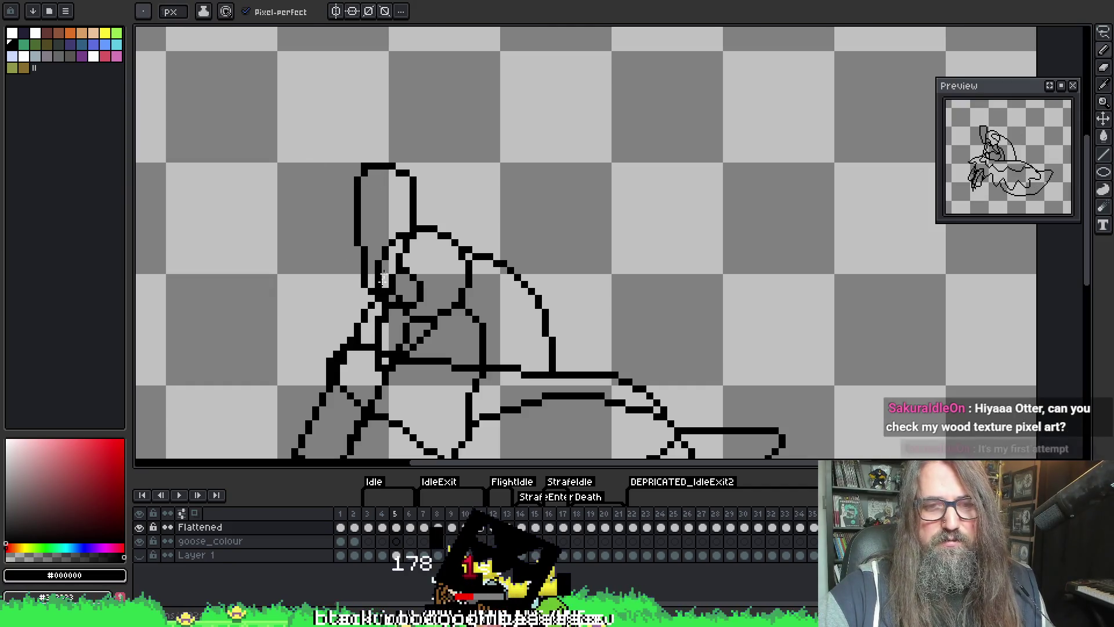
- Erase the old neck strokes and redraw the neck's left outline
key(e)
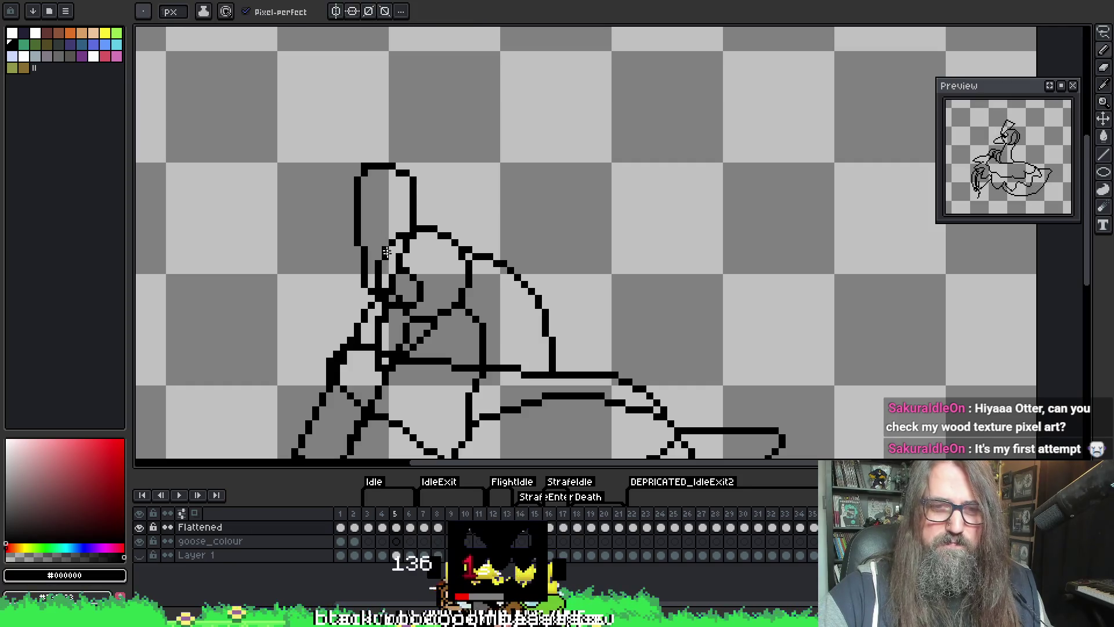
drag(371, 268, 390, 226)
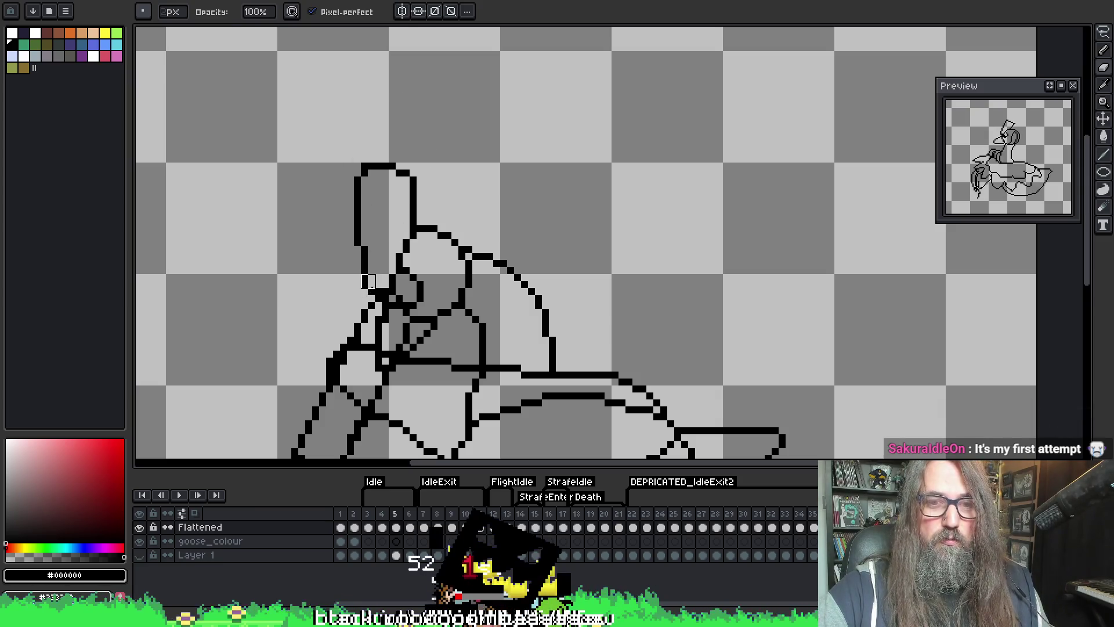
key(z)
key(e)
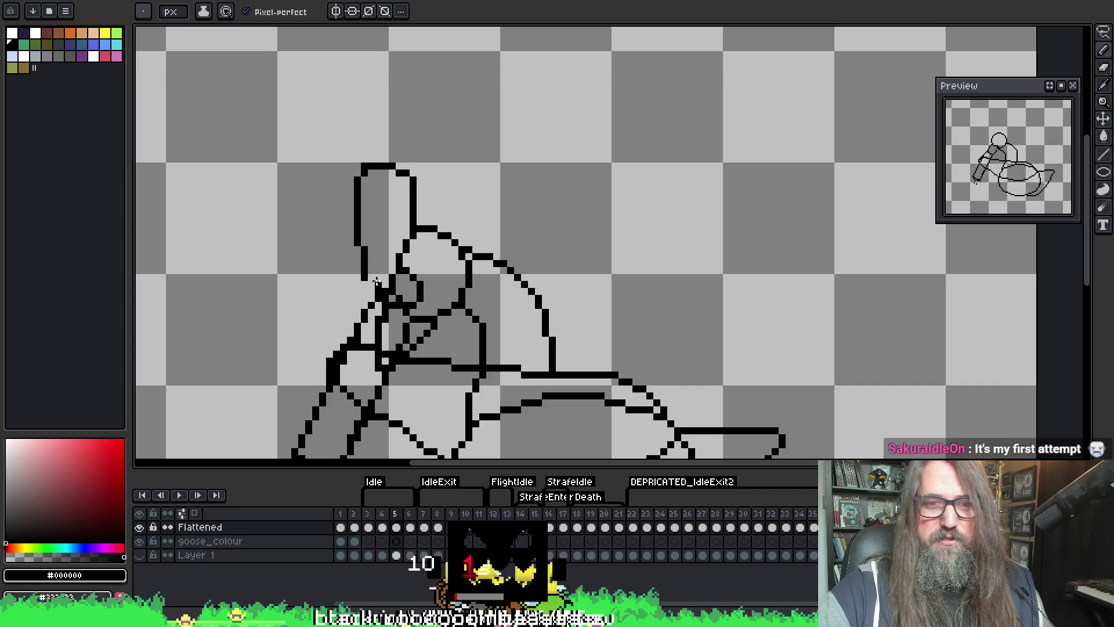
drag(361, 253, 354, 249)
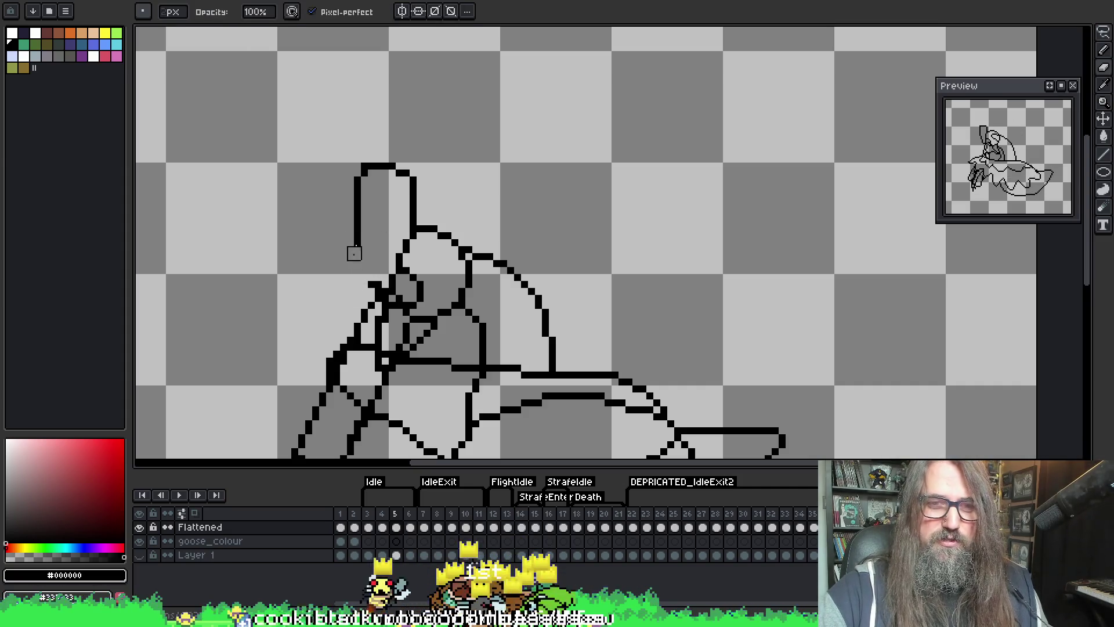
drag(347, 183, 360, 263)
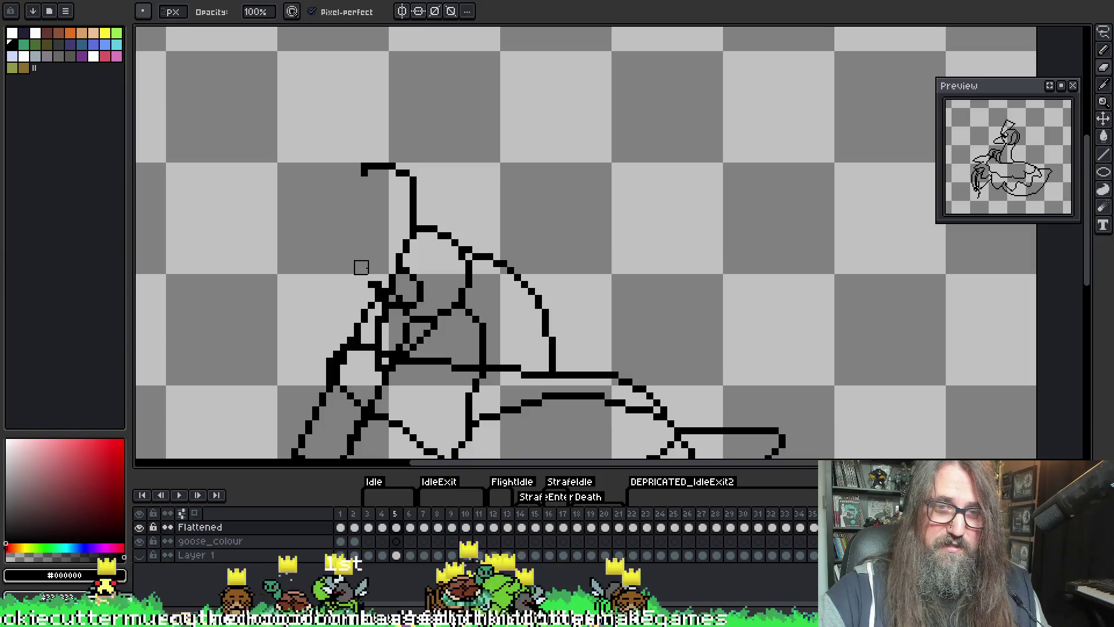
key(b)
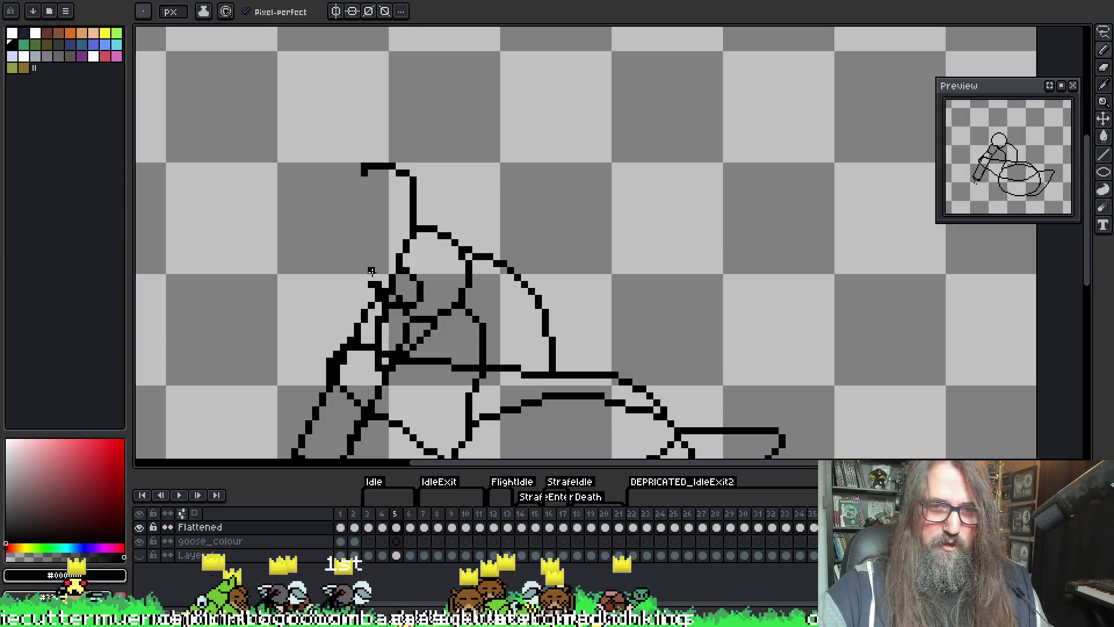
mouse_move(371, 277)
mouse_down()
mouse_move(366, 215)
mouse_move(364, 229)
mouse_up()
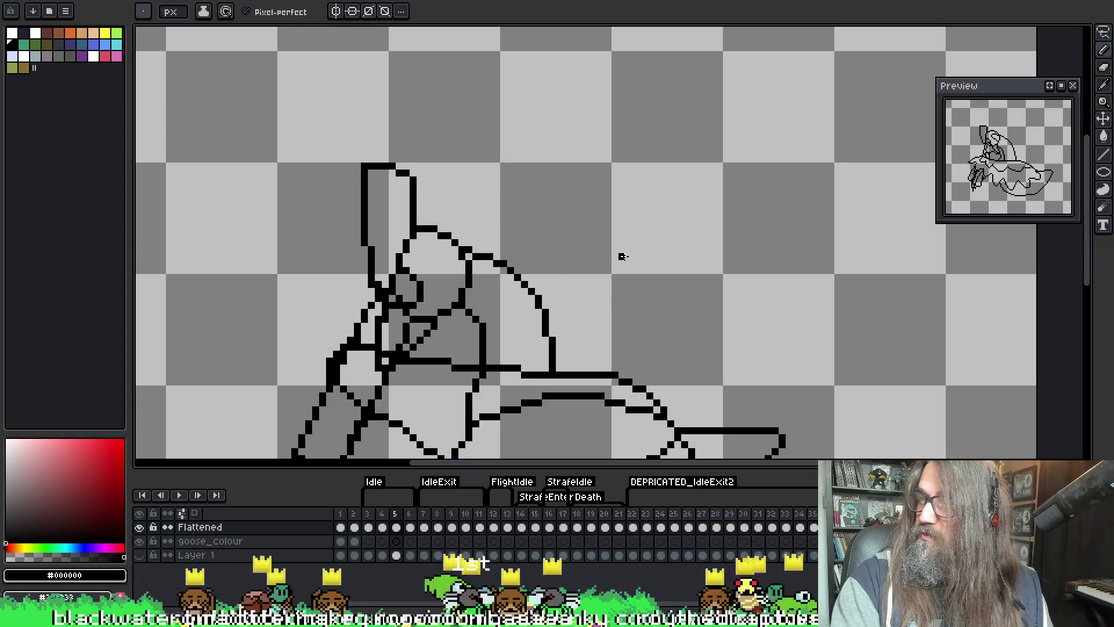
- Erase the leftover line bits and stray dashes inside the goose's oval body
mouse_move(586, 247)
mouse_down()
mouse_move(610, 168)
mouse_move(567, 218)
mouse_move(541, 298)
mouse_move(482, 281)
mouse_up()
key(b)
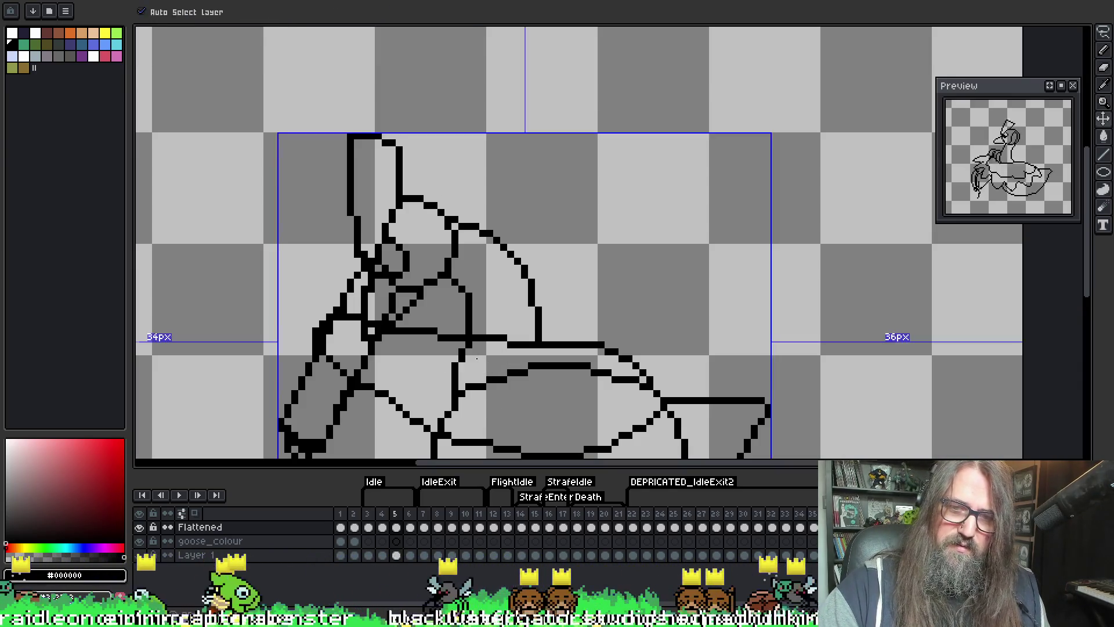
mouse_move(466, 356)
mouse_down()
mouse_move(463, 415)
mouse_move(437, 417)
mouse_move(445, 426)
mouse_move(485, 386)
mouse_move(583, 371)
mouse_up()
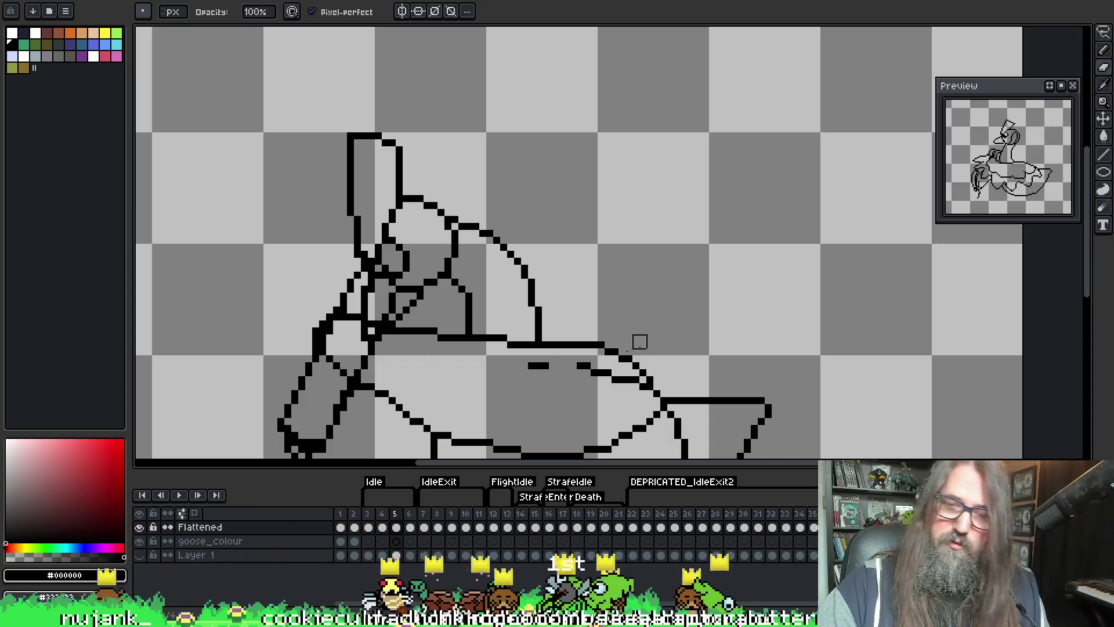
mouse_move(527, 363)
mouse_down()
mouse_move(642, 388)
mouse_move(626, 363)
mouse_up()
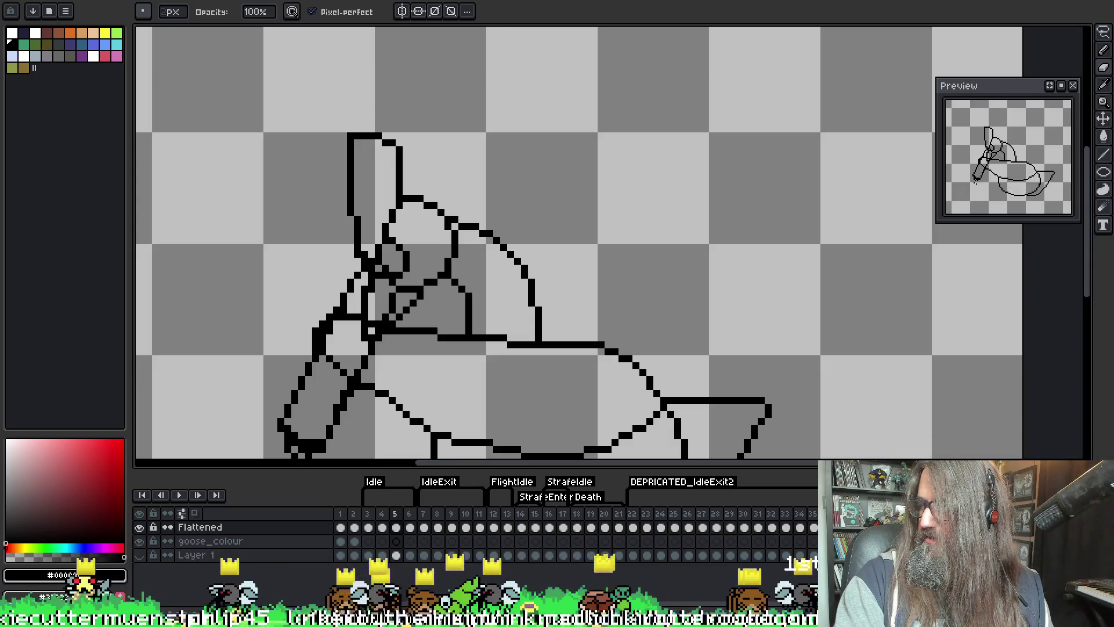
key(alt+Tab)
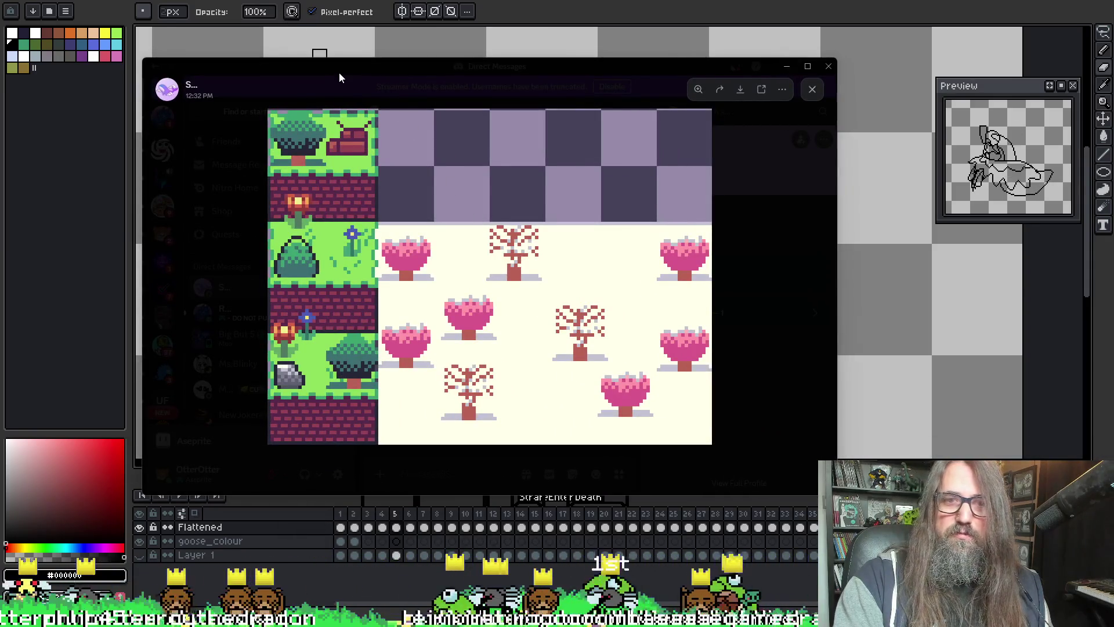
key(alt+Tab)
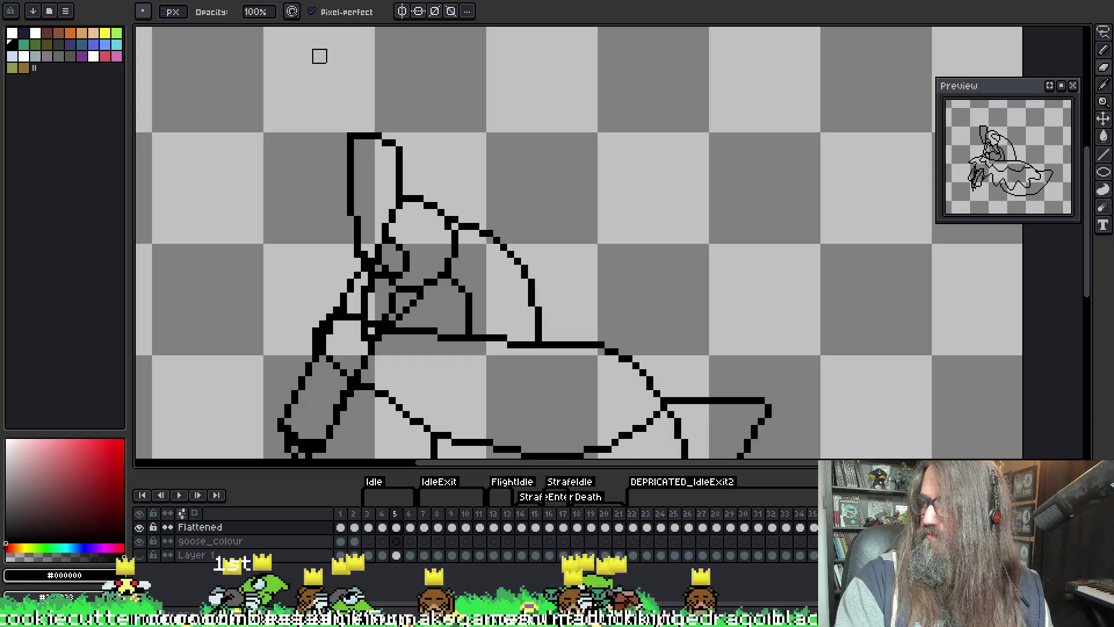
key(alt+Tab)
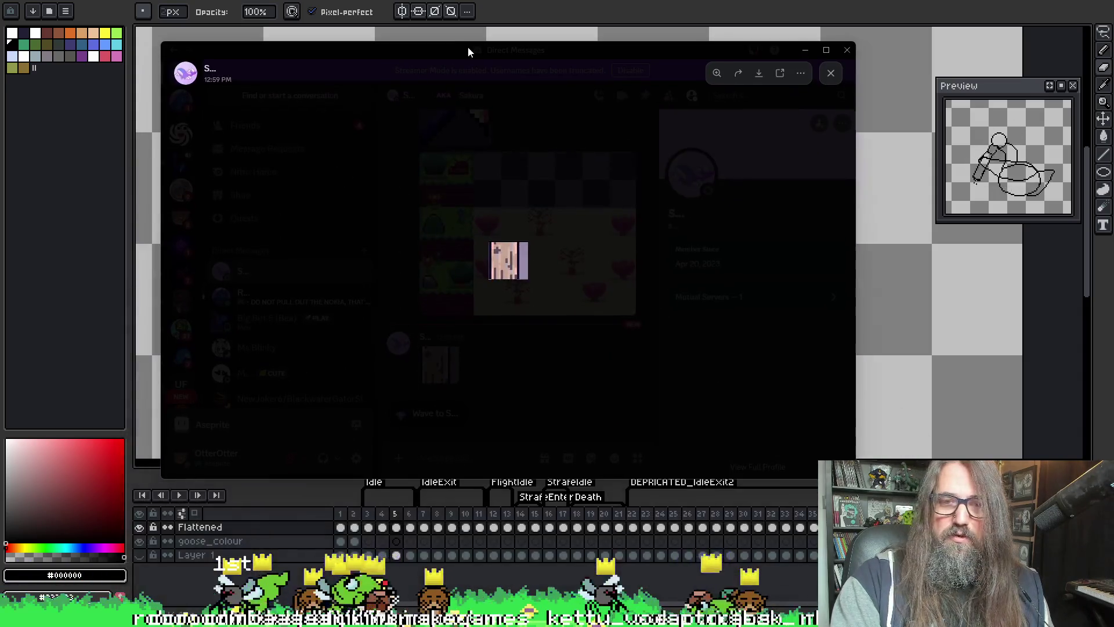
click(499, 257)
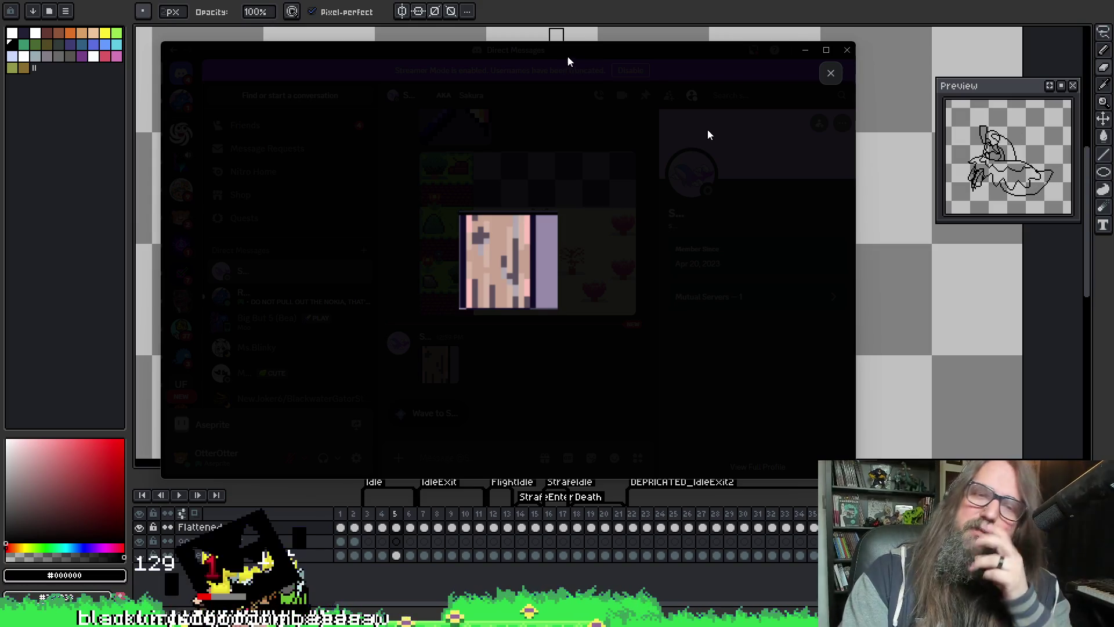
key(alt+Tab)
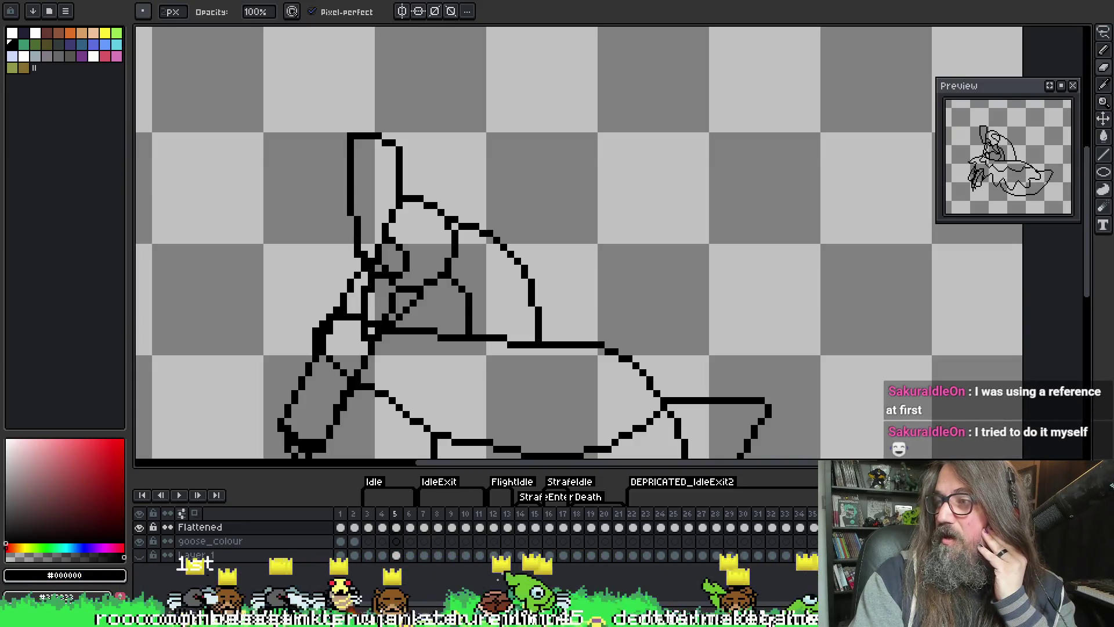
key(alt+Tab)
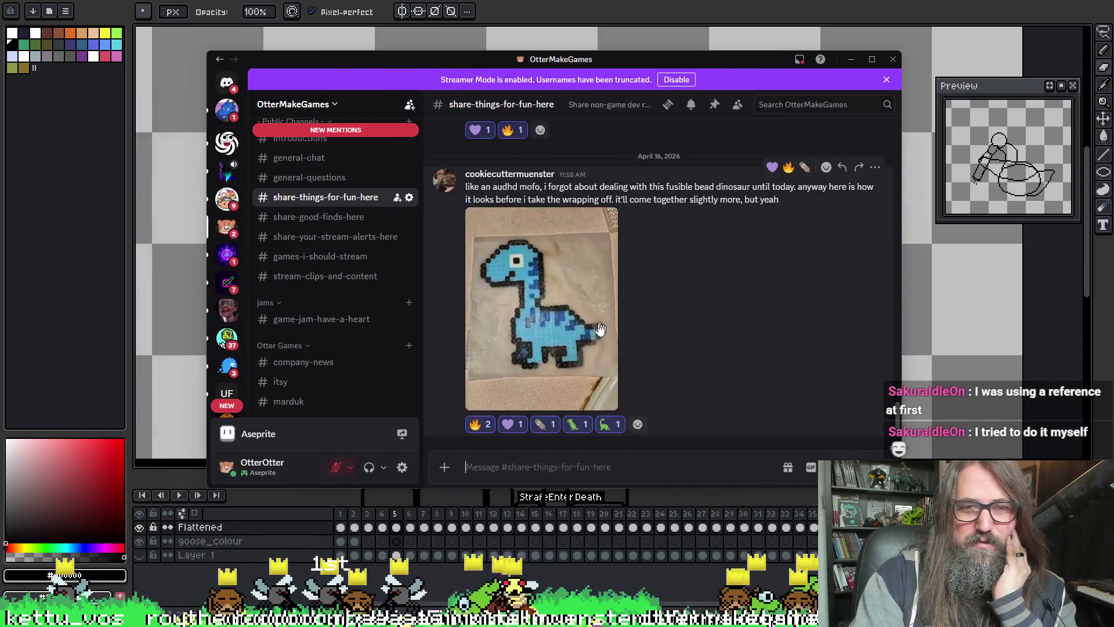
mouse_move(587, 61)
mouse_down()
mouse_move(527, 105)
mouse_move(476, 182)
mouse_move(734, 141)
mouse_move(704, 89)
mouse_move(661, 74)
mouse_up()
click(612, 325)
click(670, 317)
click(670, 318)
key(Escape)
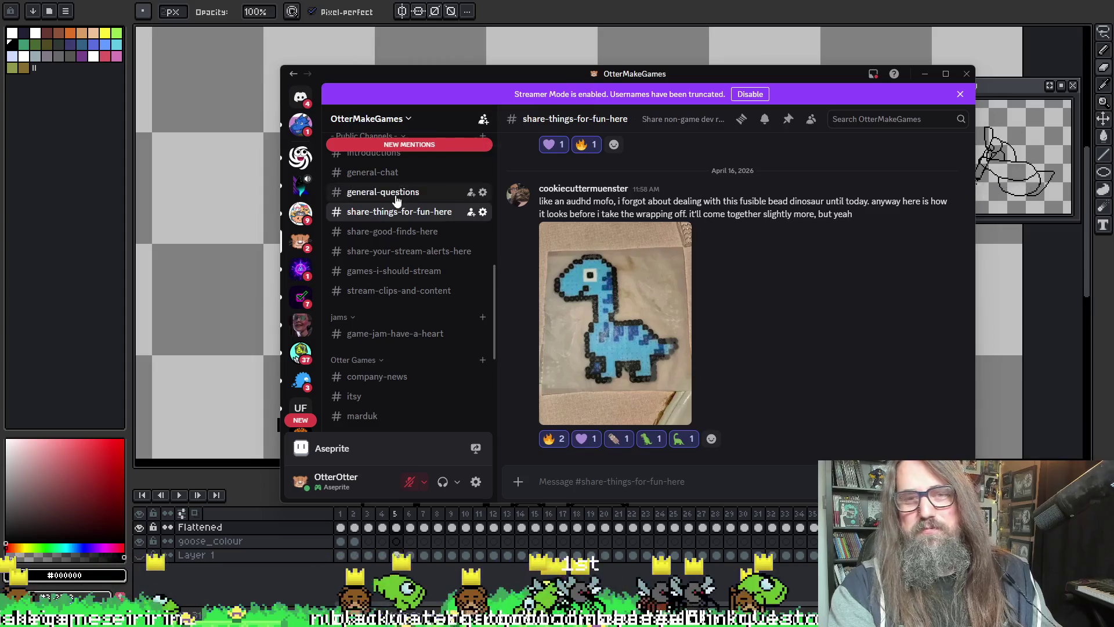
key(alt+Tab)
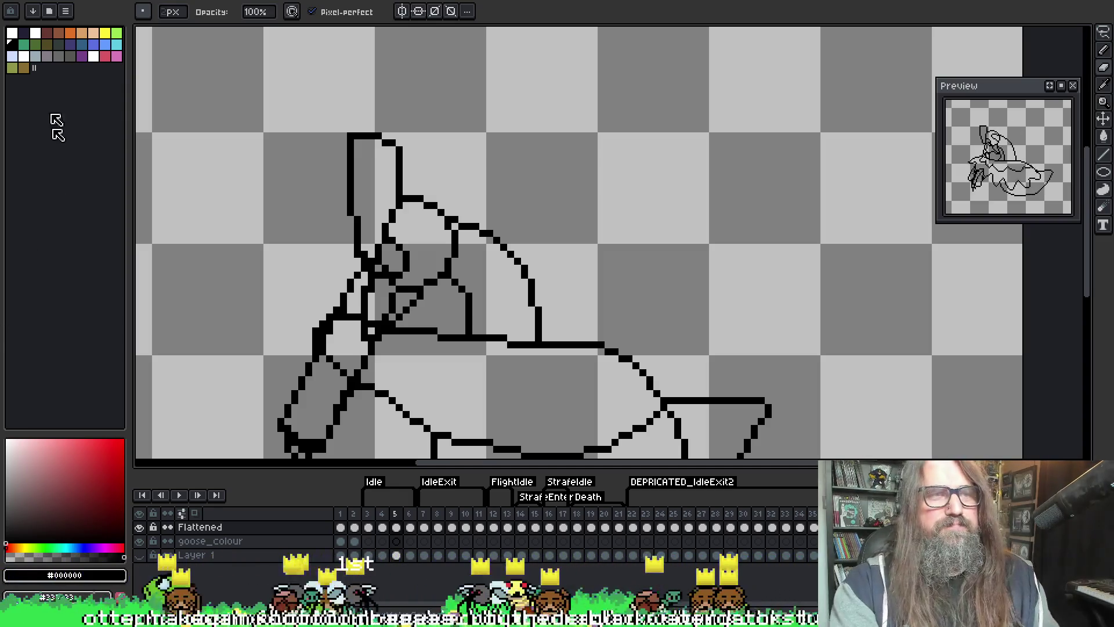
click(66, 11)
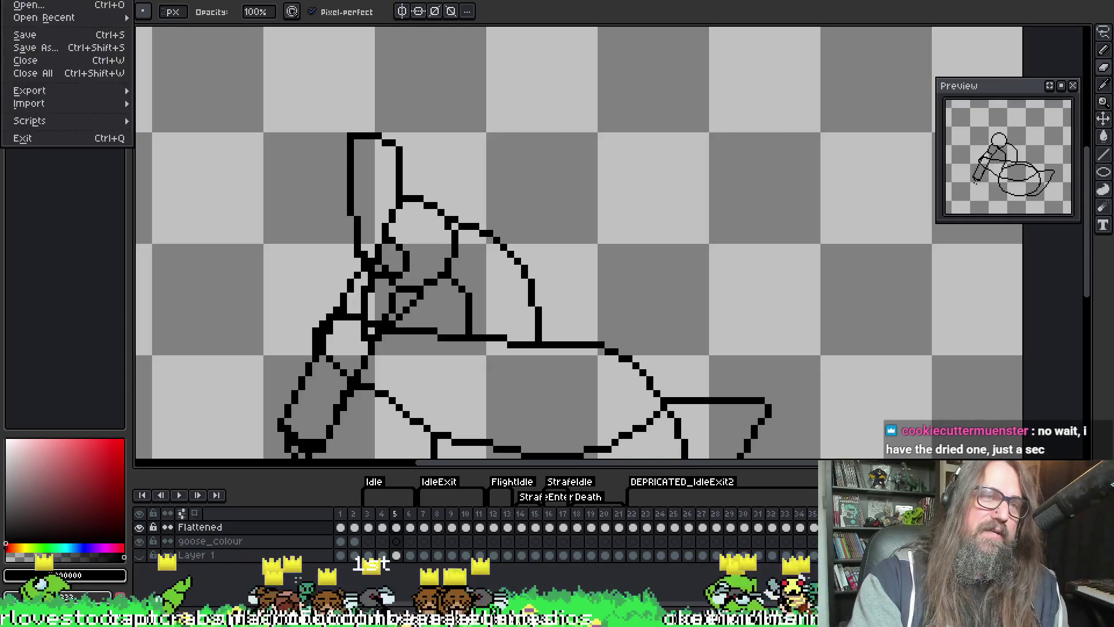
- Browse to Levels/Park/Tilesets and look through the spr_park_tree_interior_dash_block folder's PNGs
click(29, 5)
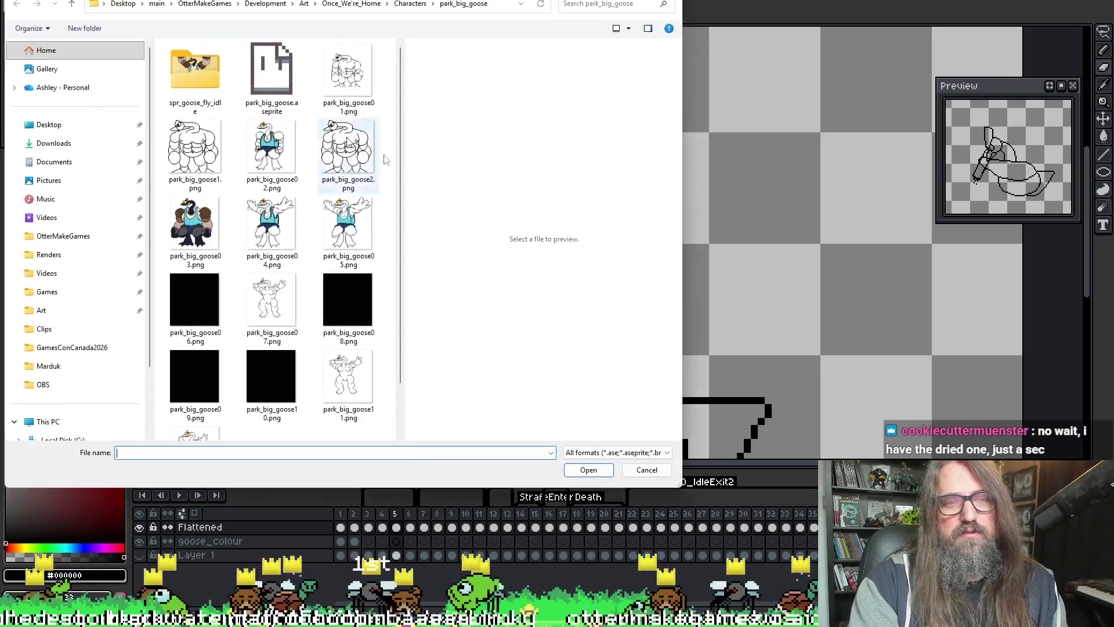
click(329, 5)
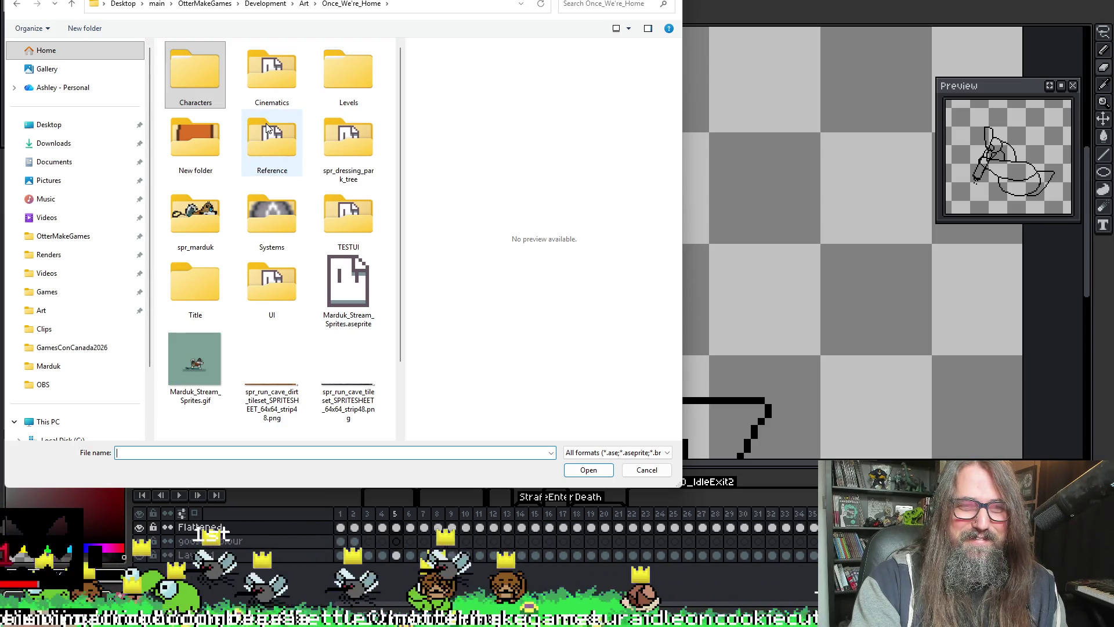
double_click(355, 88)
double_click(187, 96)
click(220, 66)
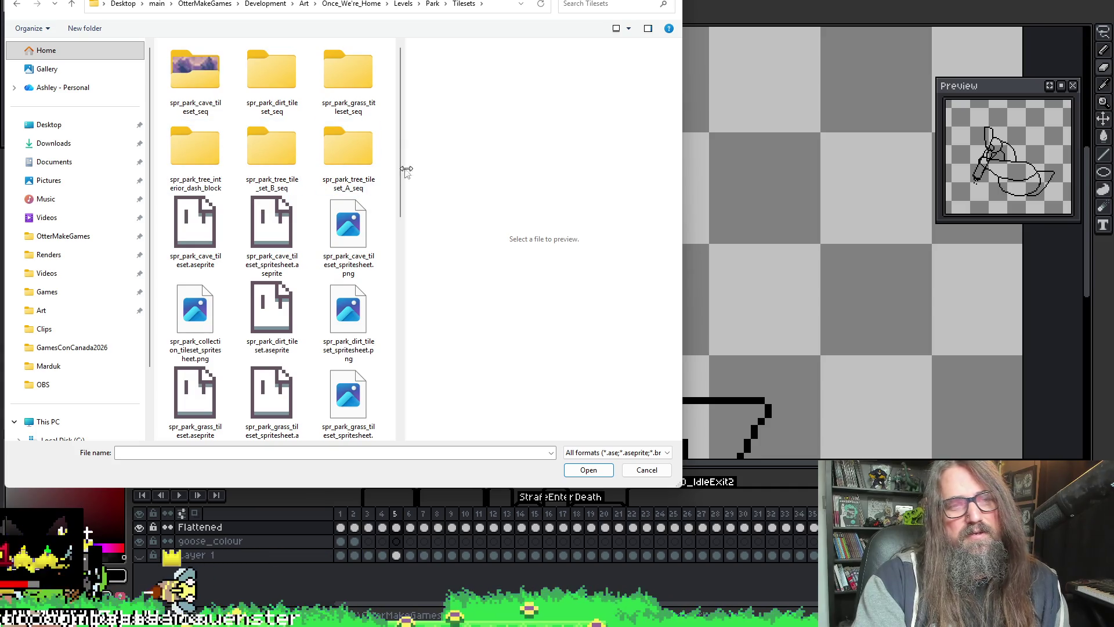
scroll(302, 214, down, 3)
scroll(351, 293, up, 3)
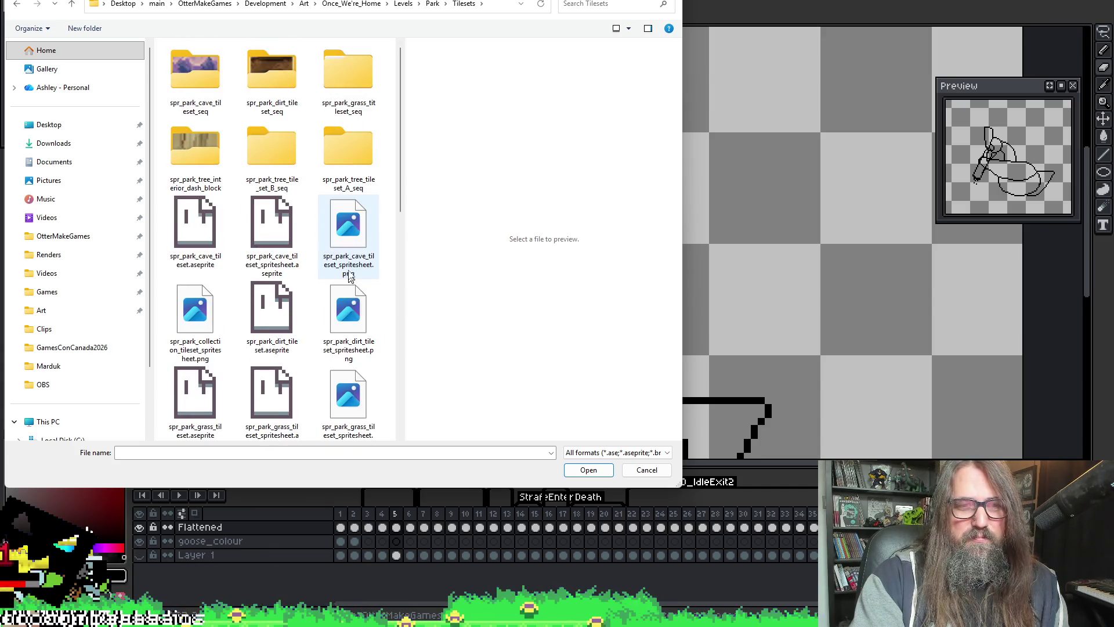
click(187, 155)
double_click(188, 155)
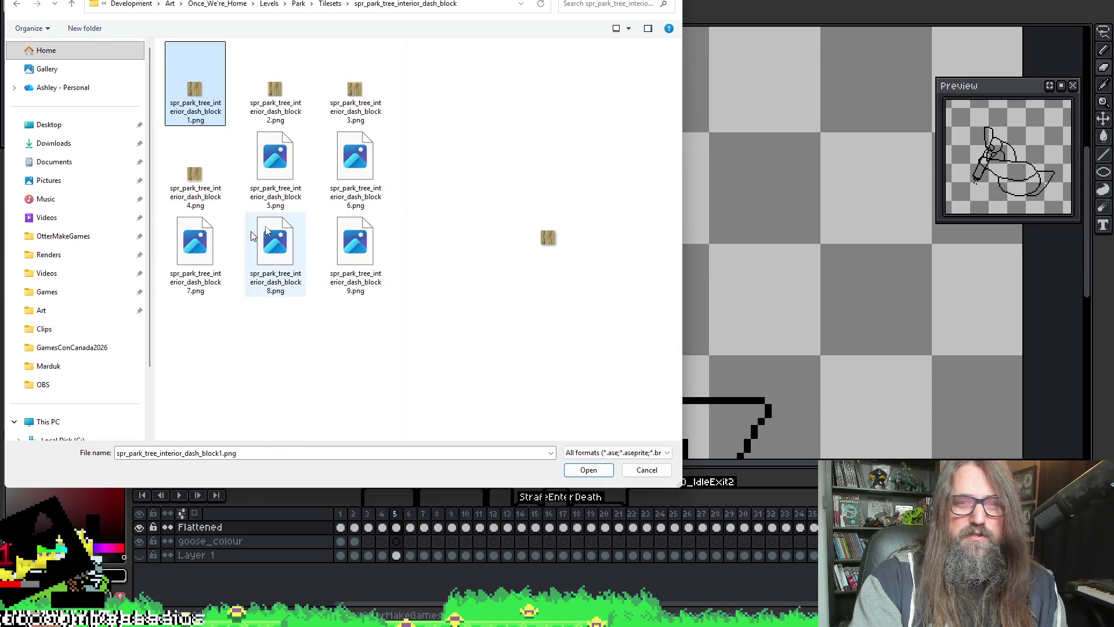
click(342, 249)
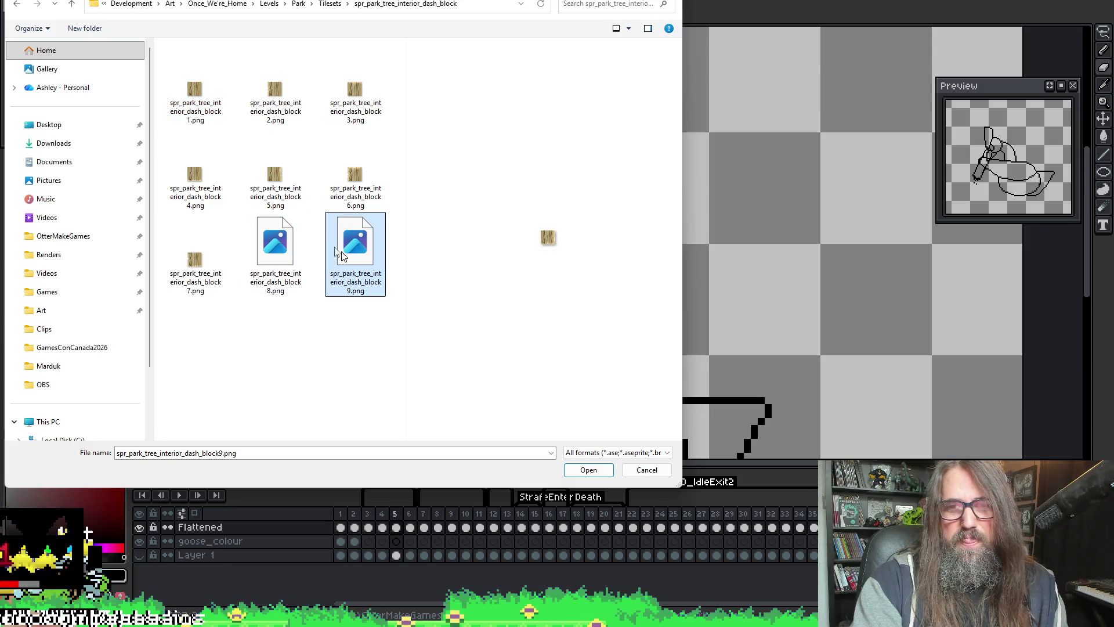
click(278, 95)
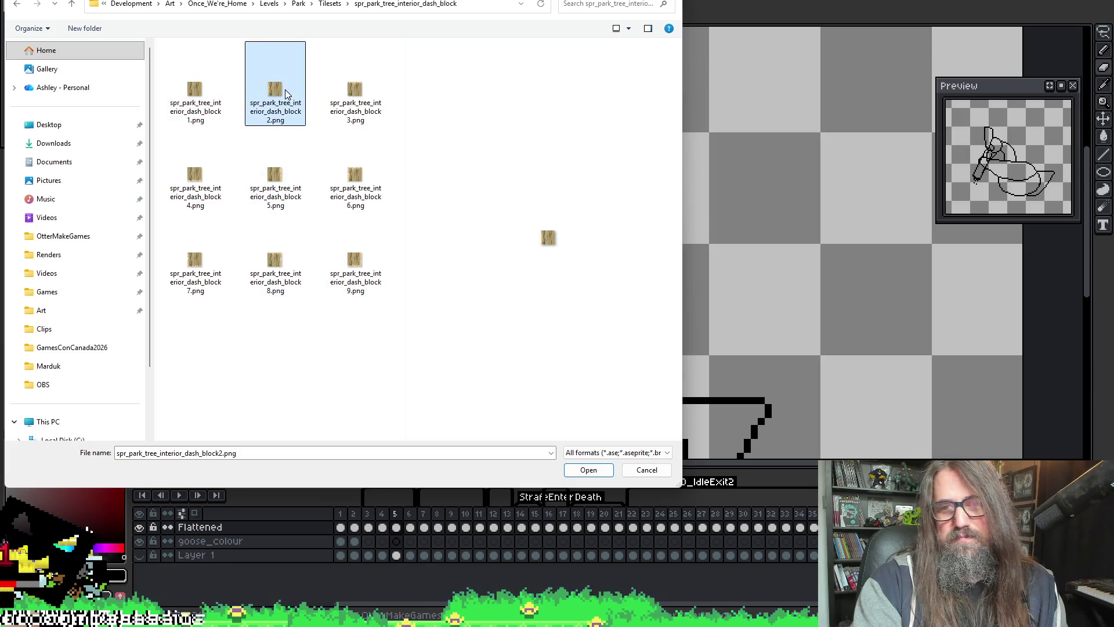
click(374, 90)
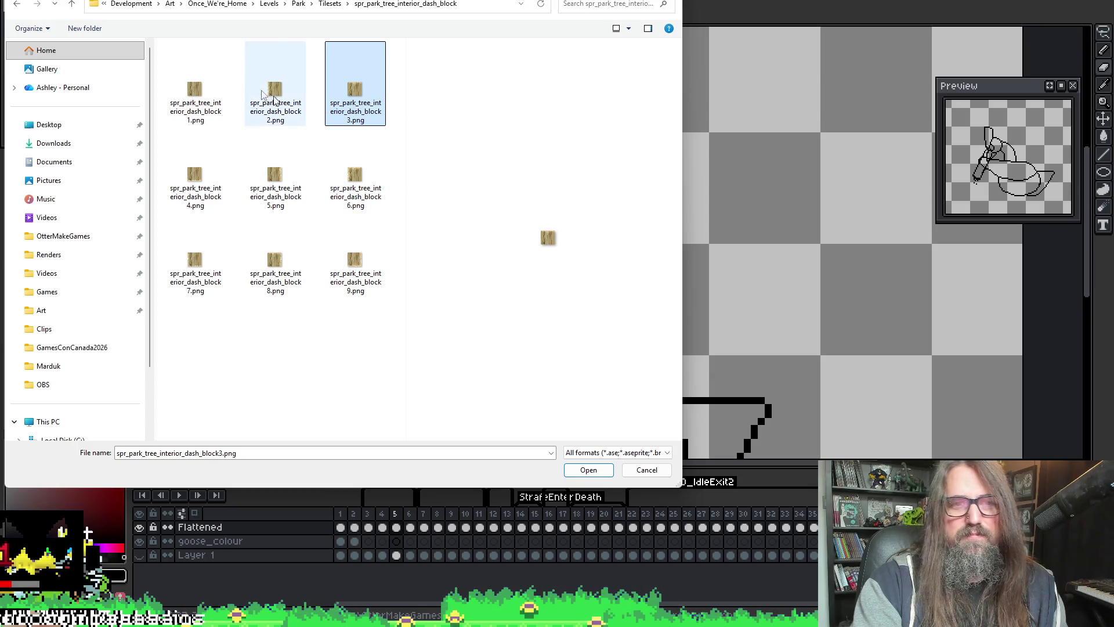
- Go back to Tilesets and open spr_park_interior_tree_tileset-Sheet.ase
key(alt+Up)
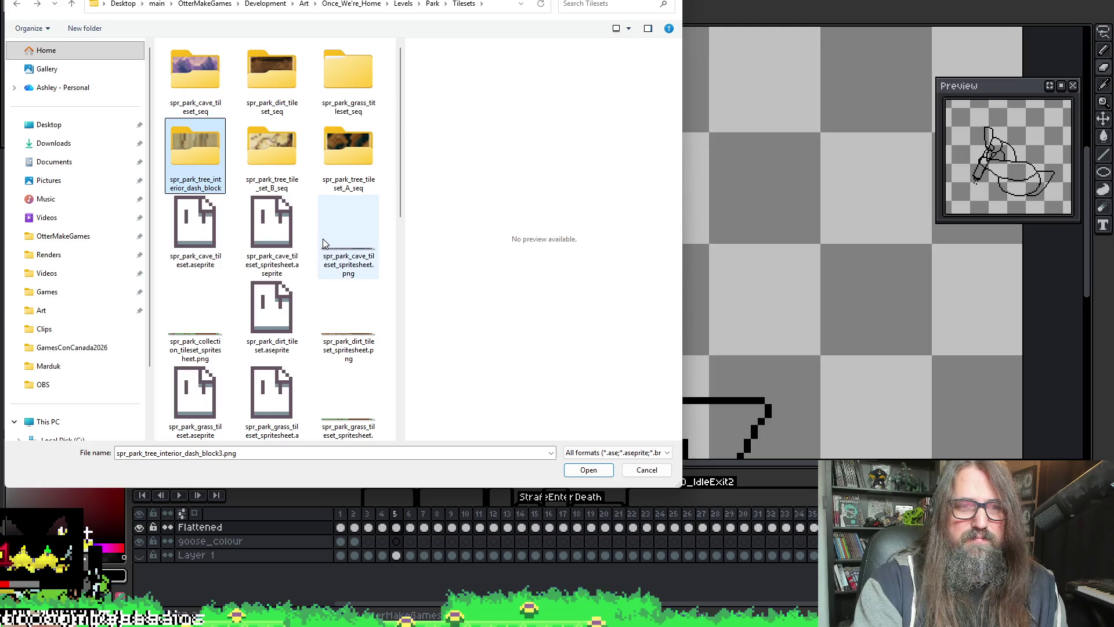
scroll(312, 258, down, 2)
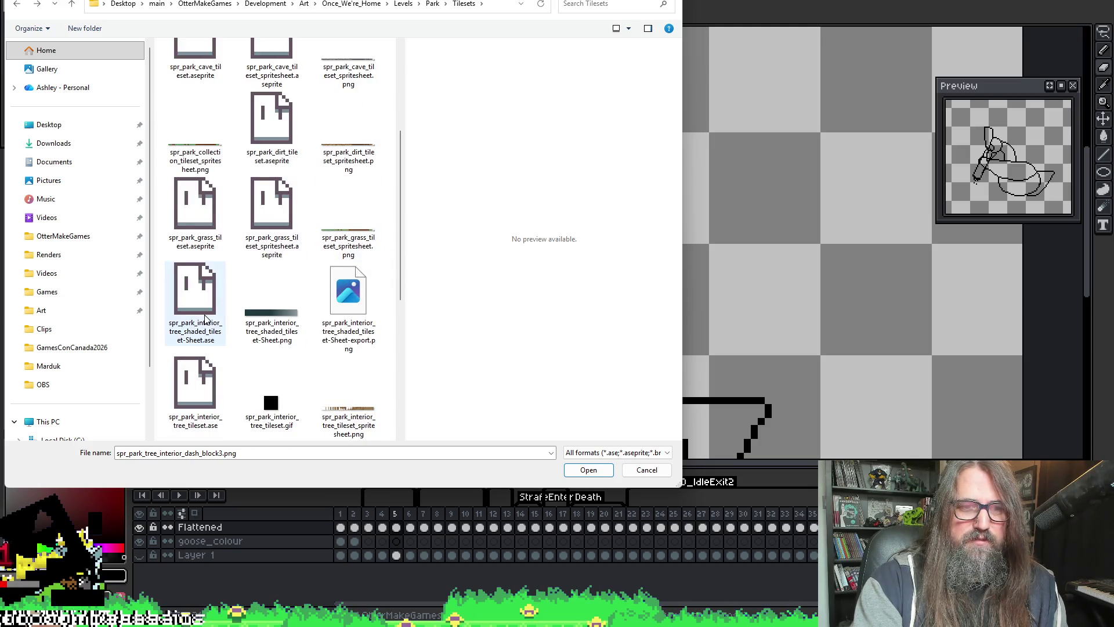
scroll(259, 216, down, 3)
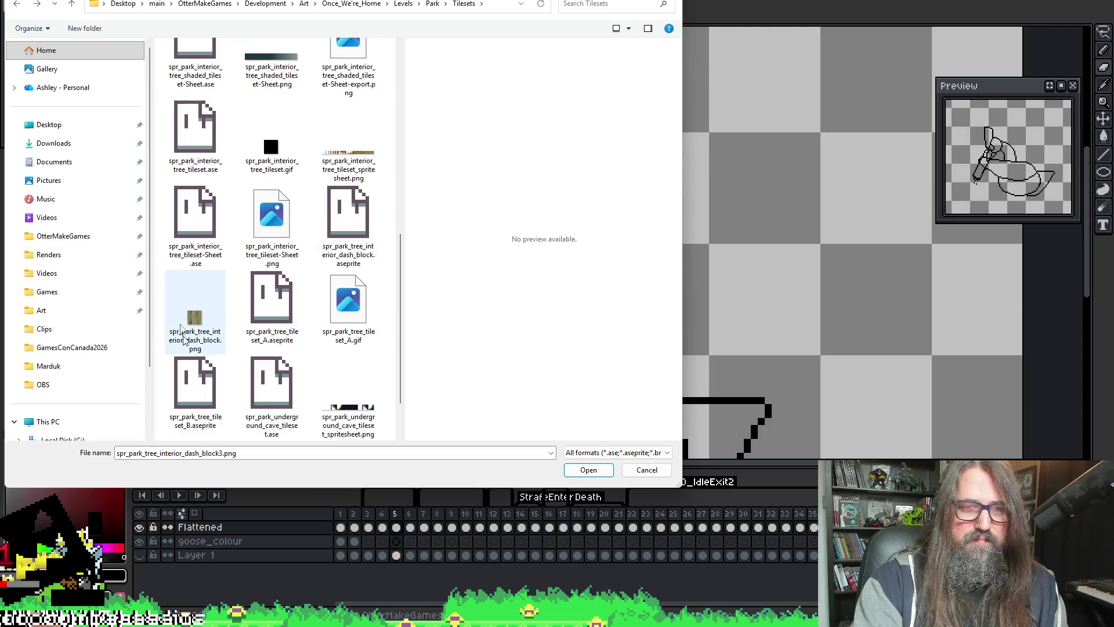
click(201, 254)
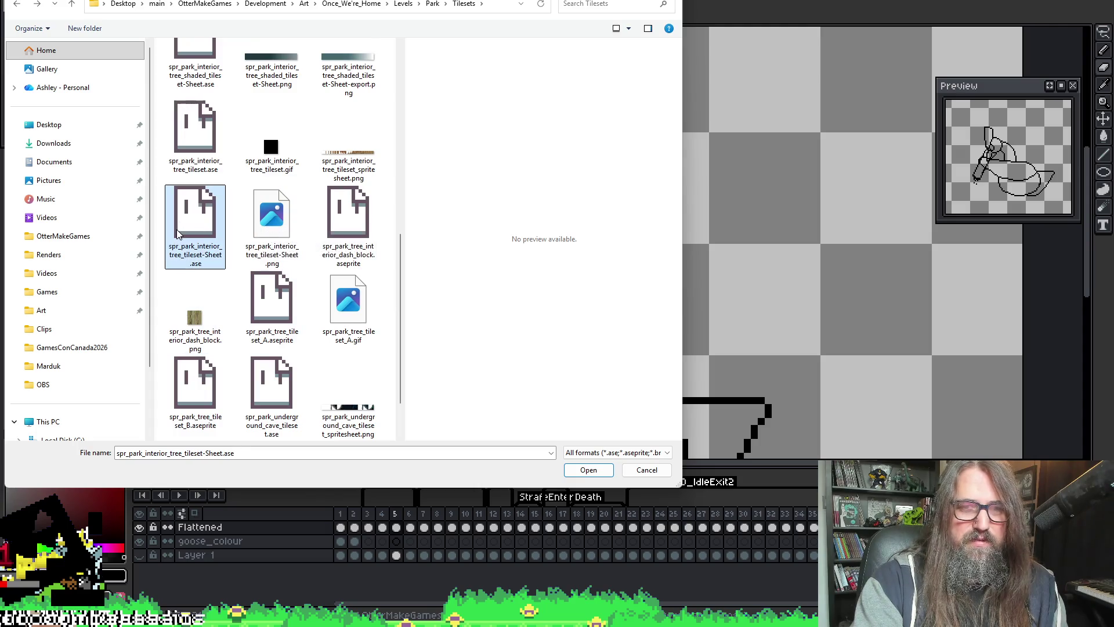
key(Return)
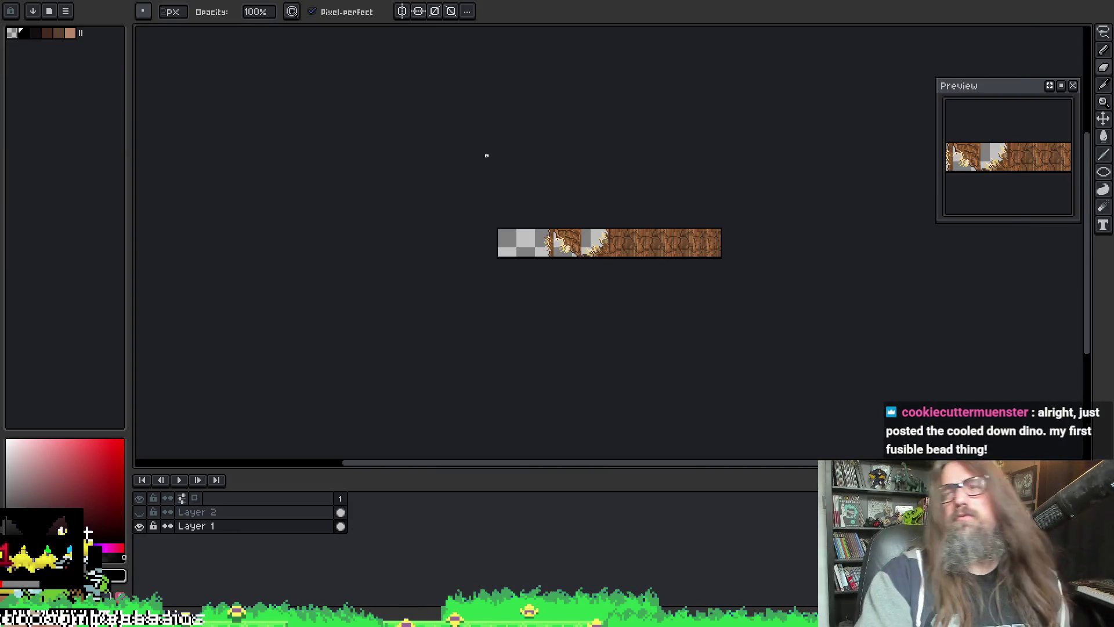
- Through File > Open, pick spr_park_tree_interior_dash_block.aseprite in Tilesets and open it
scroll(625, 197, up, 1)
scroll(625, 198, up, 1)
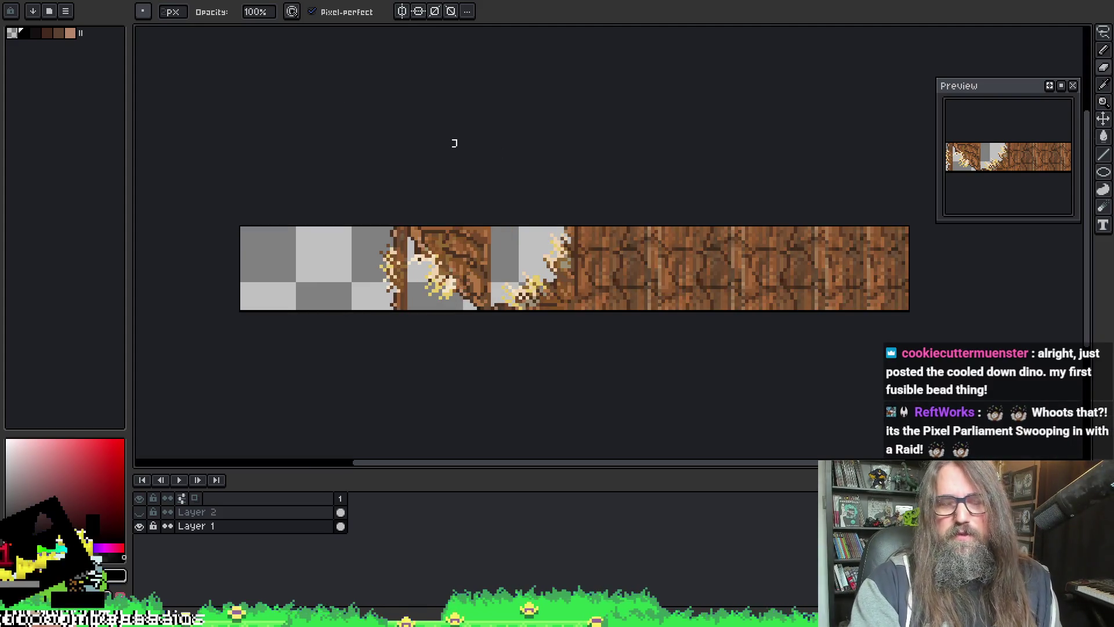
click(18, 1)
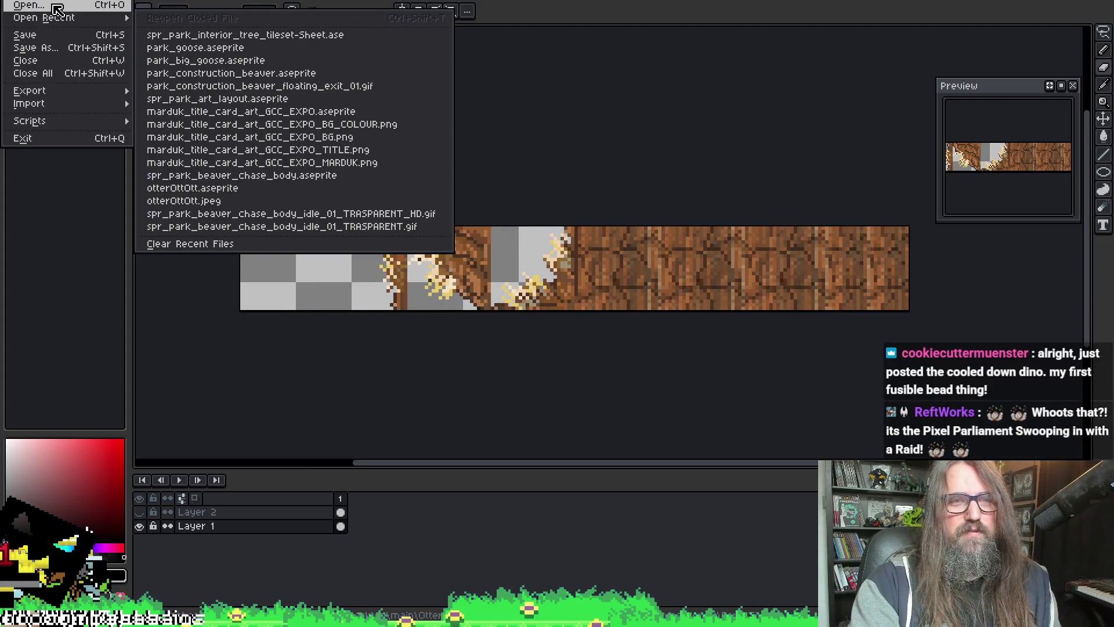
click(57, 10)
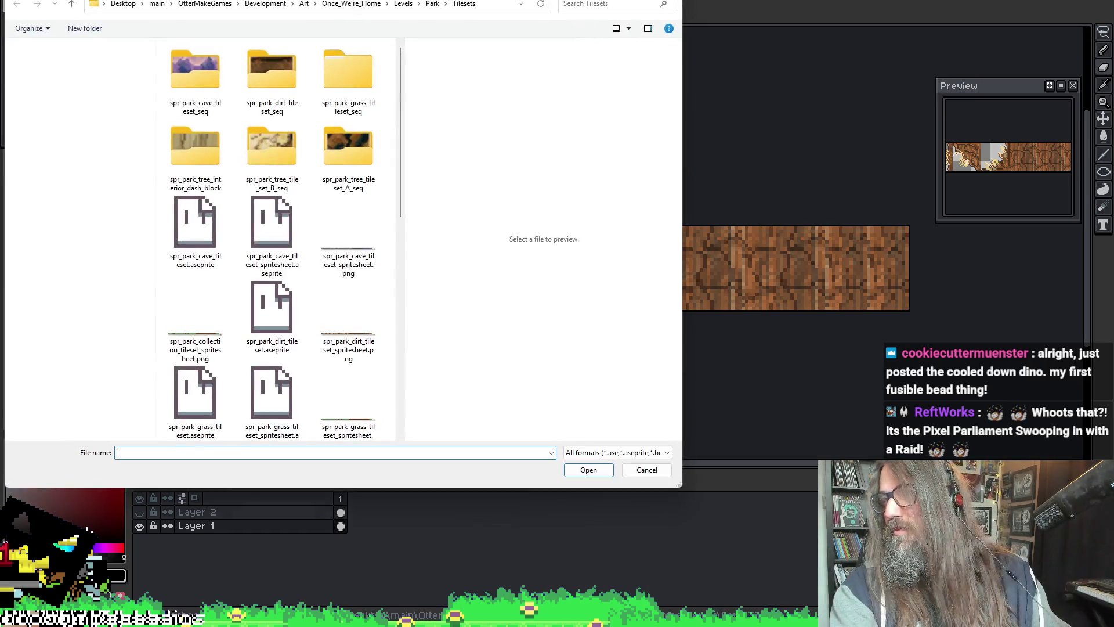
scroll(273, 290, down, 5)
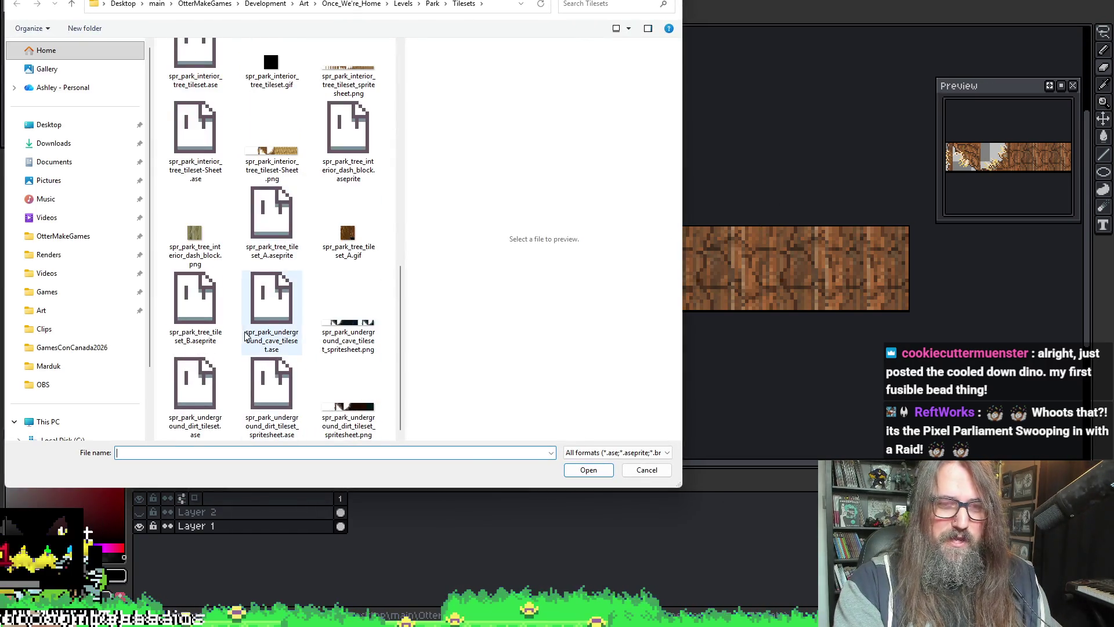
click(347, 133)
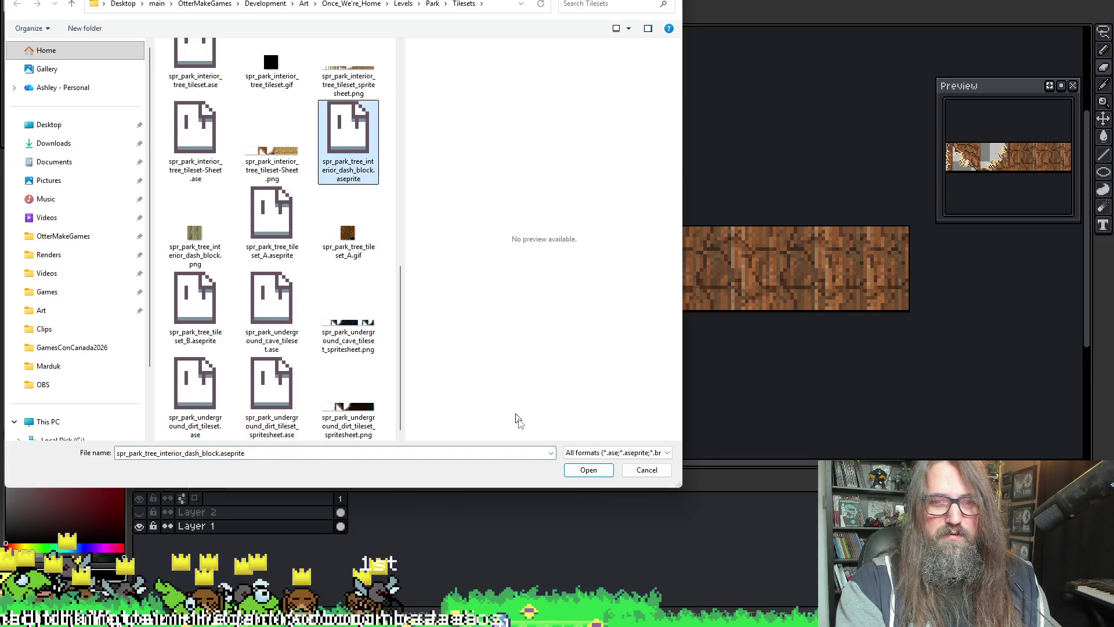
click(589, 471)
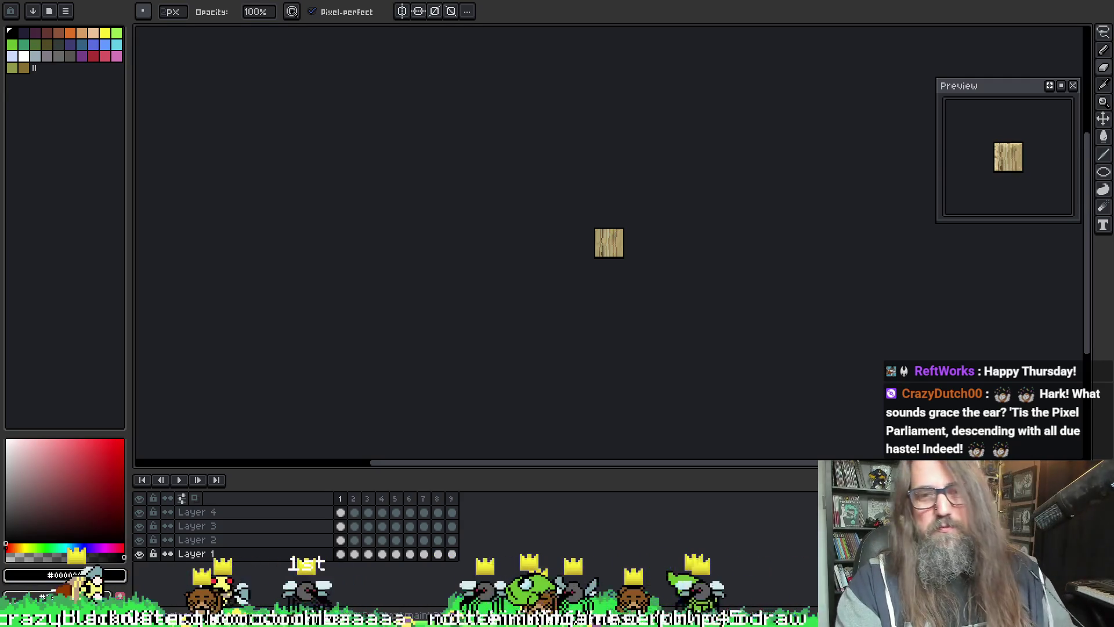
- Zoom and pan to centre the wood-grain tile on the canvas
scroll(604, 207, up, 5)
drag(592, 199, 624, 170)
key(b)
scroll(610, 208, up, 1)
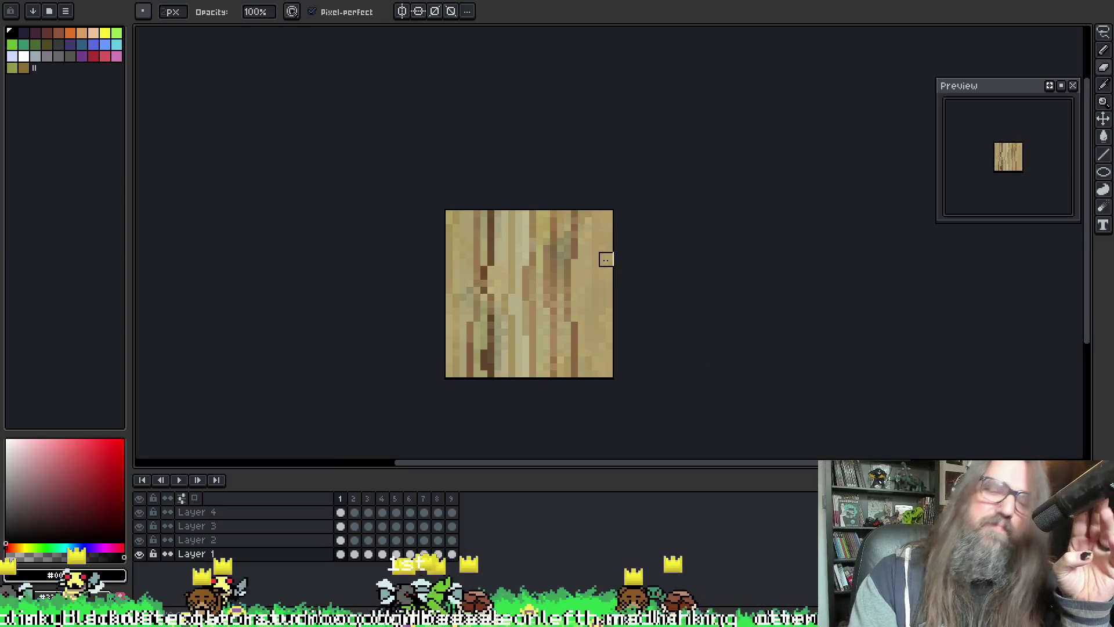
scroll(604, 255, up, 1)
scroll(643, 261, down, 1)
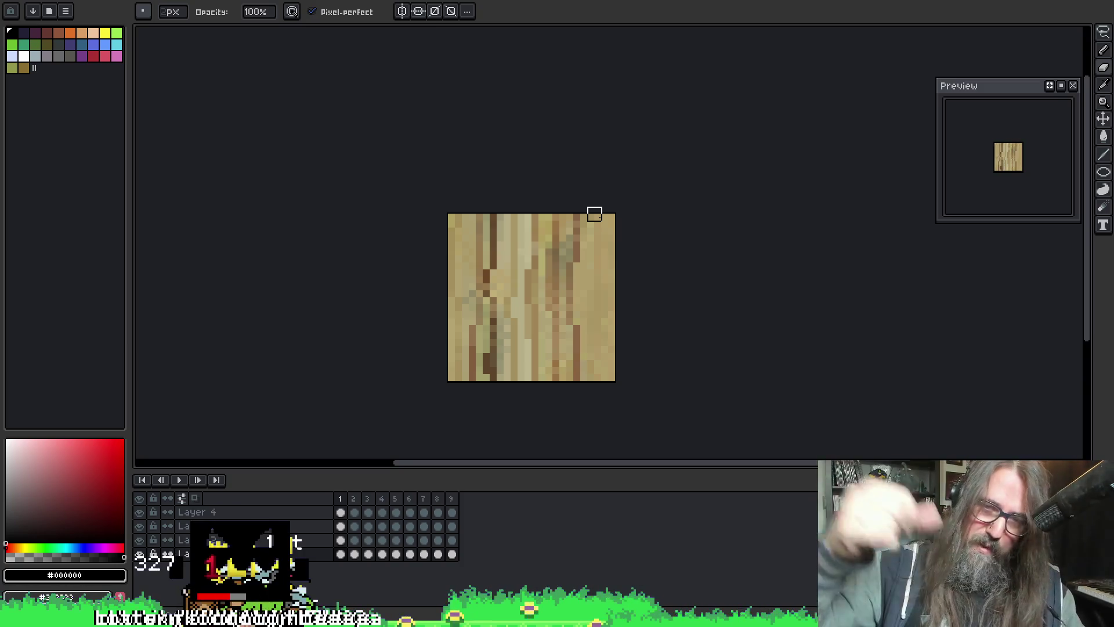
scroll(609, 233, down, 1)
scroll(562, 287, up, 1)
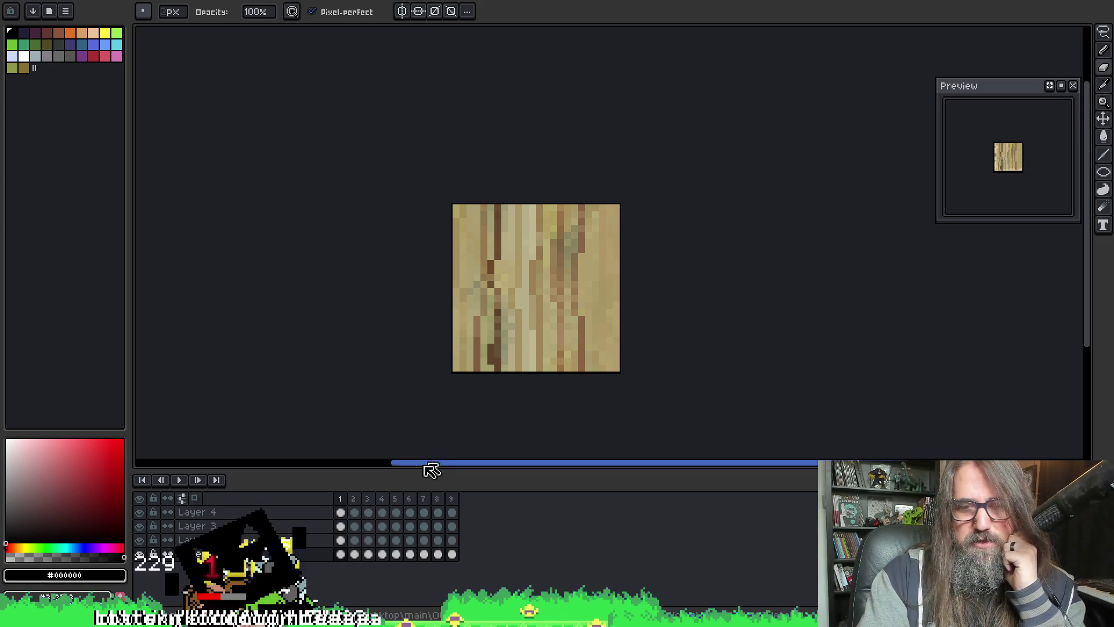
- Step through frames 8, 4 and 2, settling on frame 2, then switch to GameMaker
click(423, 499)
click(438, 499)
click(382, 500)
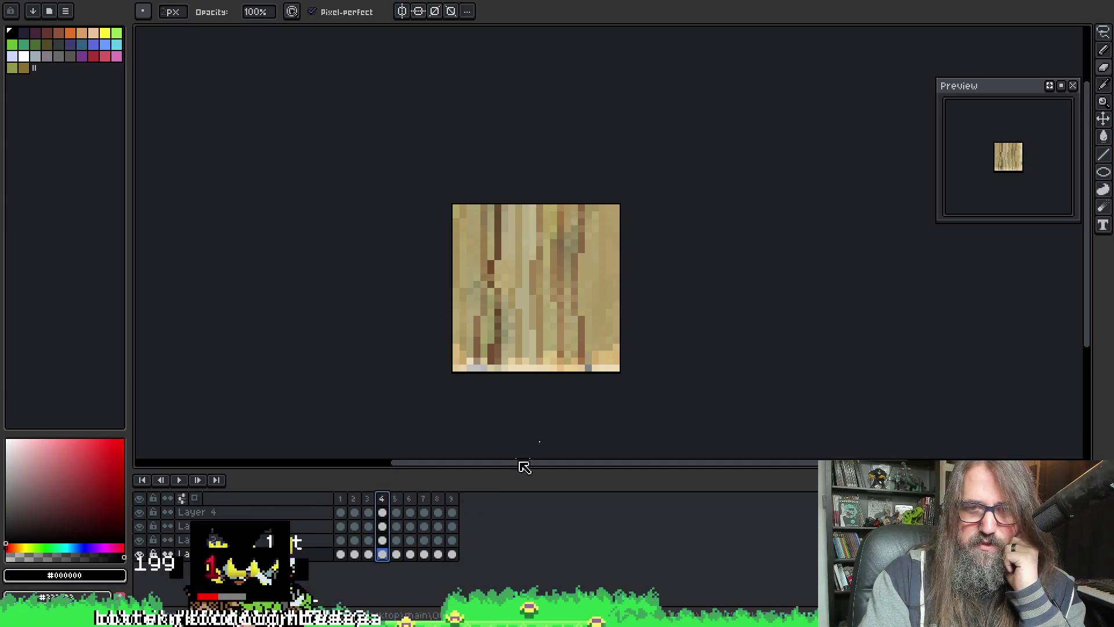
click(354, 499)
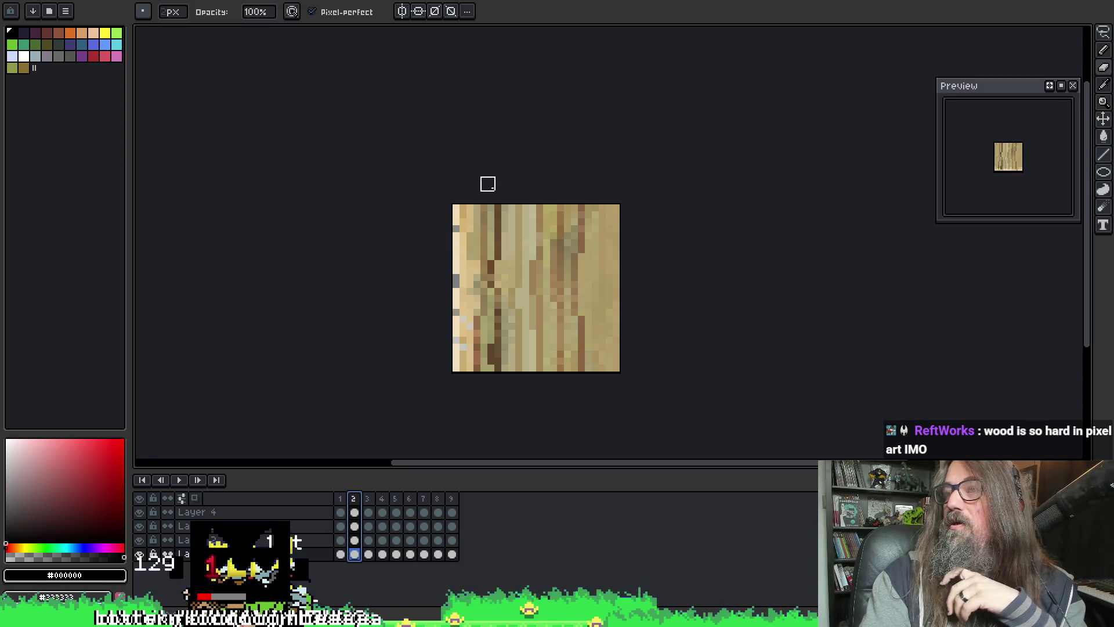
scroll(605, 260, down, 3)
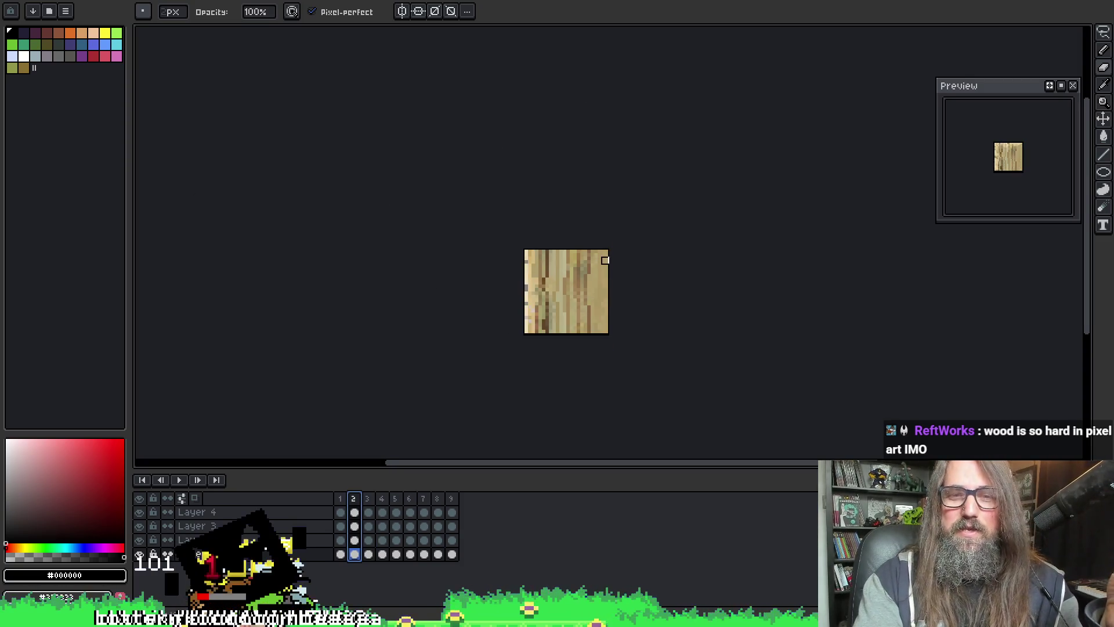
mouse_move(654, 219)
mouse_down()
mouse_move(540, 242)
mouse_move(549, 253)
mouse_up()
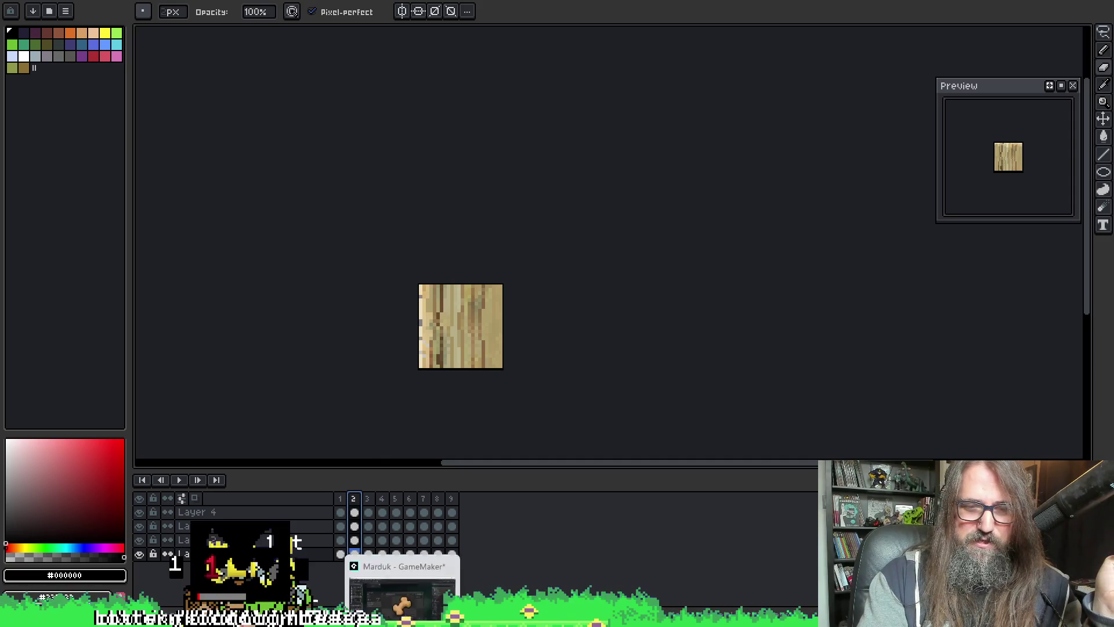
key(alt+Tab)
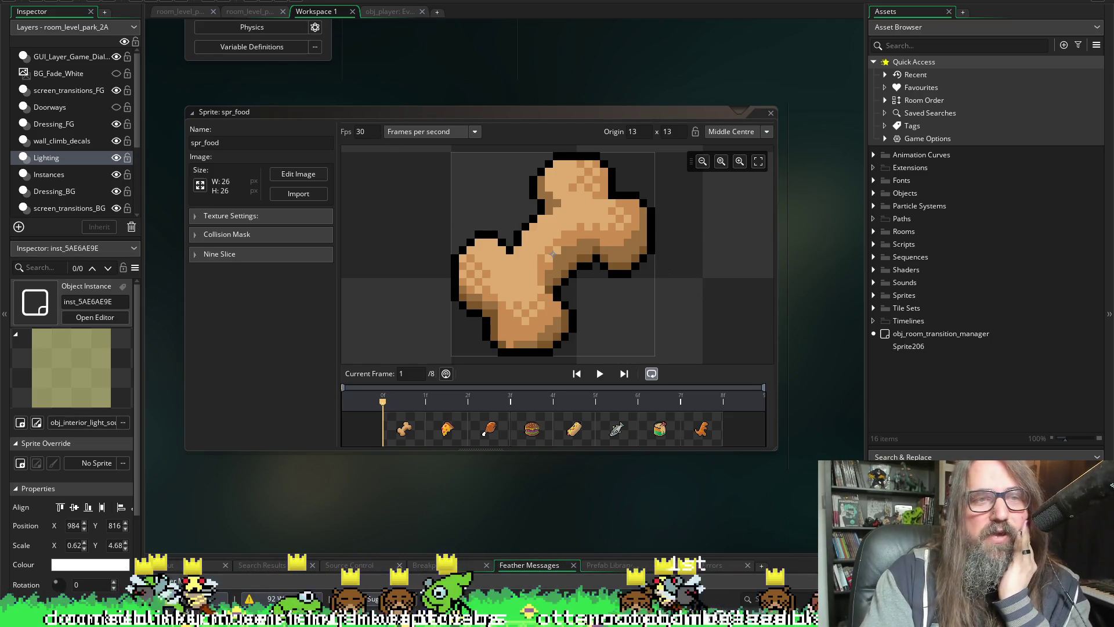
- Compile and run the game from the spr_food editor's toolbar, then bring Discord forward
click(159, 1)
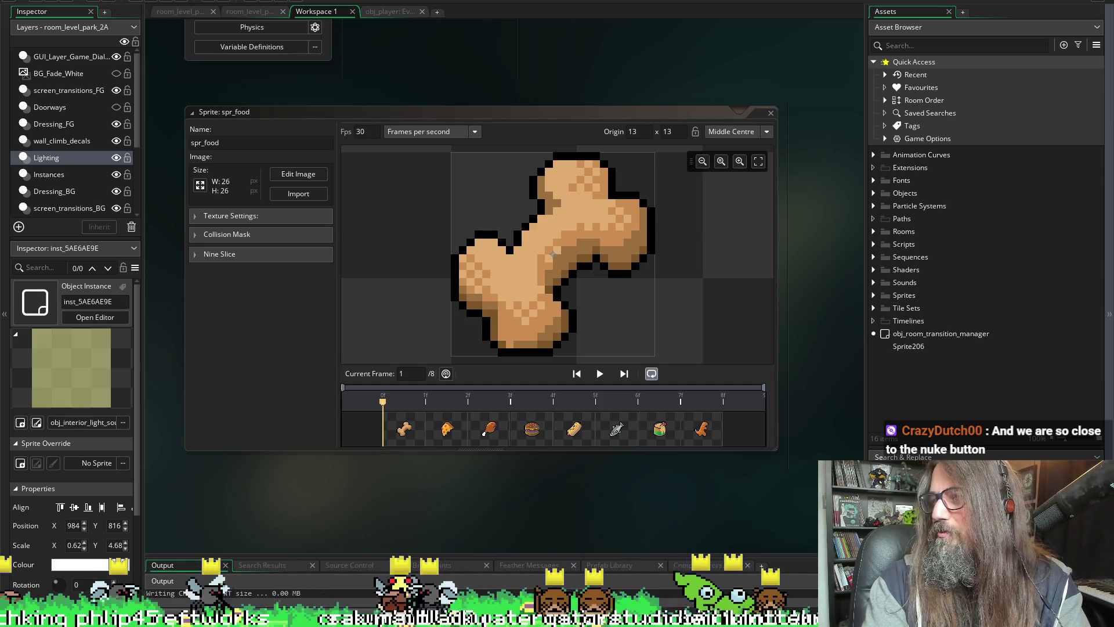
key(alt+Tab)
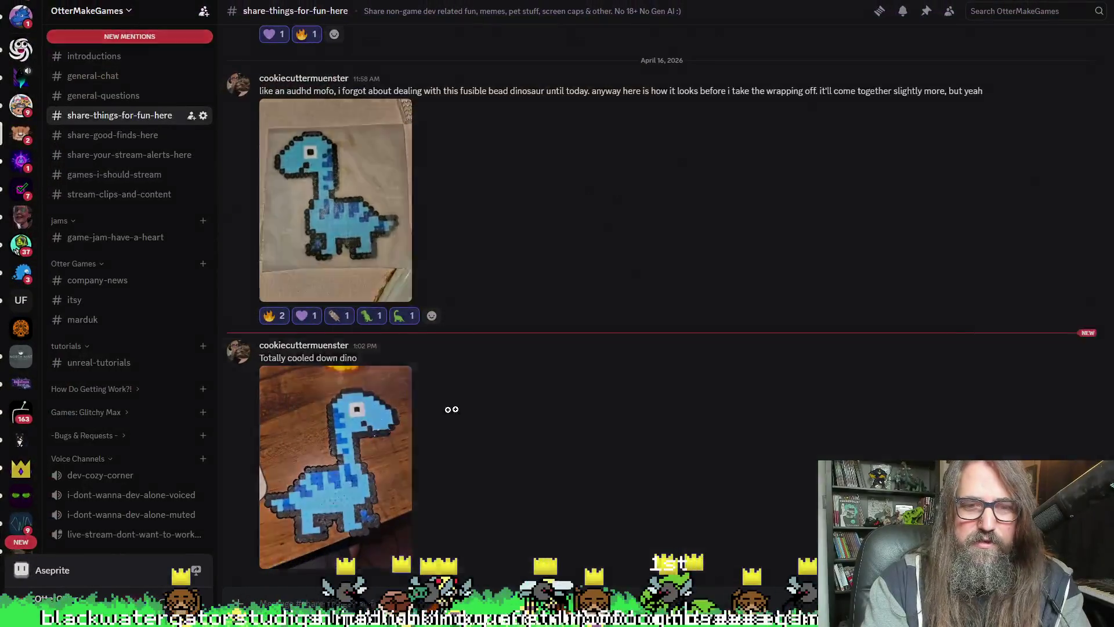
- Enlarge the dino bead photo, zoom into the neck and back out, then close it
click(407, 424)
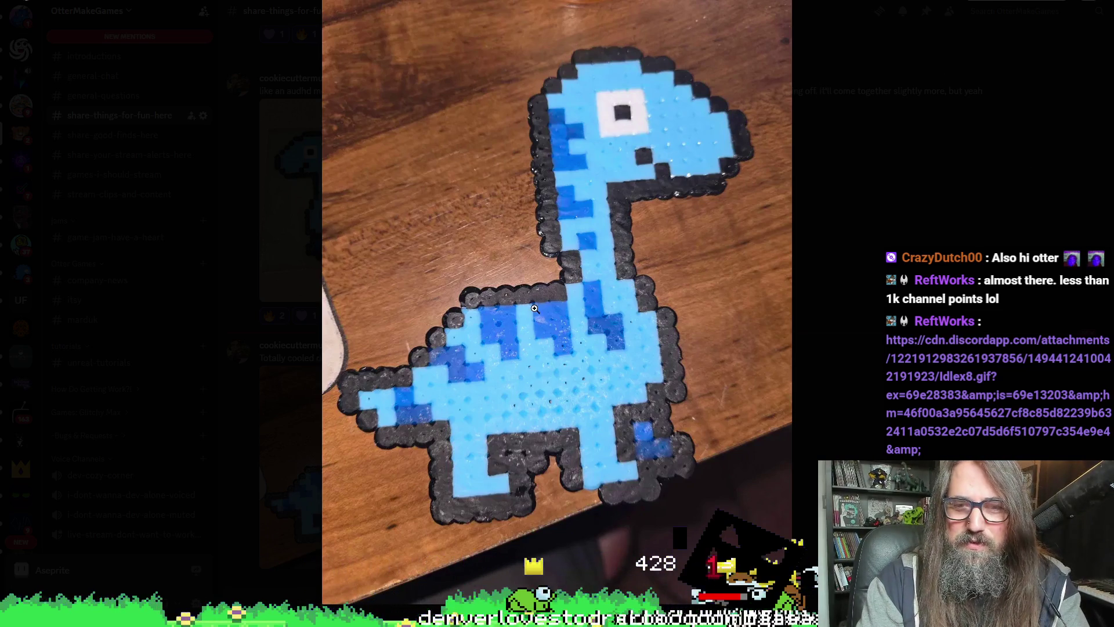
click(587, 228)
click(602, 253)
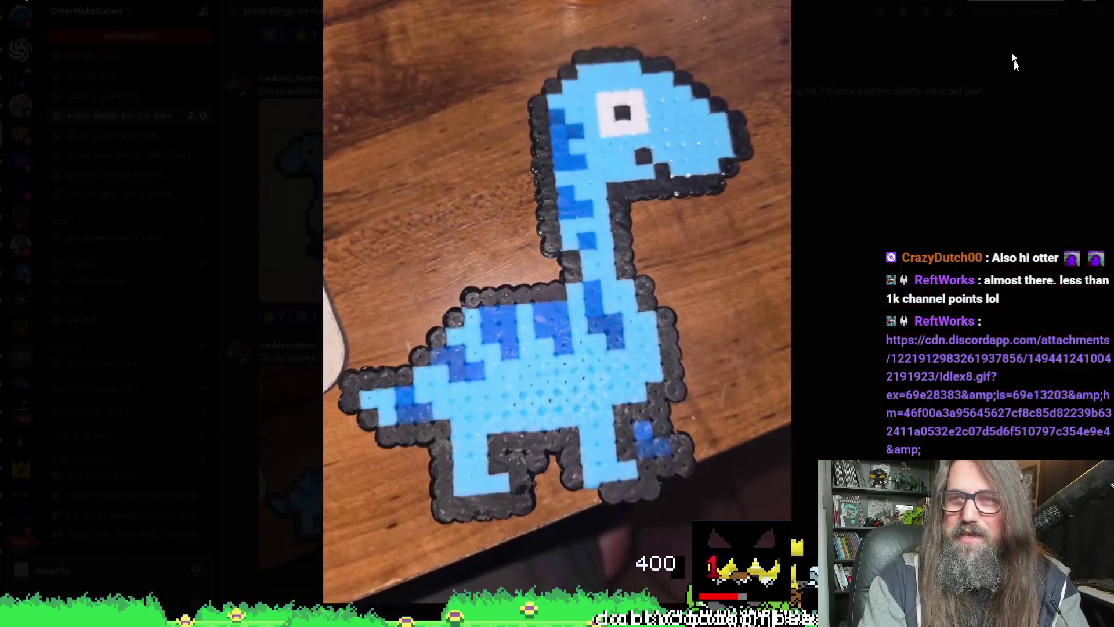
click(1090, 3)
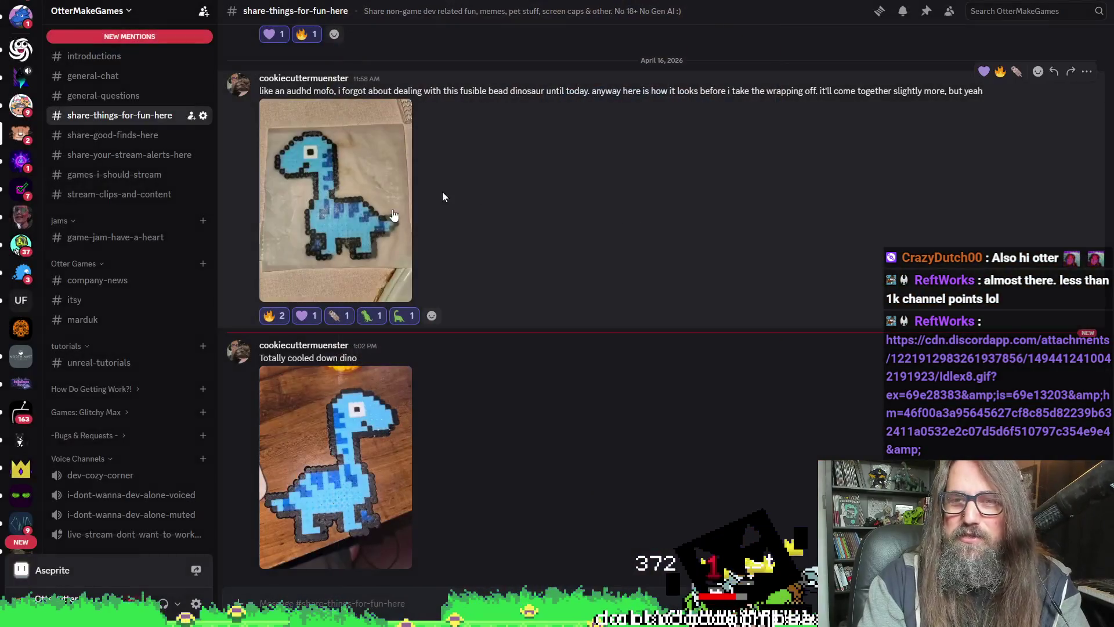
- React to the dino post with heart, fire and feather, plus a 'dino' emoji added twice
click(984, 340)
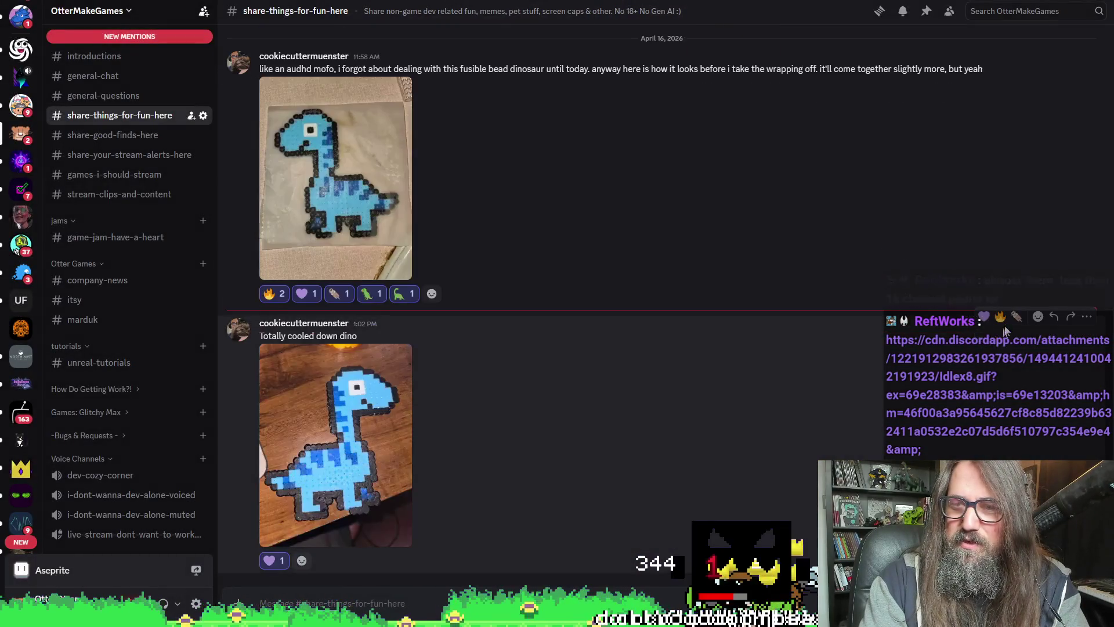
click(1000, 317)
click(1017, 316)
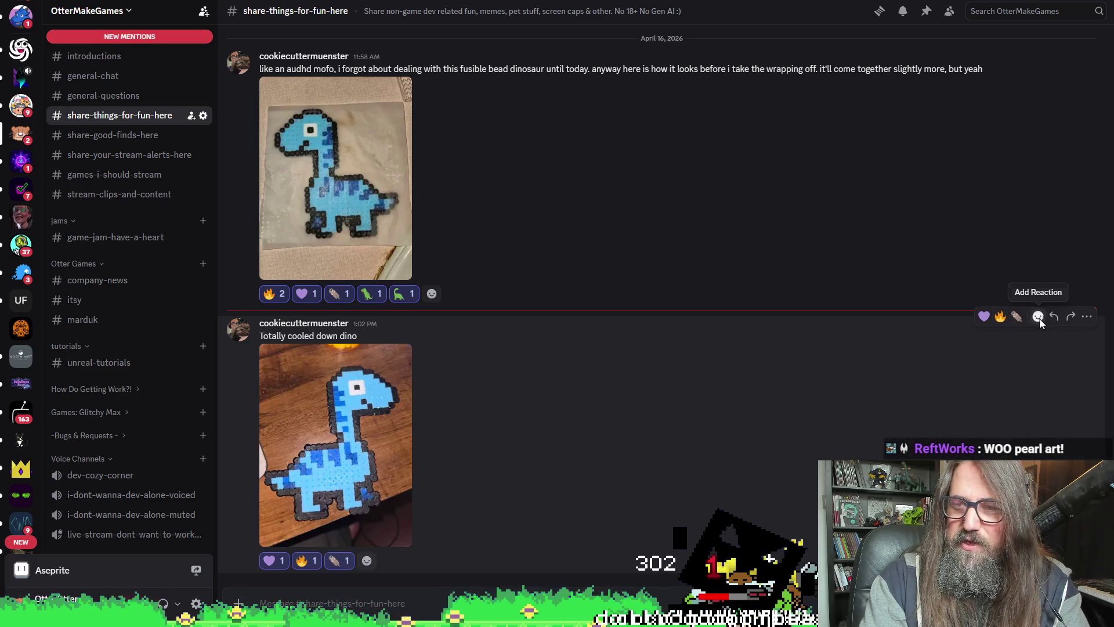
click(1038, 316)
text(dino)
key(Return)
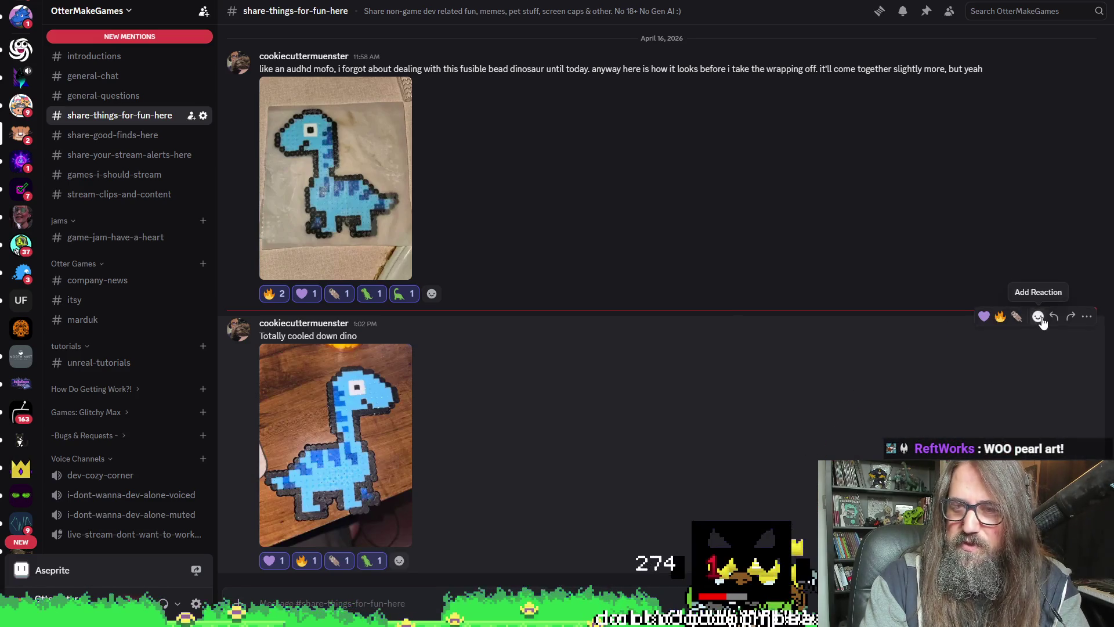
click(1038, 316)
click(833, 457)
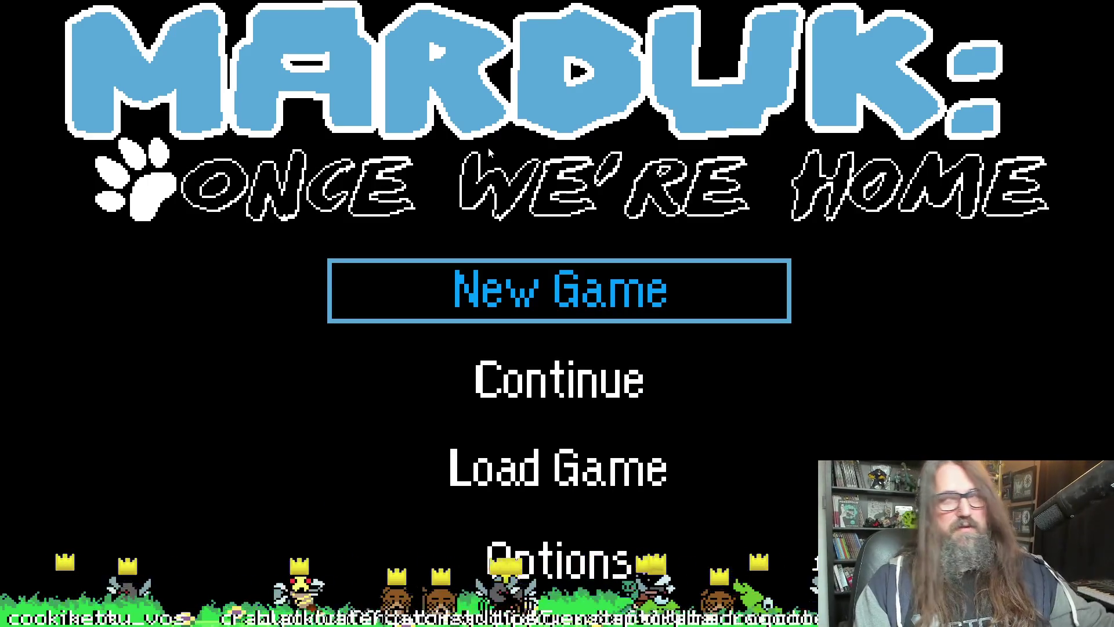
- Continue the saved Marduk game, play briefly in the cave level, then quit back to GameMaker
key(Down)
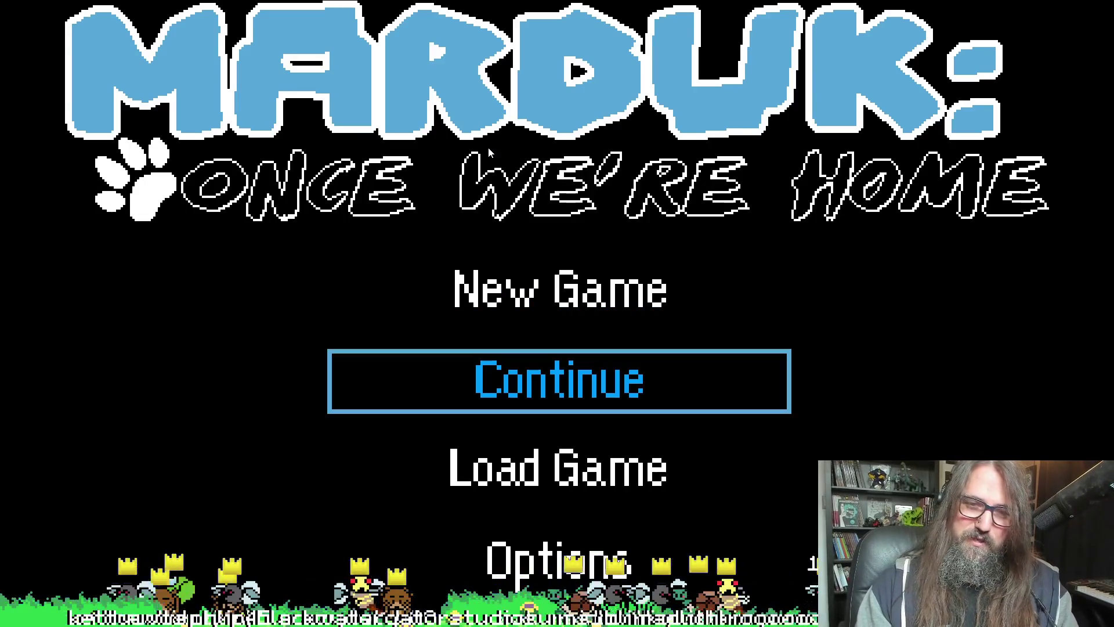
key(Return)
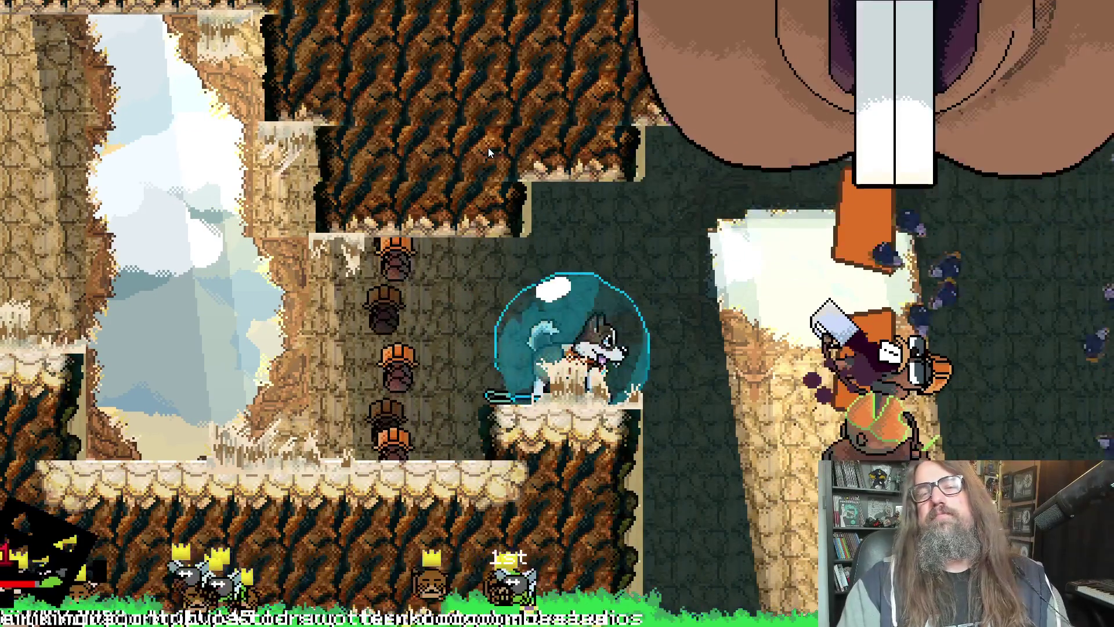
key(Escape)
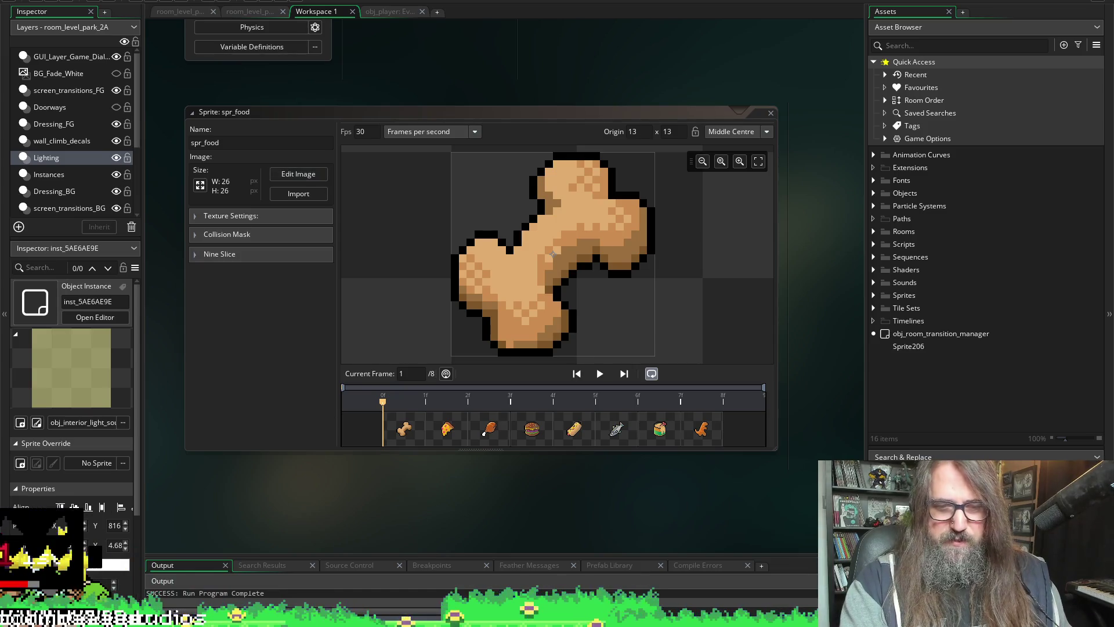
- Switch from GameMaker's spr_food sprite back to the Aseprite window with the wood texture
key(alt+Tab)
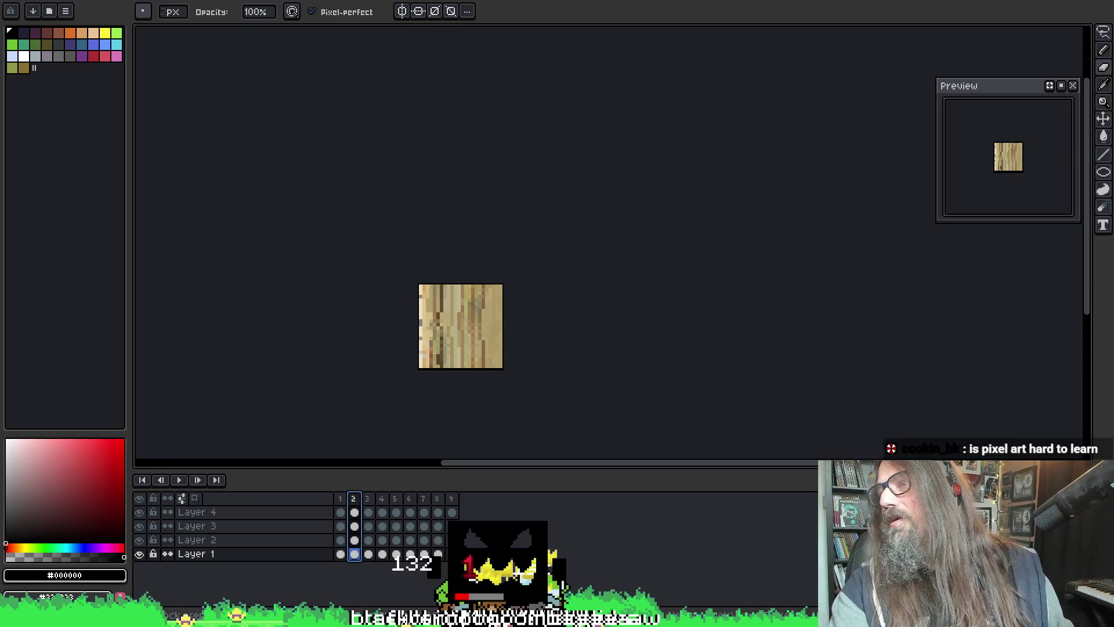
- Reposition and zoom the wood-grain tile, then cycle to the wide wood strip sprite
mouse_move(590, 358)
mouse_down()
mouse_move(609, 236)
mouse_move(580, 266)
mouse_up()
scroll(484, 276, up, 1)
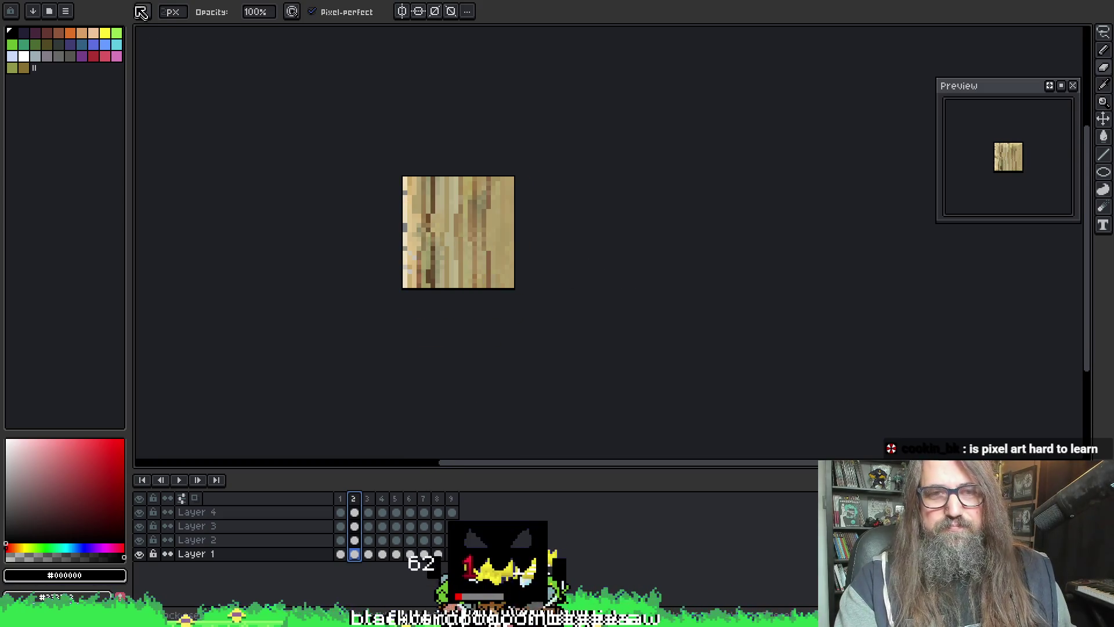
key(ctrl+Tab)
key(ctrl+Tab)
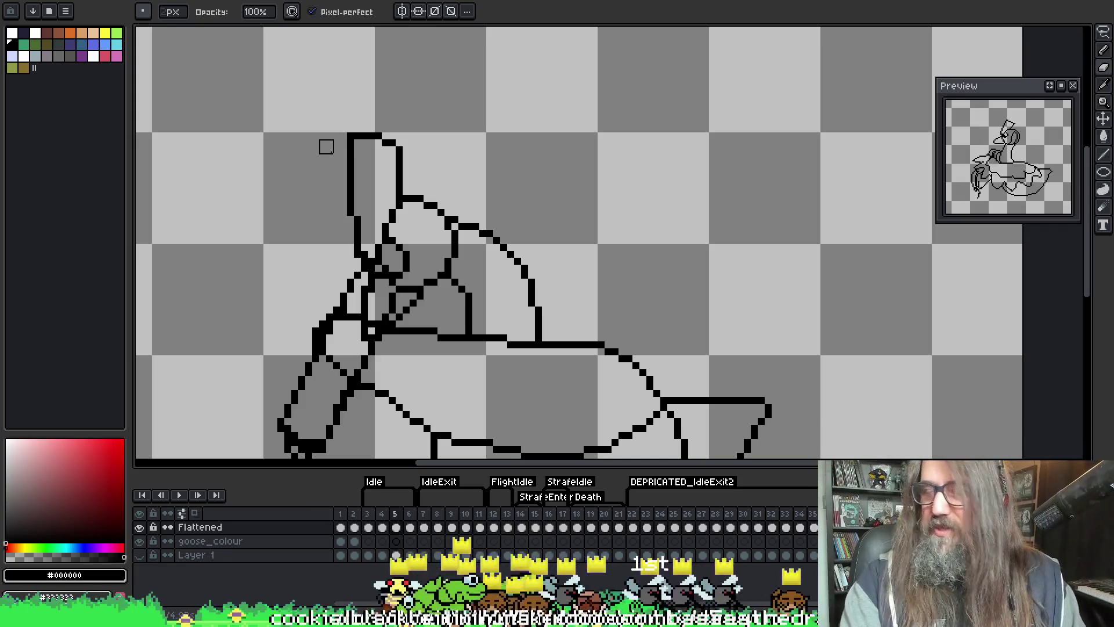
- Compare the goose frames around frame 6, then play the animation from flying frame 16
mouse_move(438, 293)
mouse_down()
mouse_move(443, 145)
mouse_move(417, 196)
mouse_up()
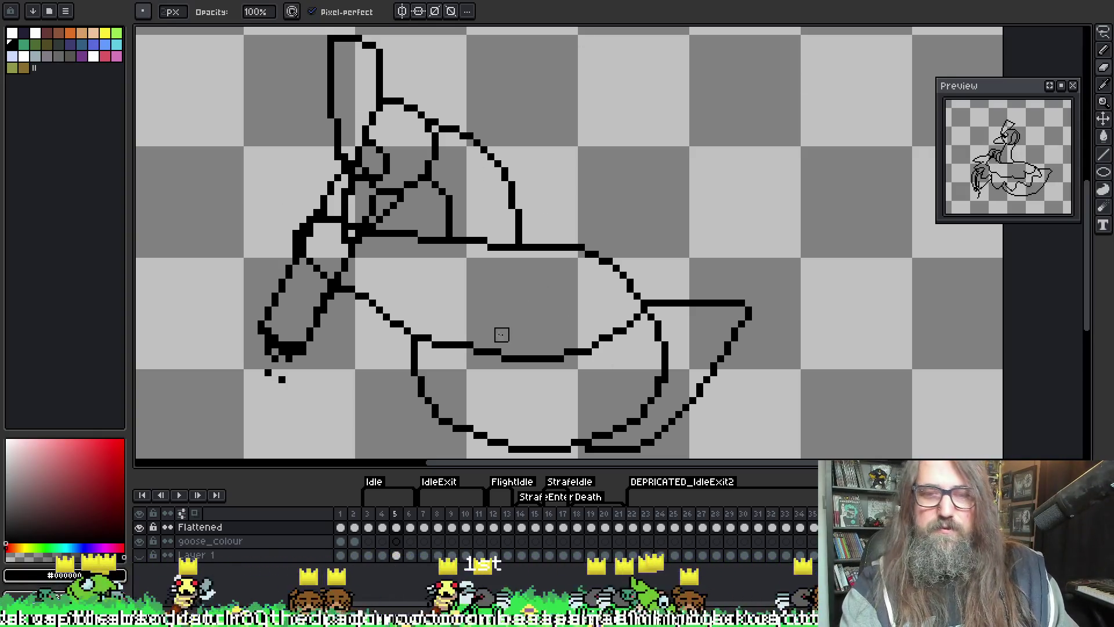
key(Left)
key(Right)
key(Right)
key(Right)
key(Left)
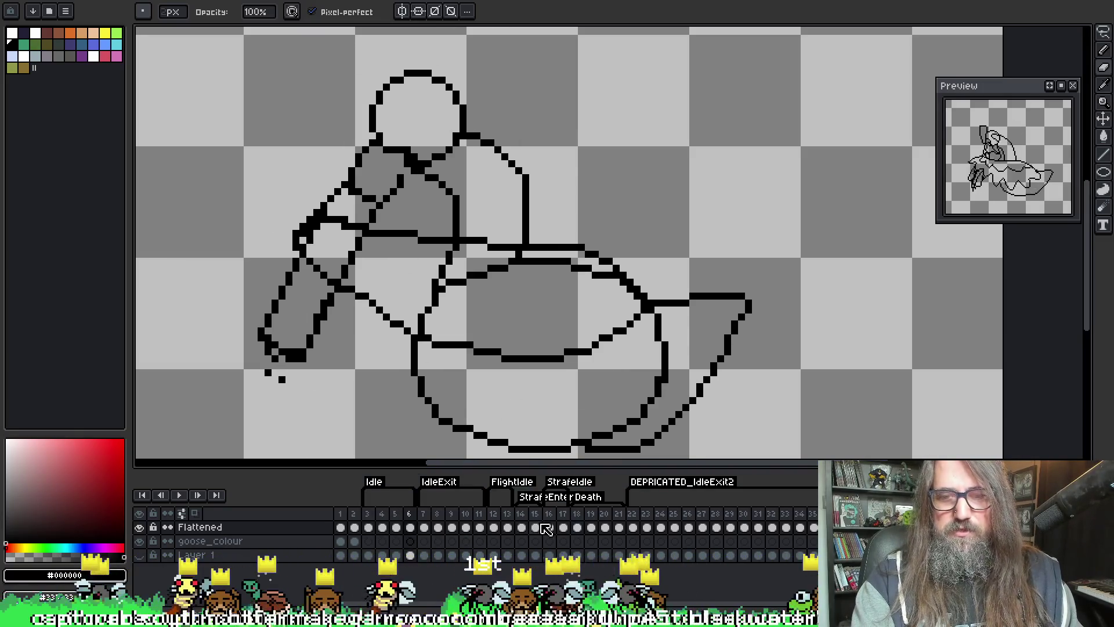
click(545, 528)
key(Return)
scroll(545, 379, down, 1)
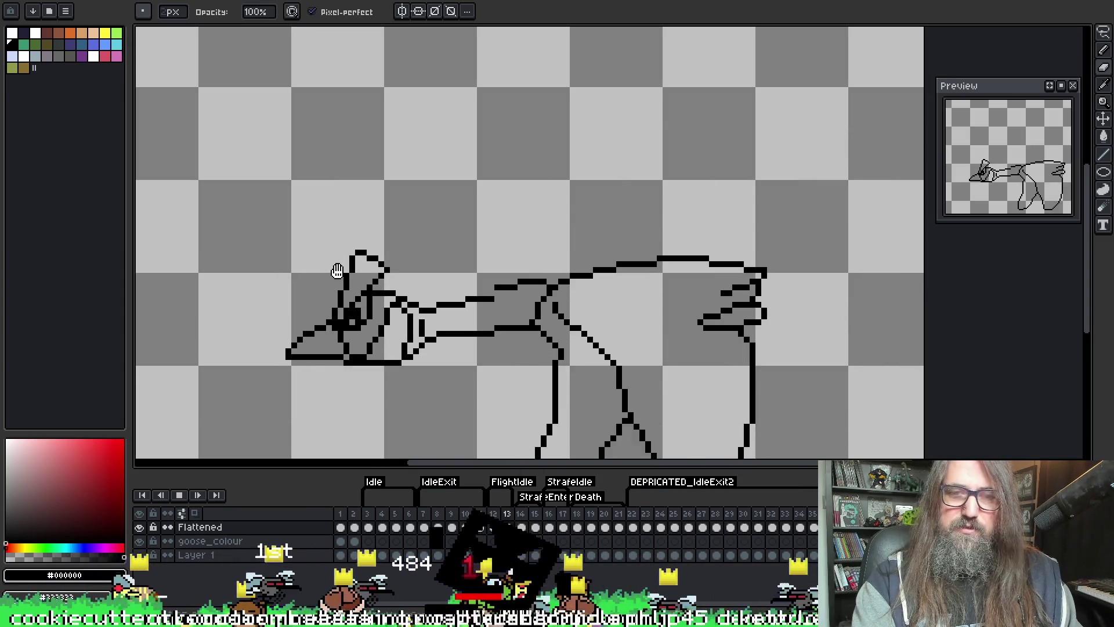
- Play the goose sketch animation, stop it on frame 7, then restart playback
key(ctrl+Tab)
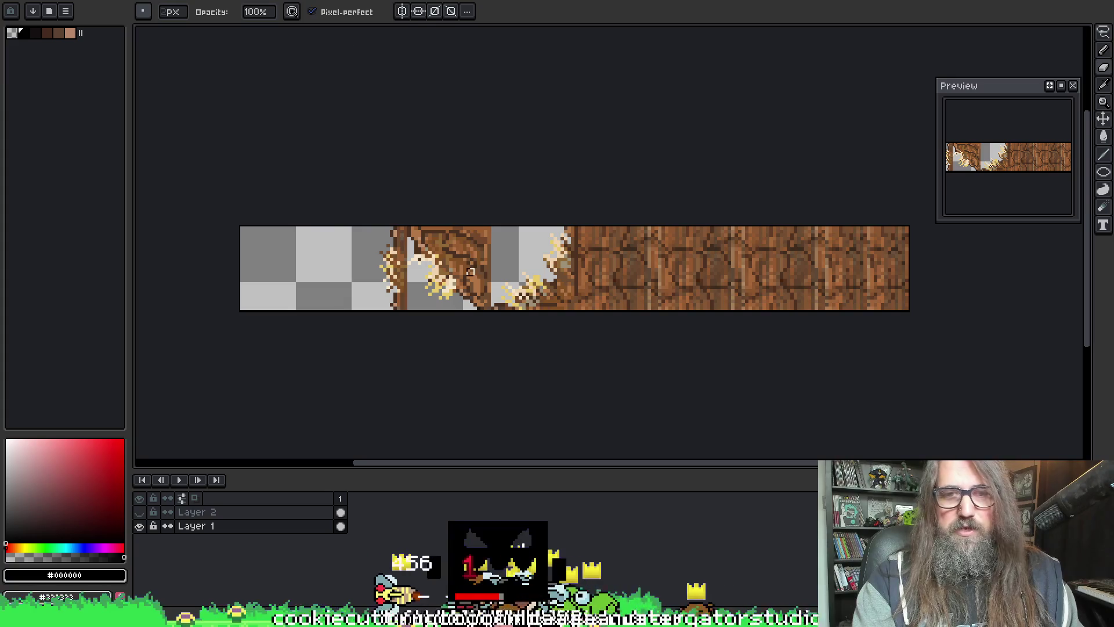
key(ctrl+Tab)
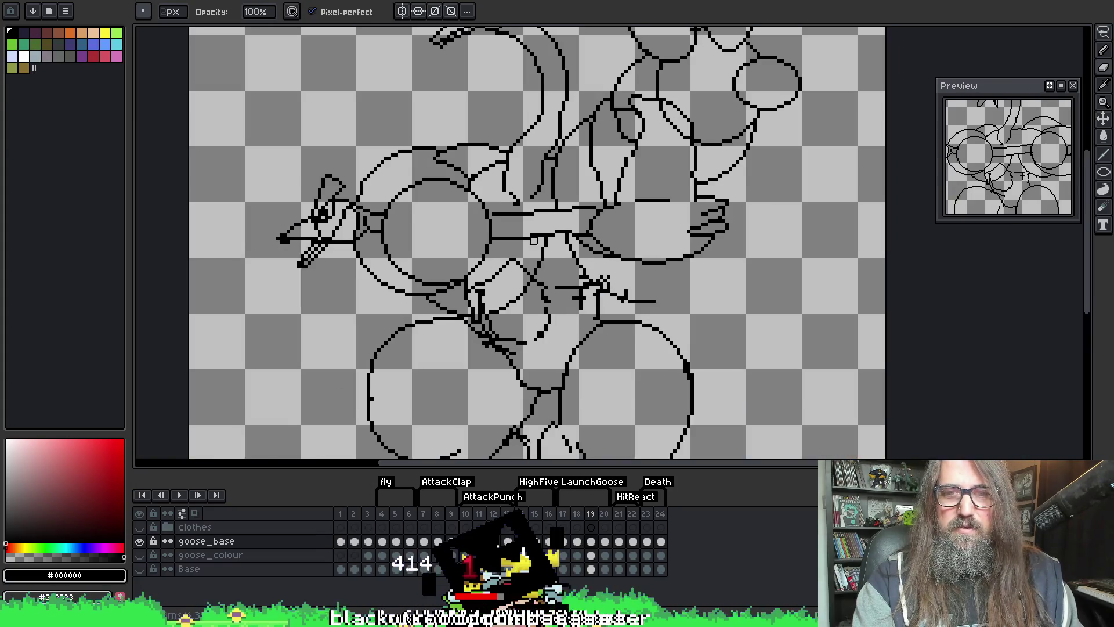
key(Return)
scroll(539, 165, down, 1)
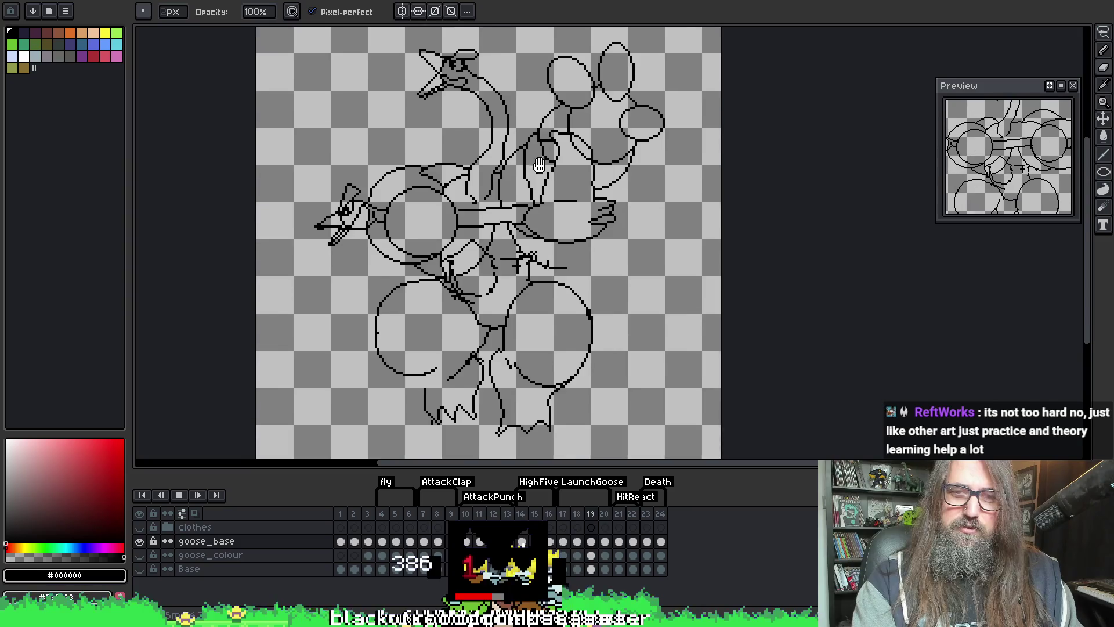
drag(539, 165, 527, 183)
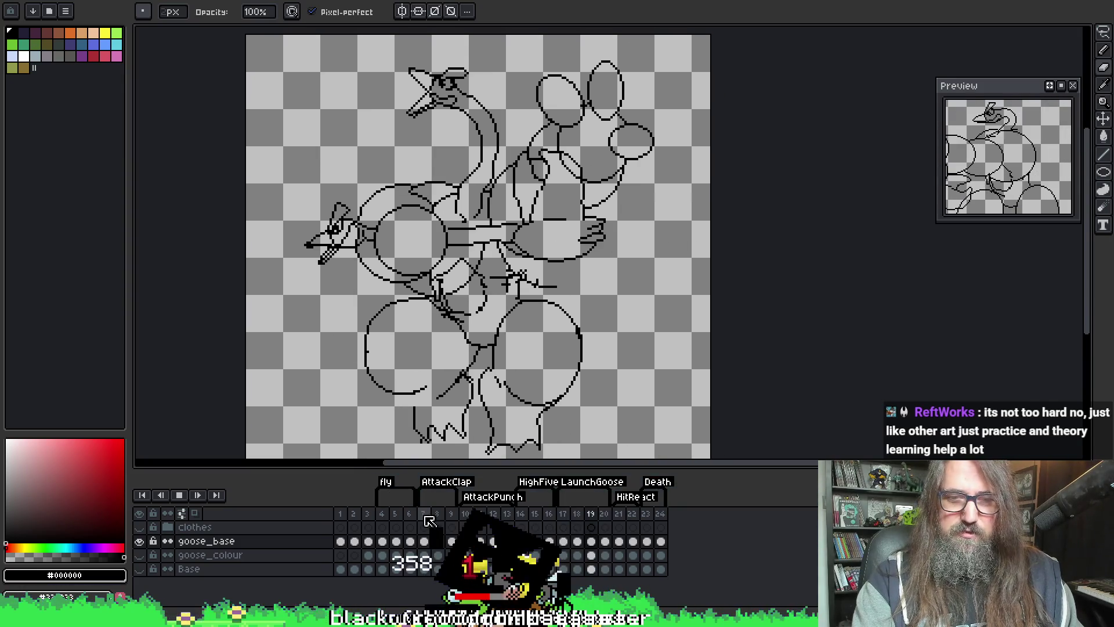
click(423, 514)
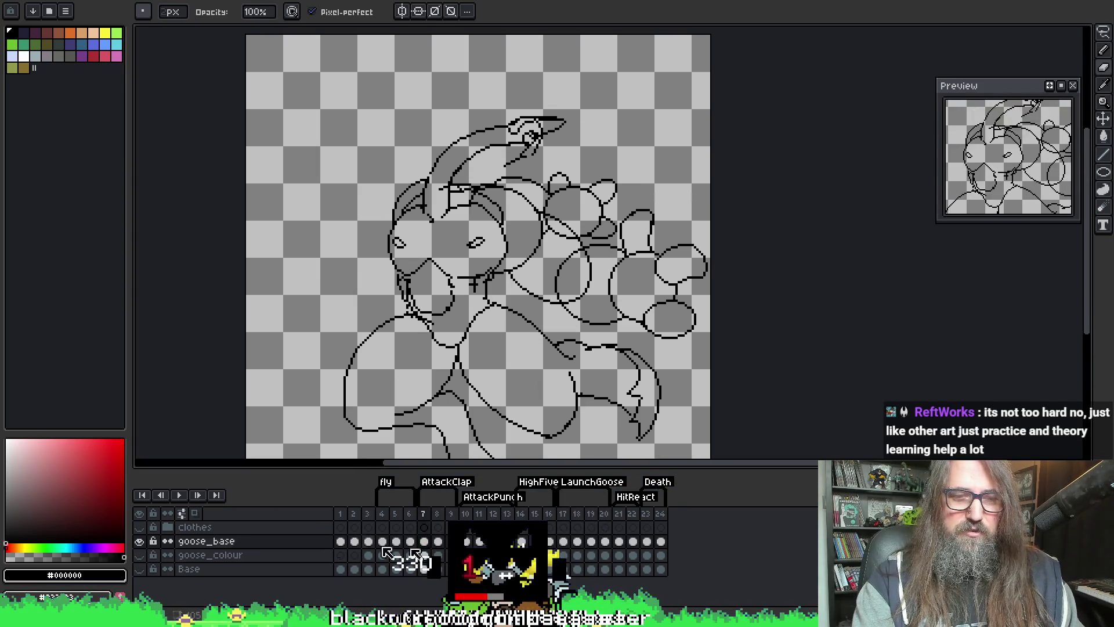
key(Return)
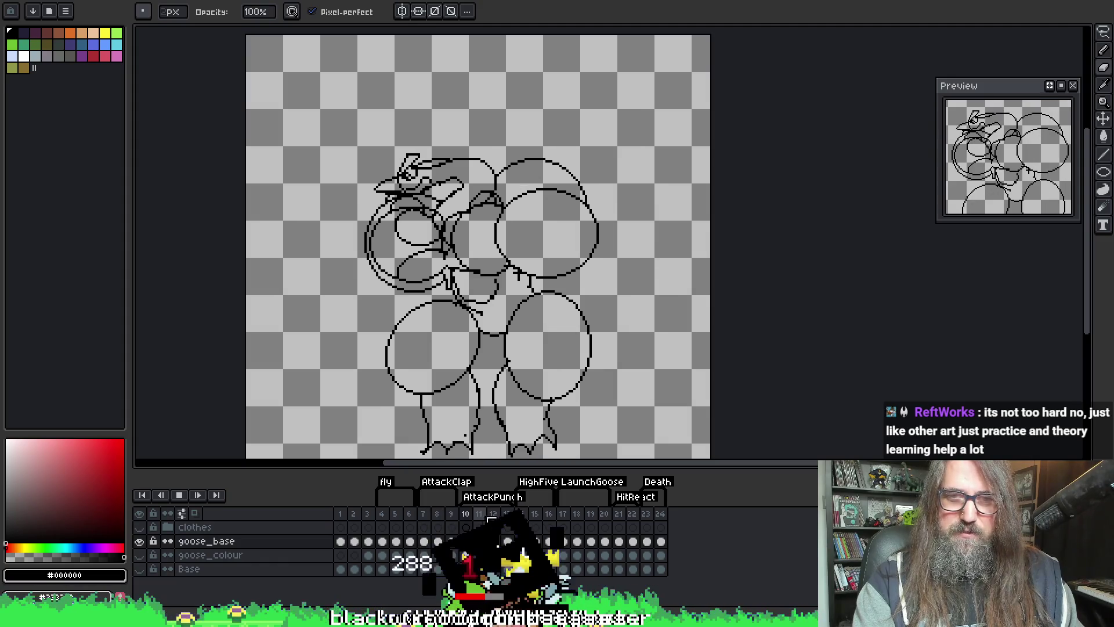
drag(631, 241, 605, 230)
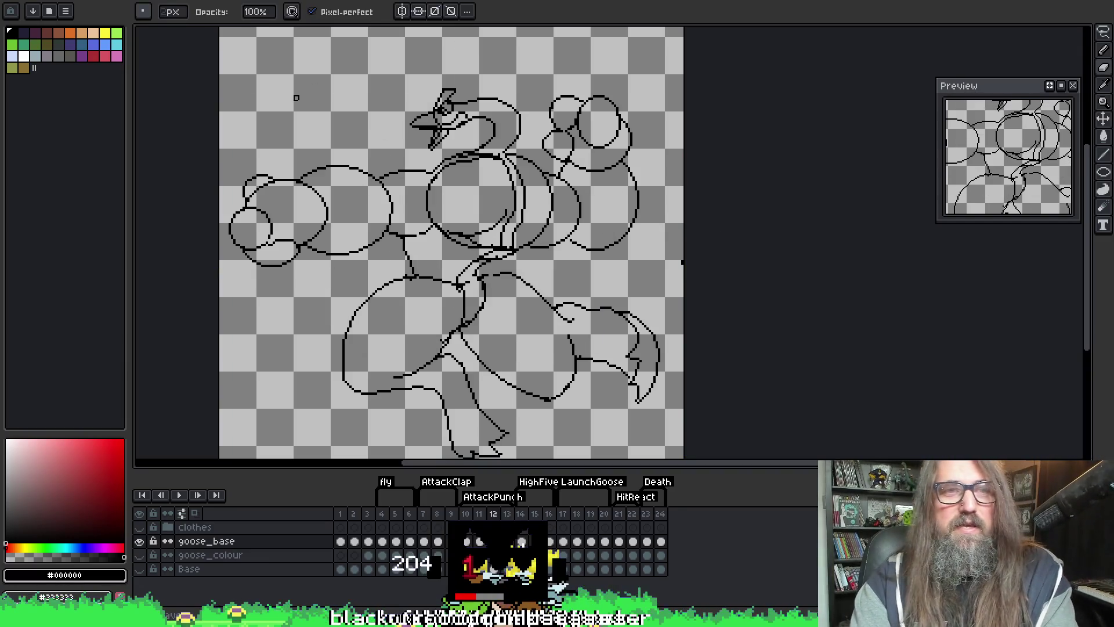
- Play the other goose sprites, stopping the sketch on frames 15 and 20, ending on the flattened goose
key(ctrl+Tab)
key(Return)
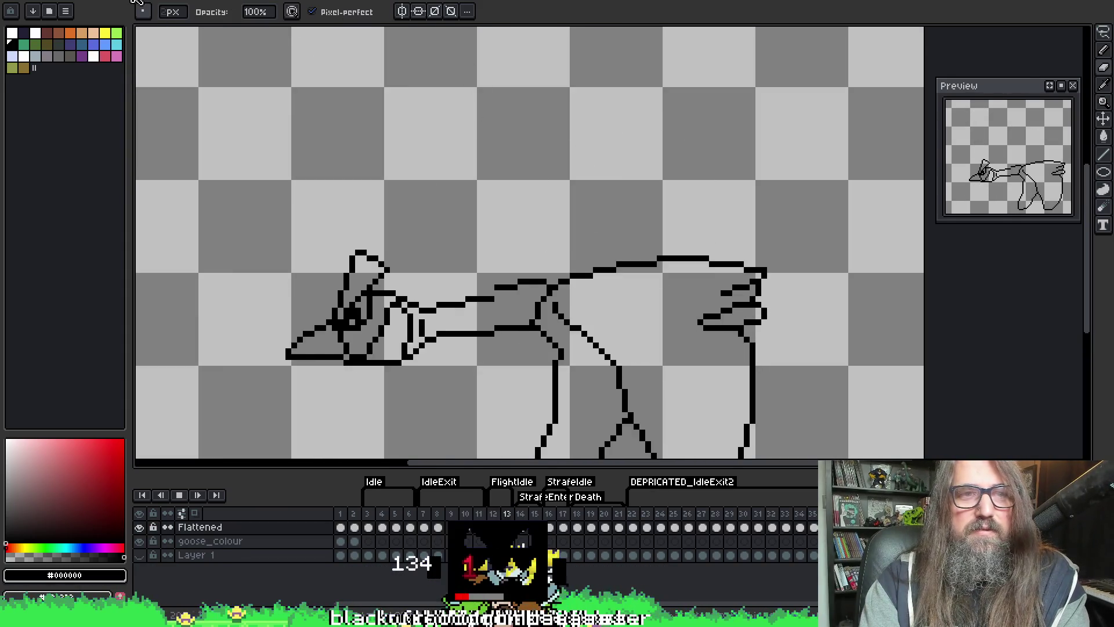
key(ctrl+Tab)
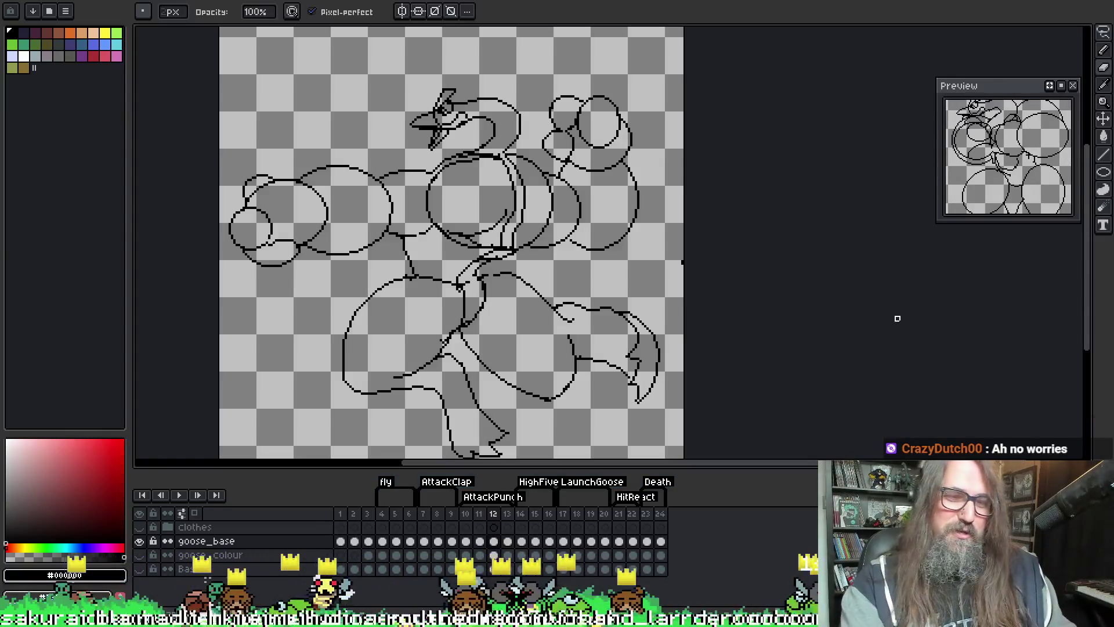
key(Return)
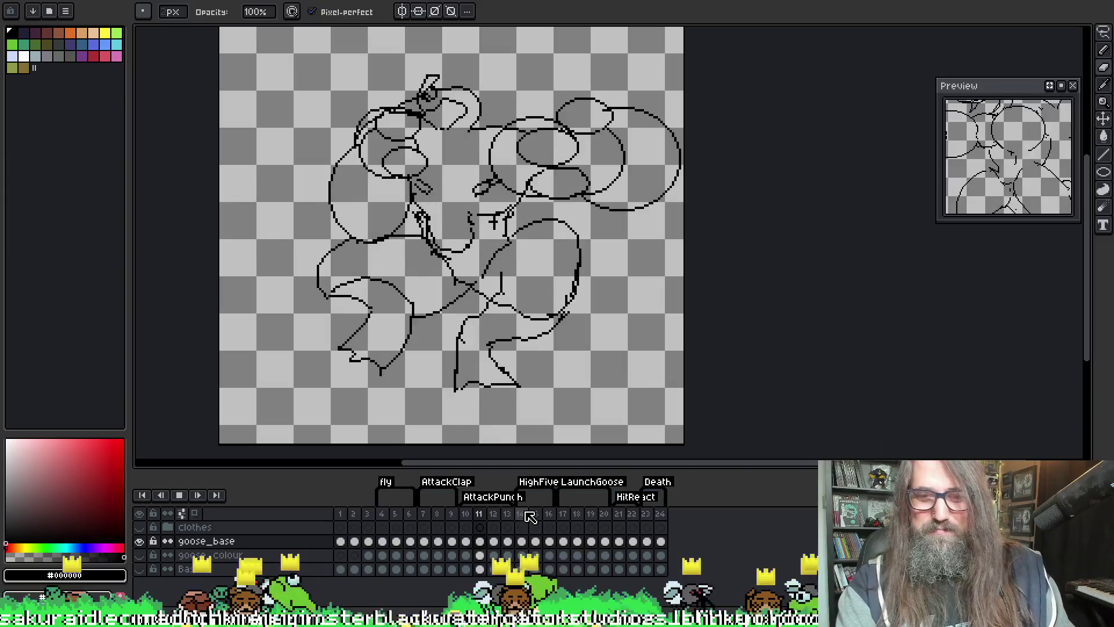
key(Return)
key(Return)
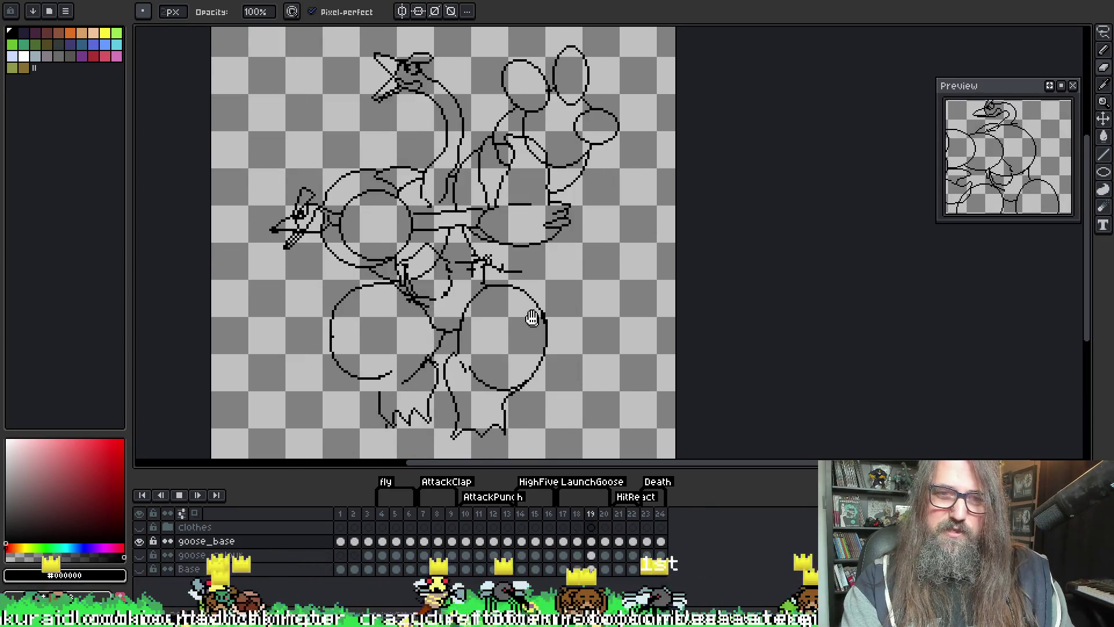
key(Return)
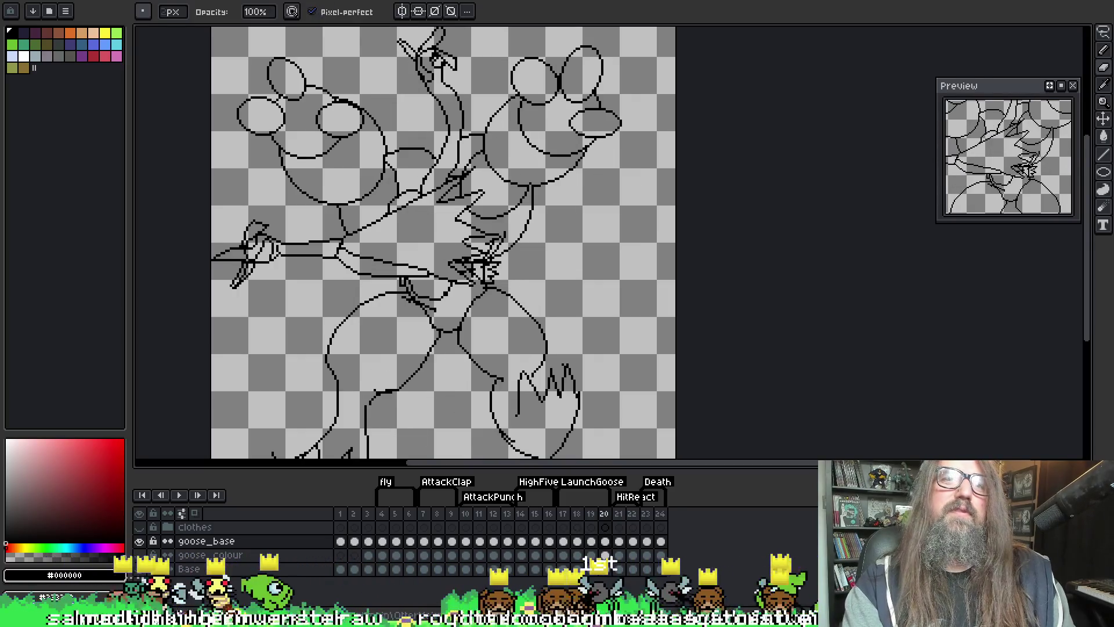
key(ctrl+Tab)
key(Return)
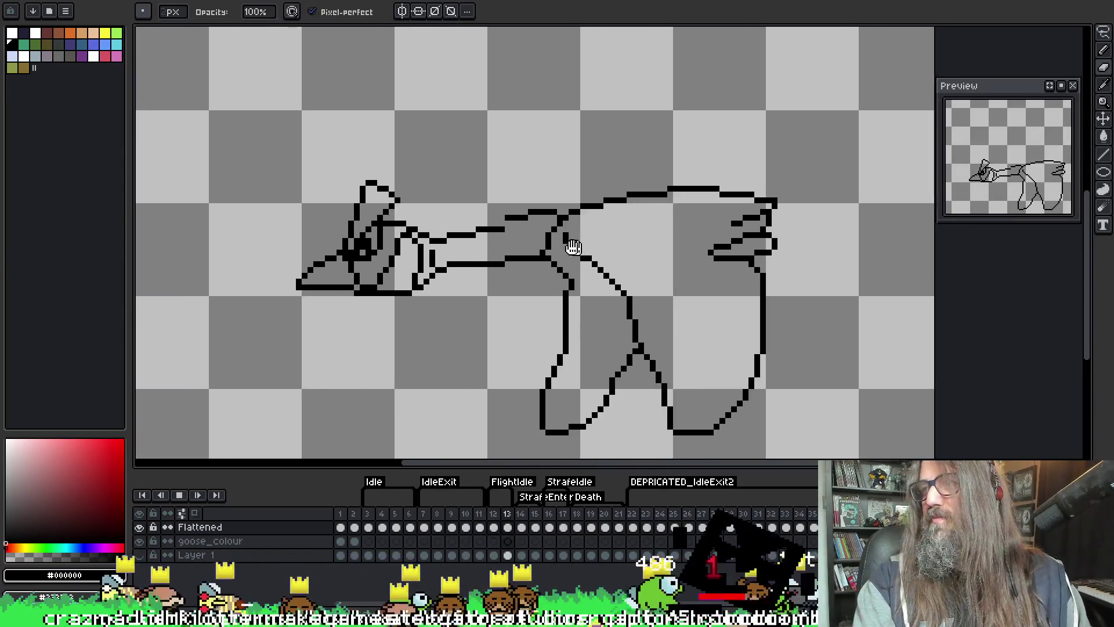
scroll(517, 247, up, 2)
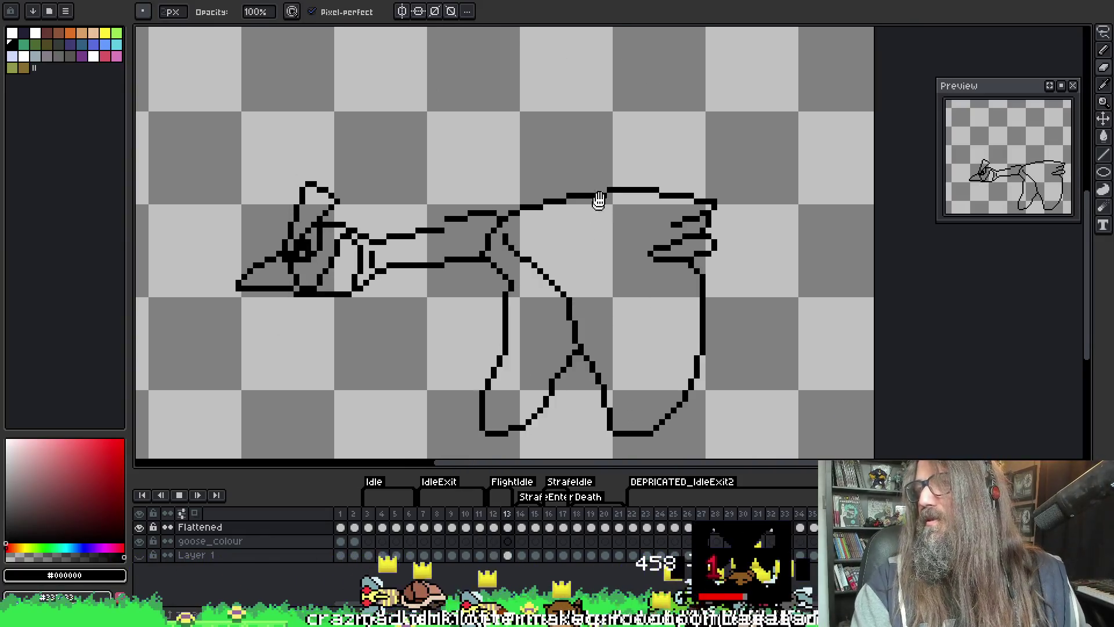
scroll(654, 233, down, 2)
scroll(661, 266, up, 2)
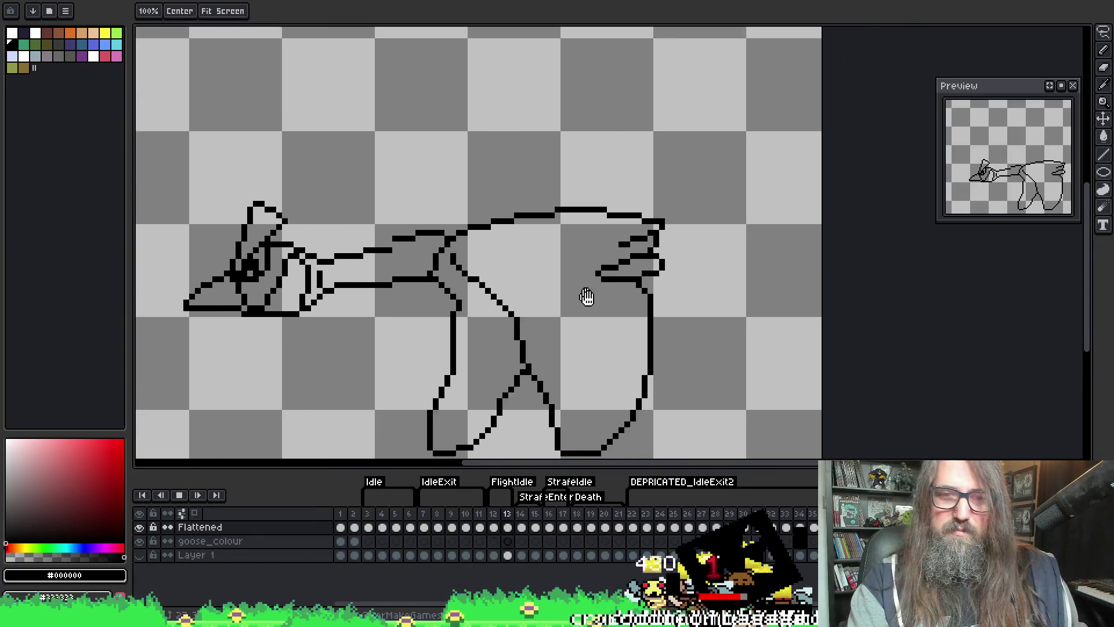
key(Return)
scroll(598, 290, down, 1)
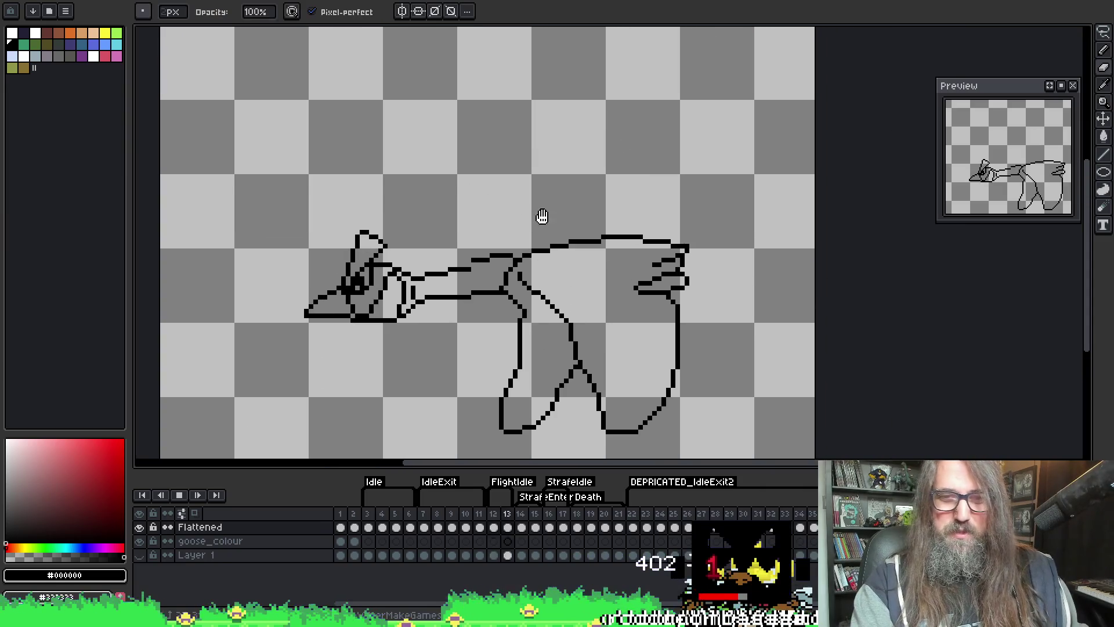
key(Left)
key(Left)
key(Left)
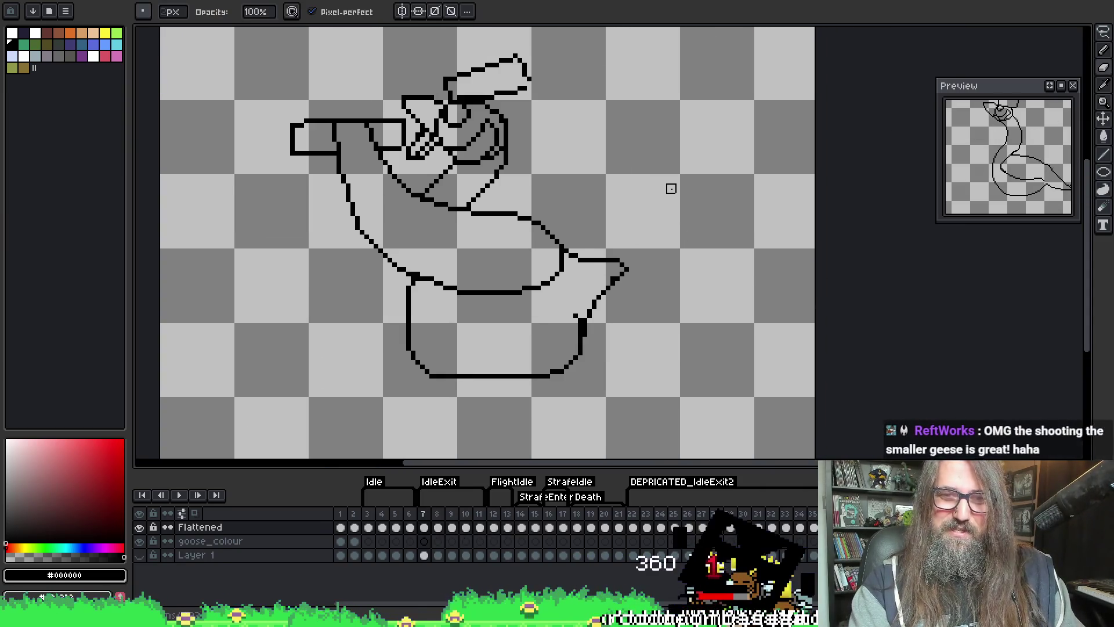
mouse_move(620, 166)
mouse_down()
mouse_move(621, 184)
mouse_move(647, 129)
mouse_move(606, 144)
mouse_up()
key(b)
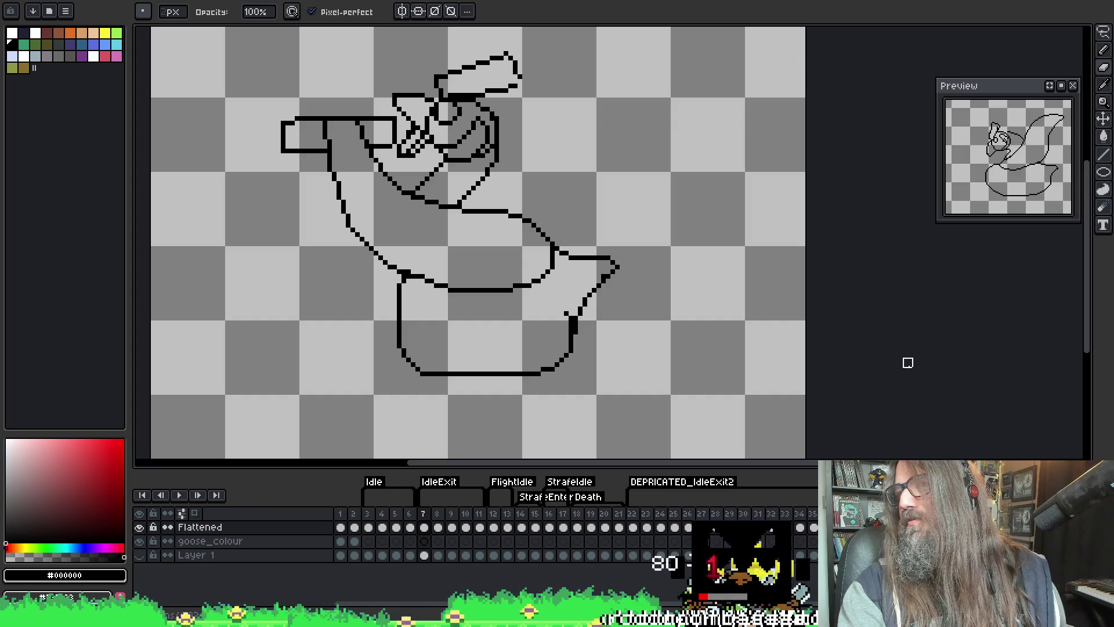
mouse_move(371, 183)
mouse_down()
mouse_move(394, 226)
mouse_move(396, 190)
mouse_up()
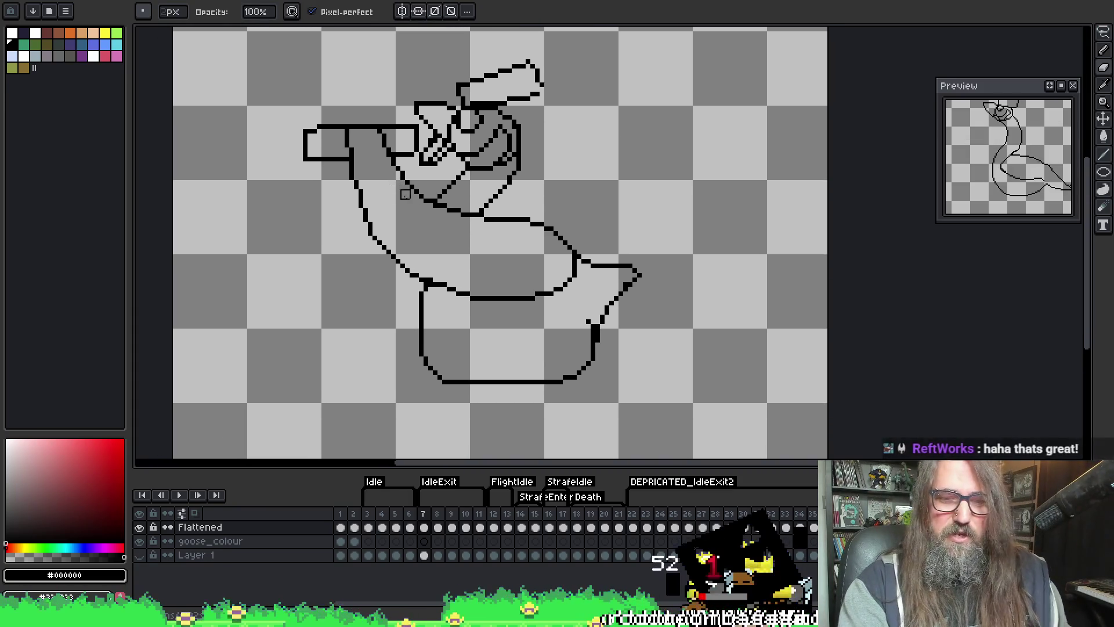
scroll(433, 184, up, 3)
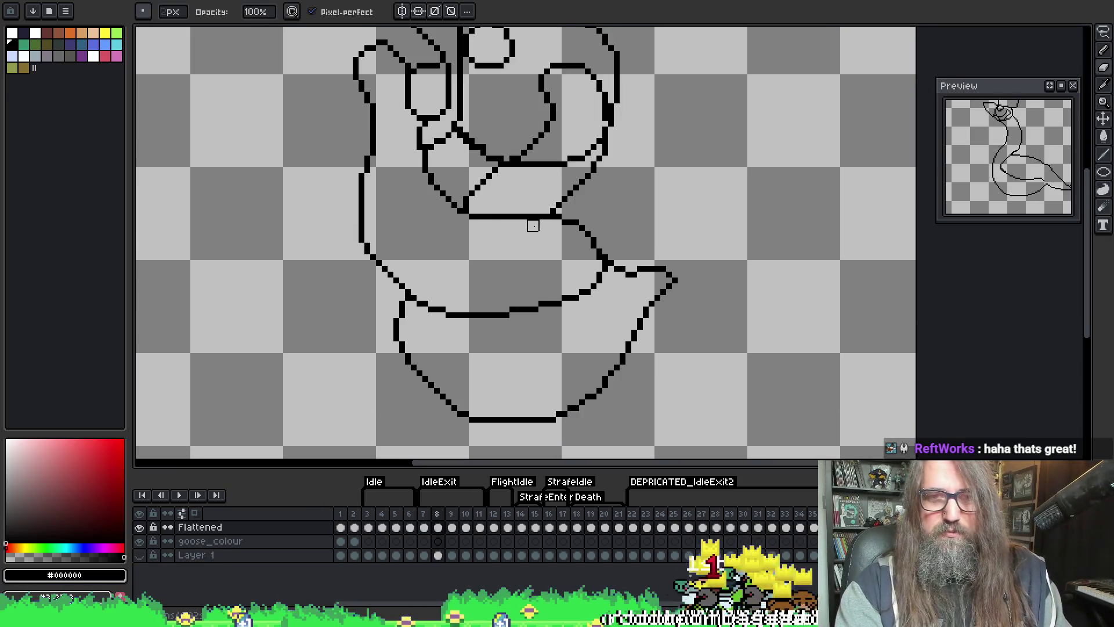
scroll(527, 174, up, 2)
key(i)
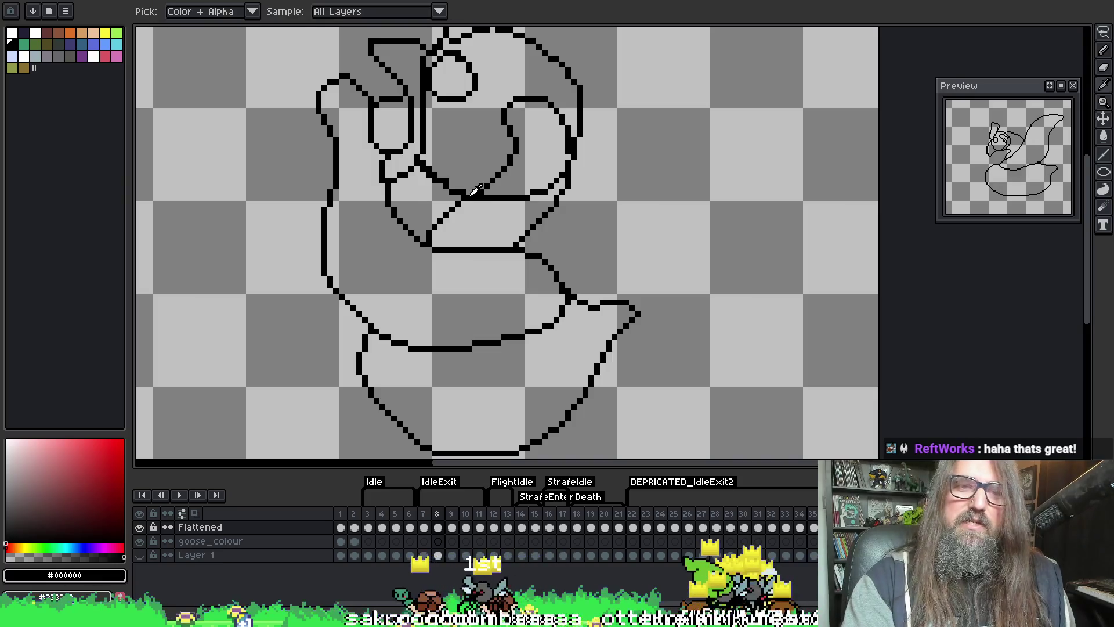
key(b)
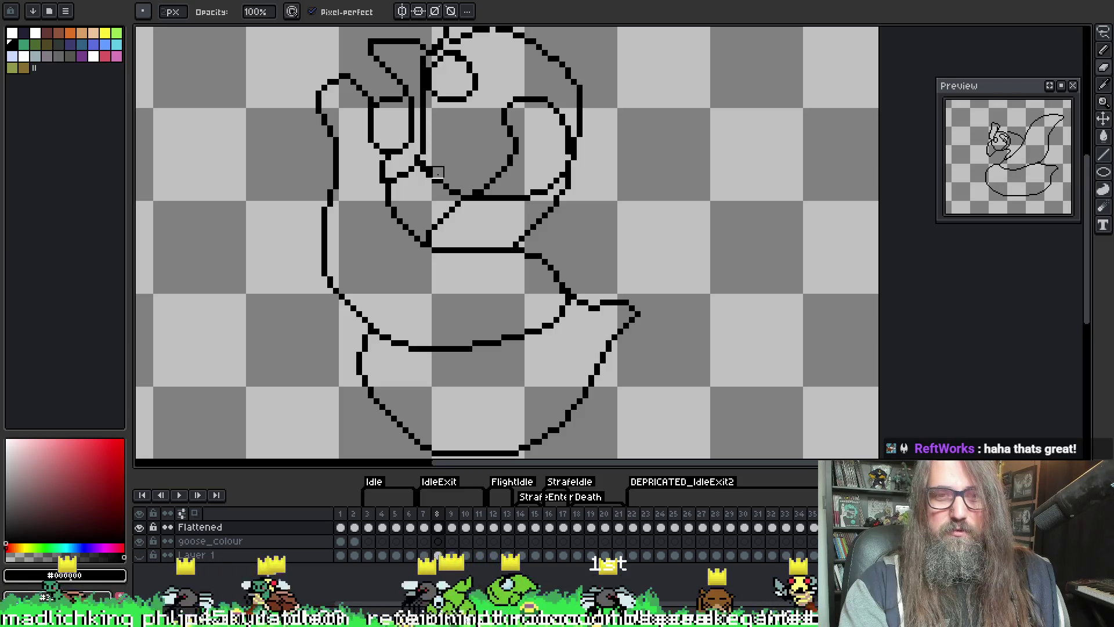
key(i)
key(b)
key(e)
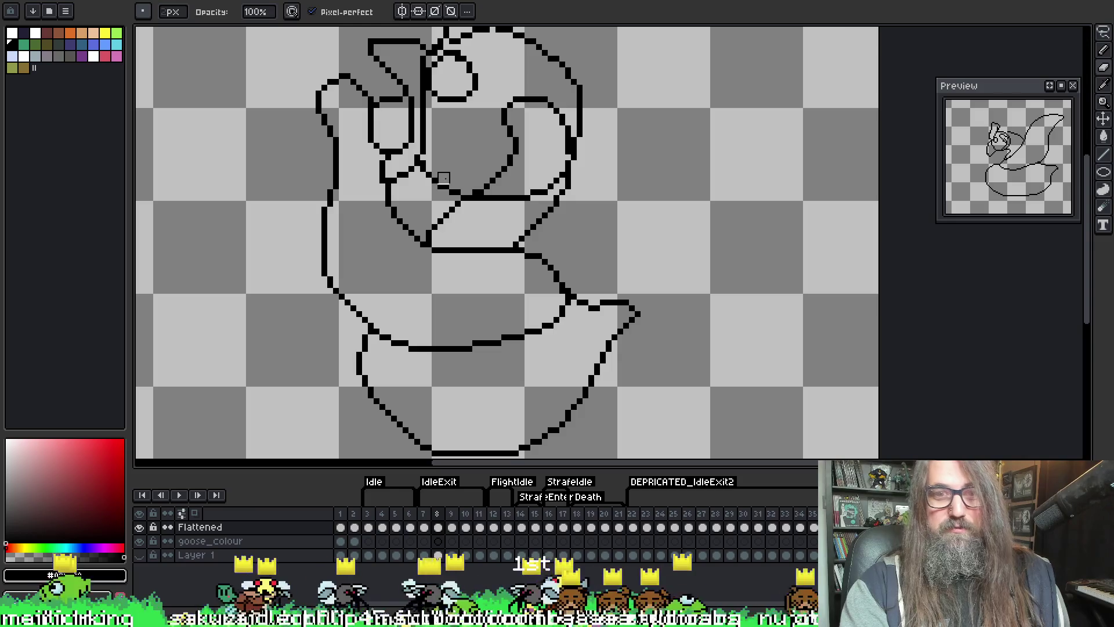
key(i)
key(b)
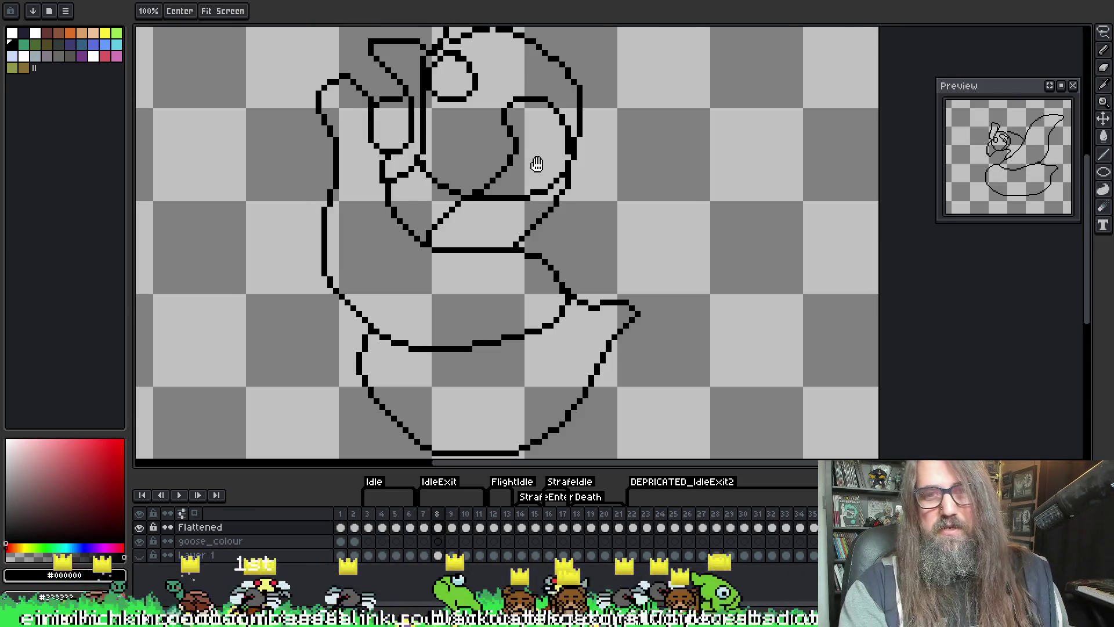
key(e)
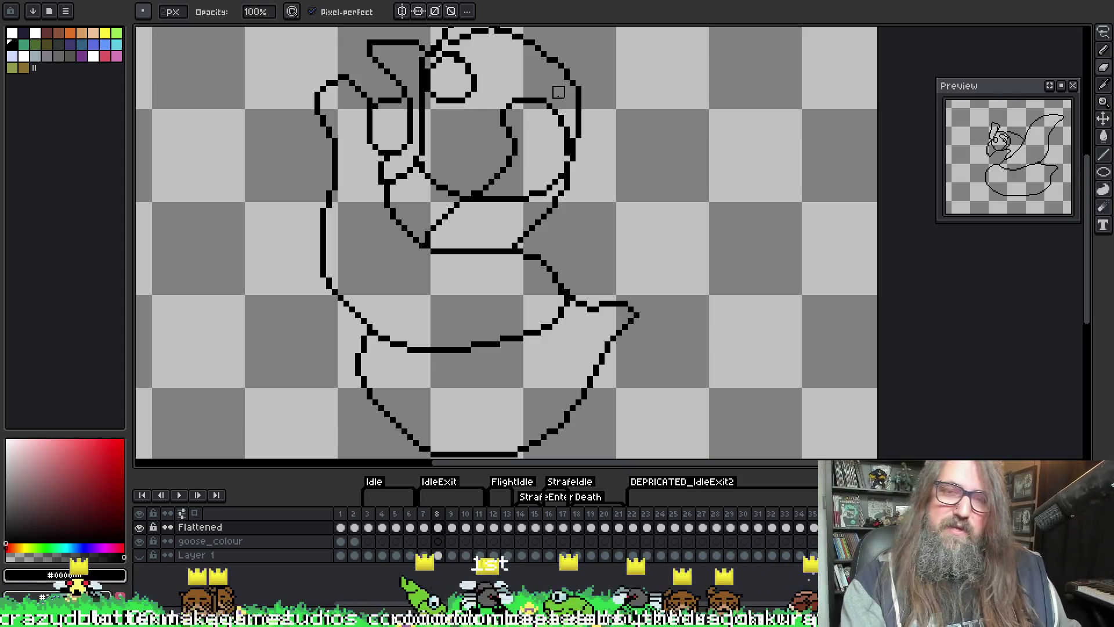
scroll(558, 93, down, 2)
key(Return)
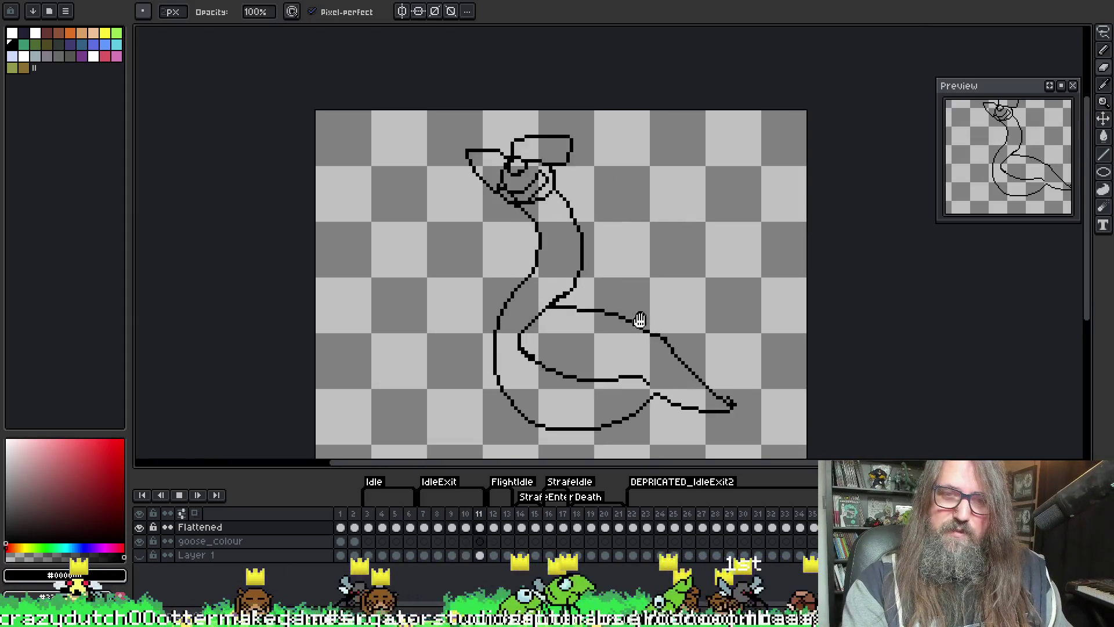
- Centre the goose and play the animation, stopping on frame 6
drag(639, 319, 560, 275)
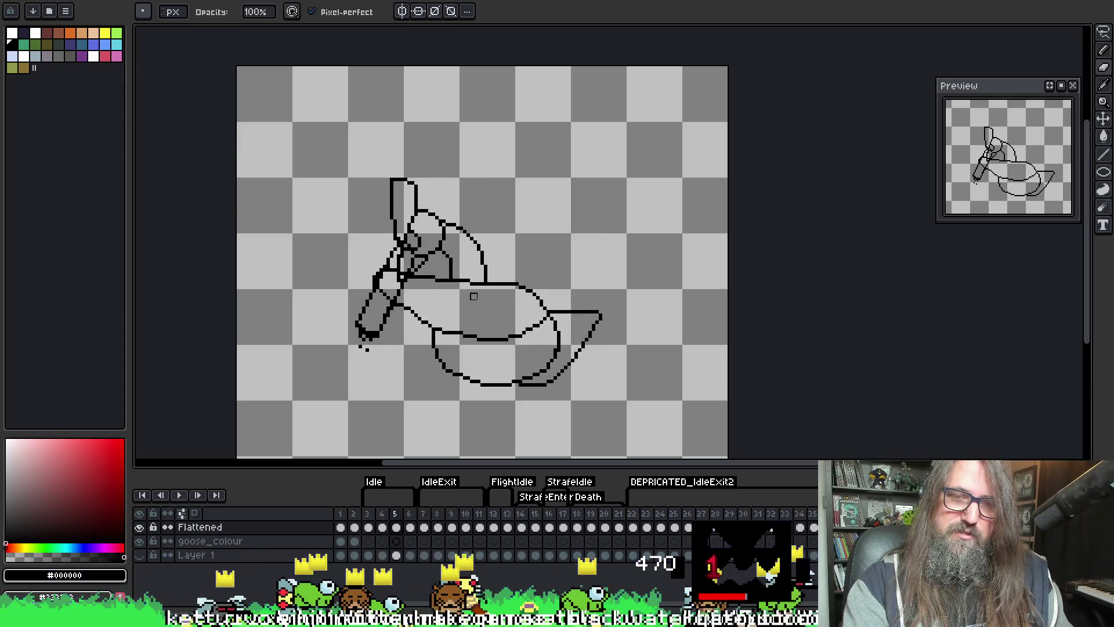
key(Return)
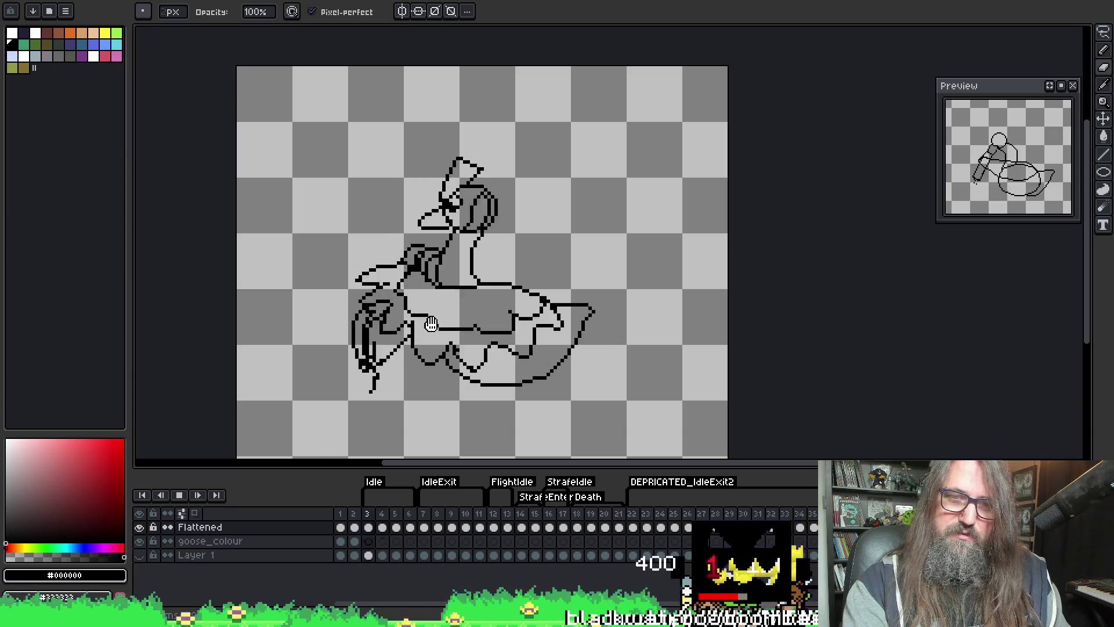
key(Return)
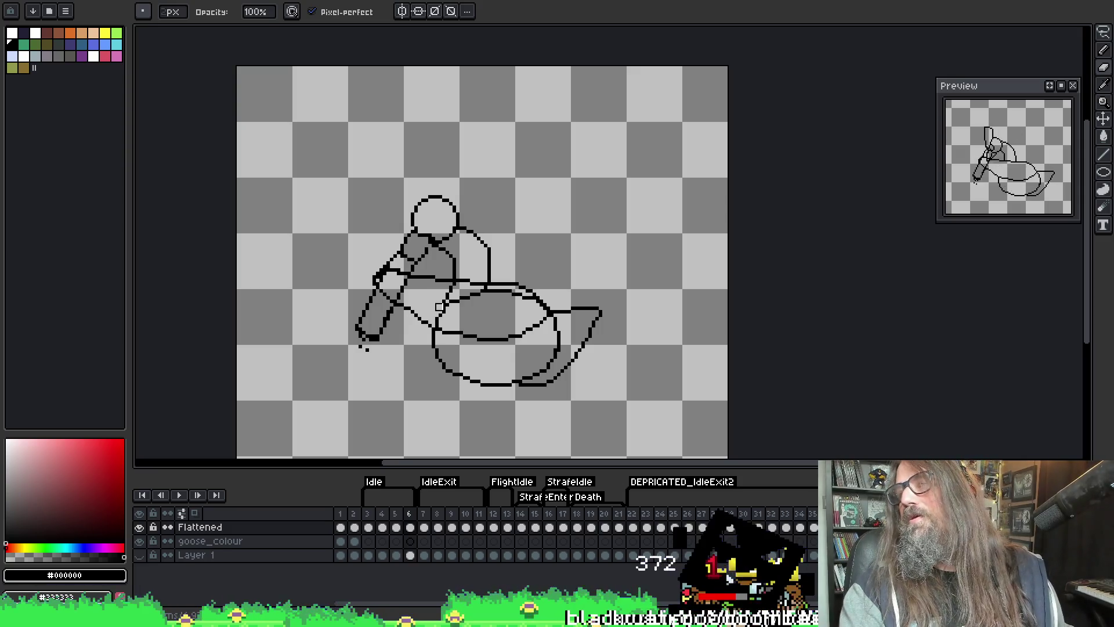
scroll(466, 376, up, 2)
- Compare the goose pose against frames 4 and 5, switching between eyedropper and pencil
key(alt)
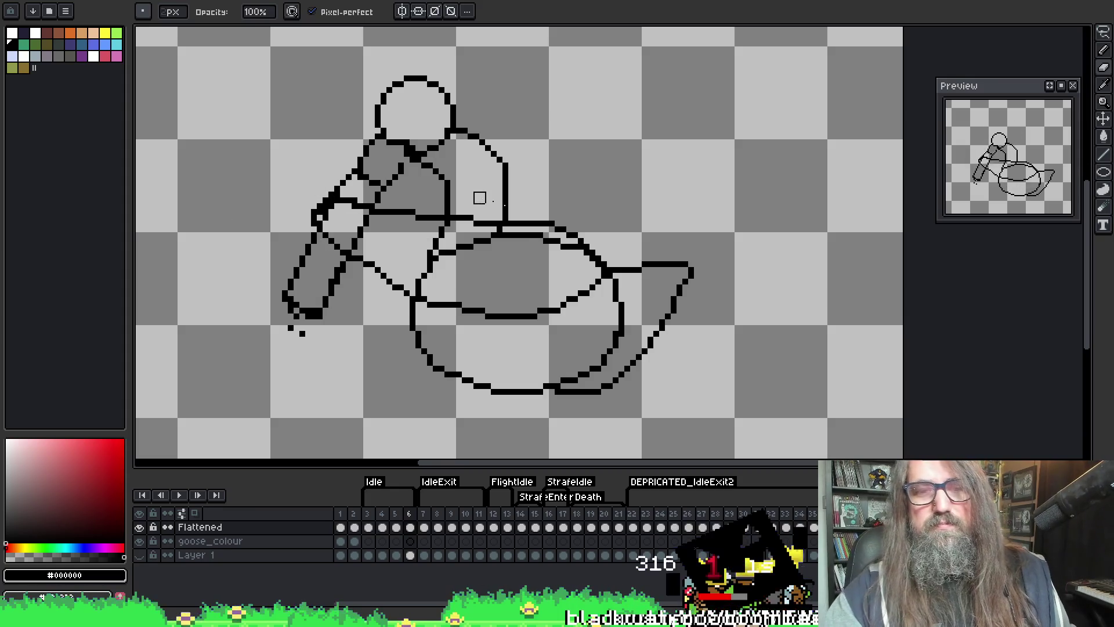
key(Left)
key(Left)
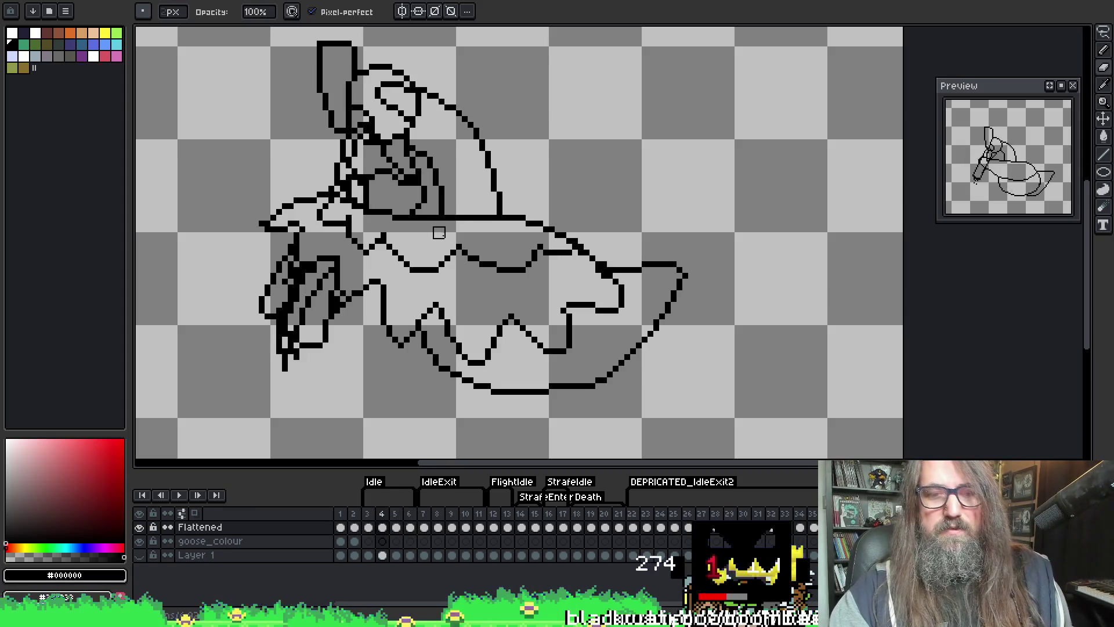
key(Right)
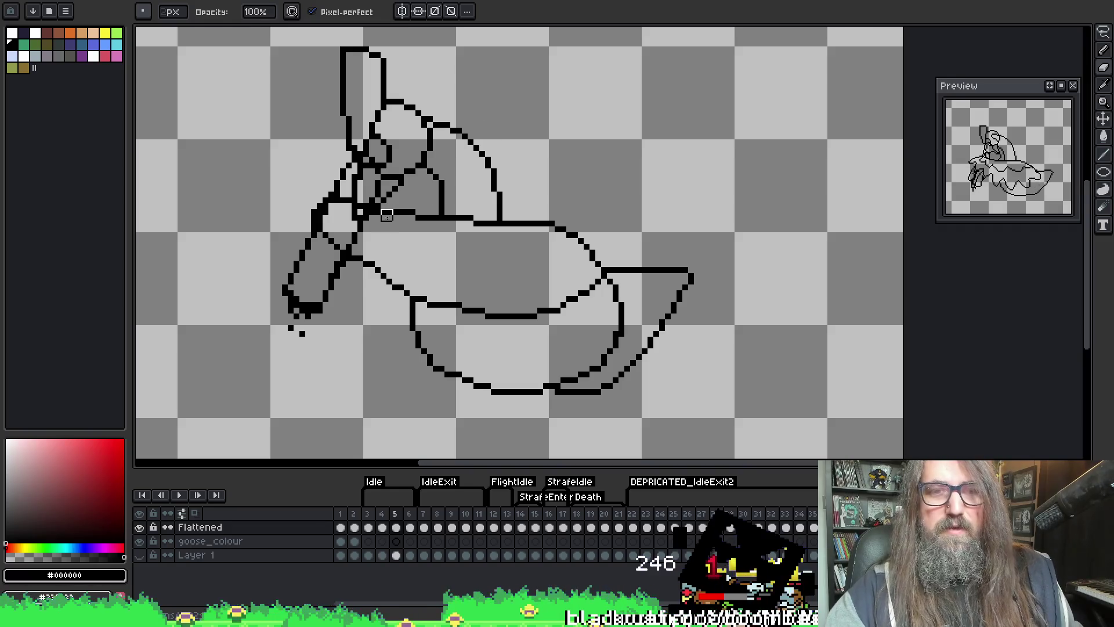
key(alt)
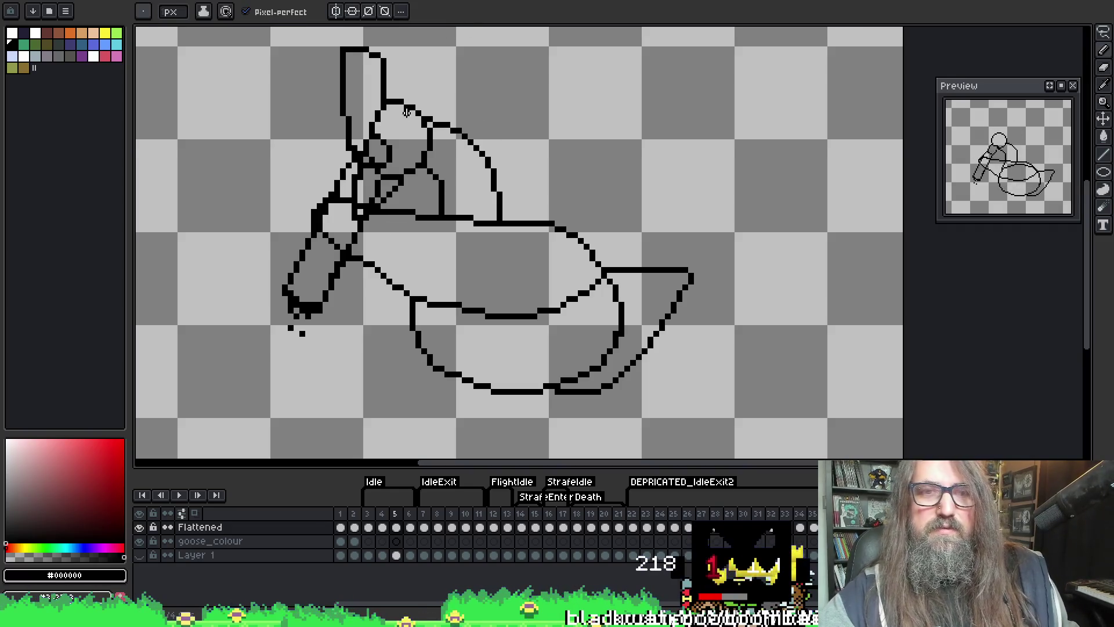
key(Right)
key(Left)
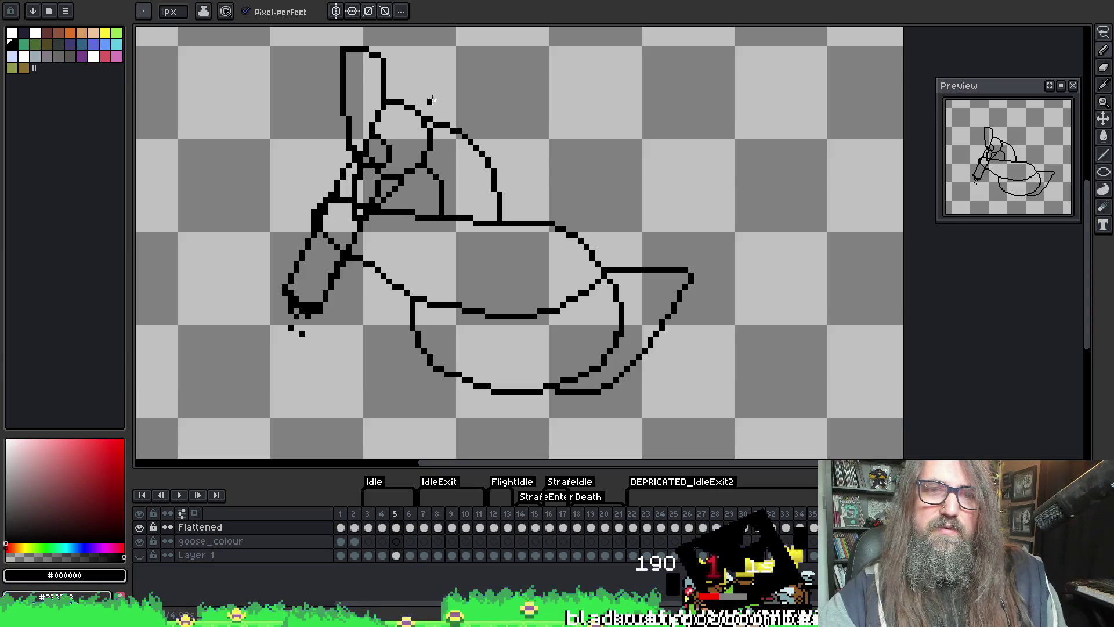
key(Right)
key(Left)
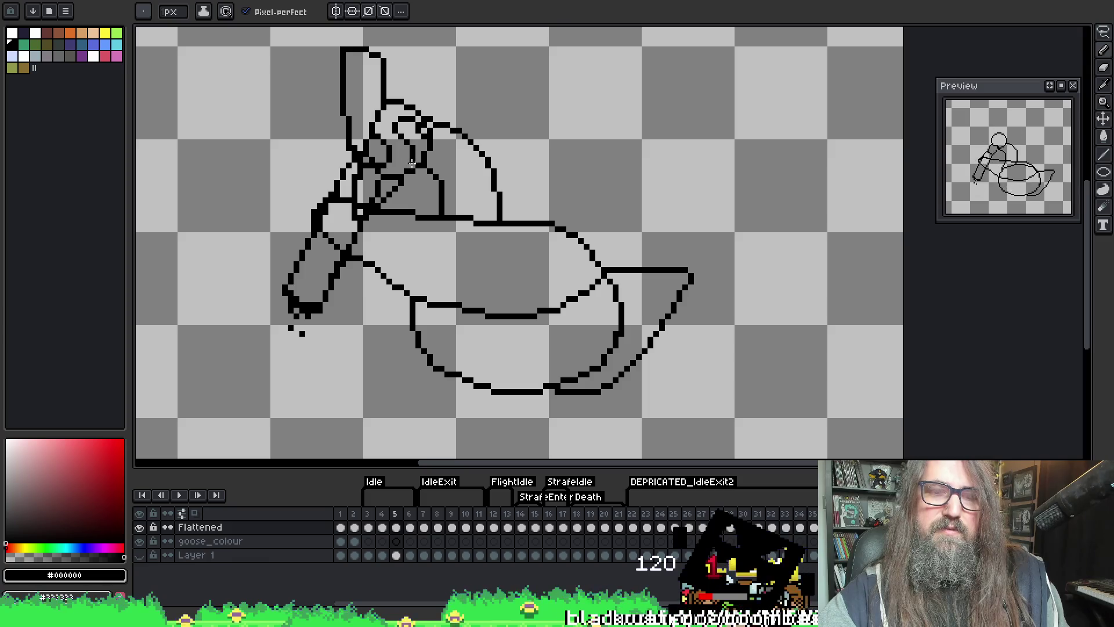
key(b)
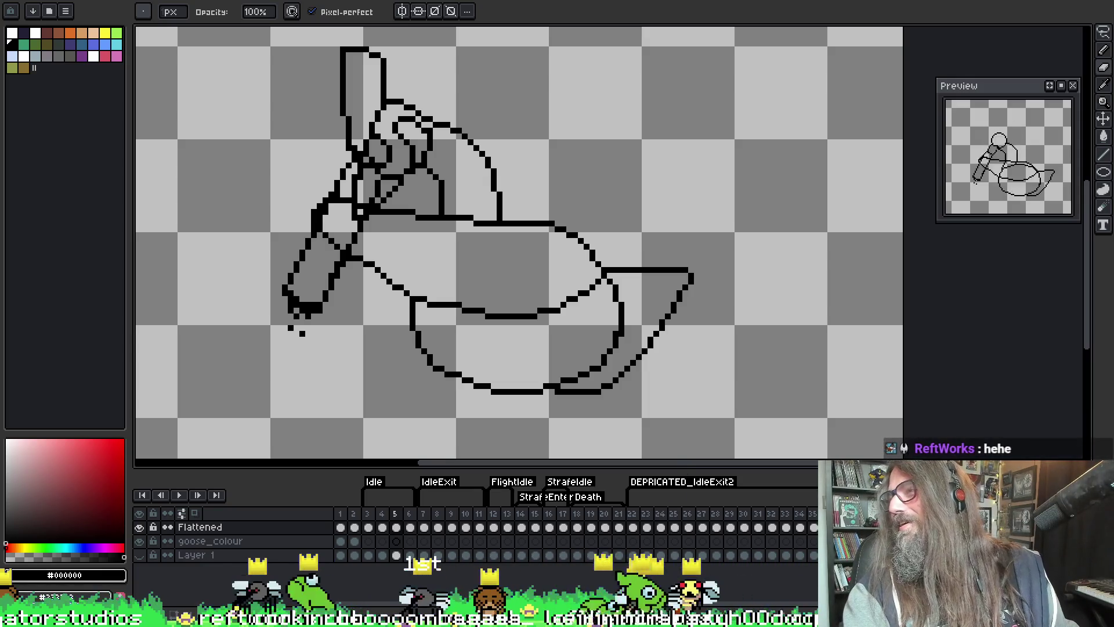
- Bring the Idlex8.gif reference over the canvas and touch up the sketch with pencil, eraser and eyedropper
mouse_move(0, 162)
mouse_down()
mouse_move(456, 162)
mouse_move(659, 49)
mouse_move(632, 37)
mouse_move(675, 44)
mouse_move(746, 7)
mouse_move(1113, 177)
mouse_up()
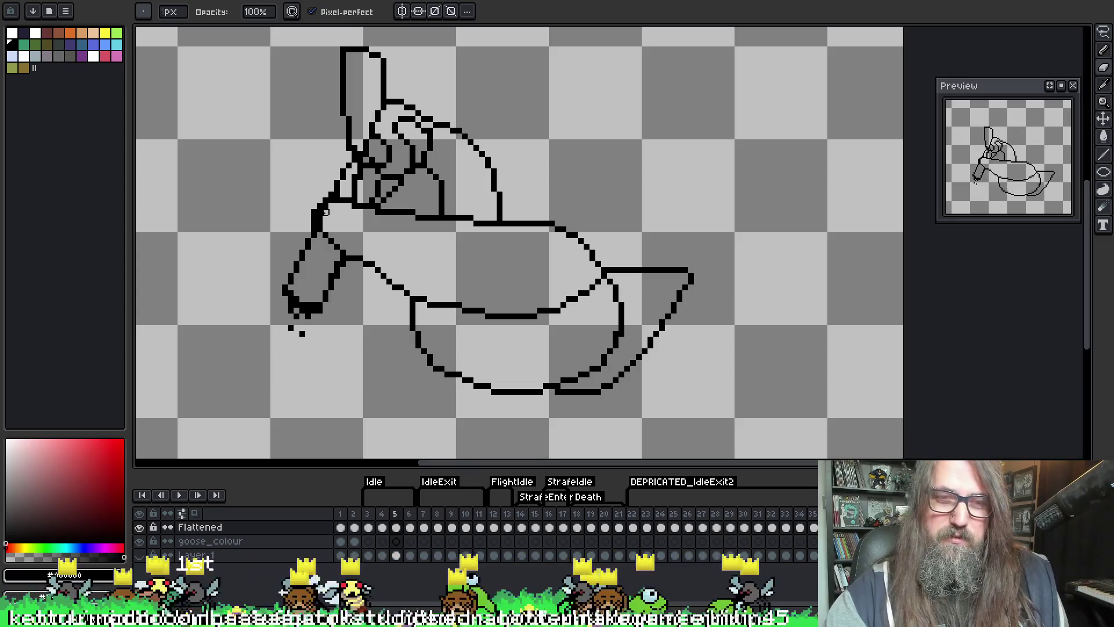
key(e)
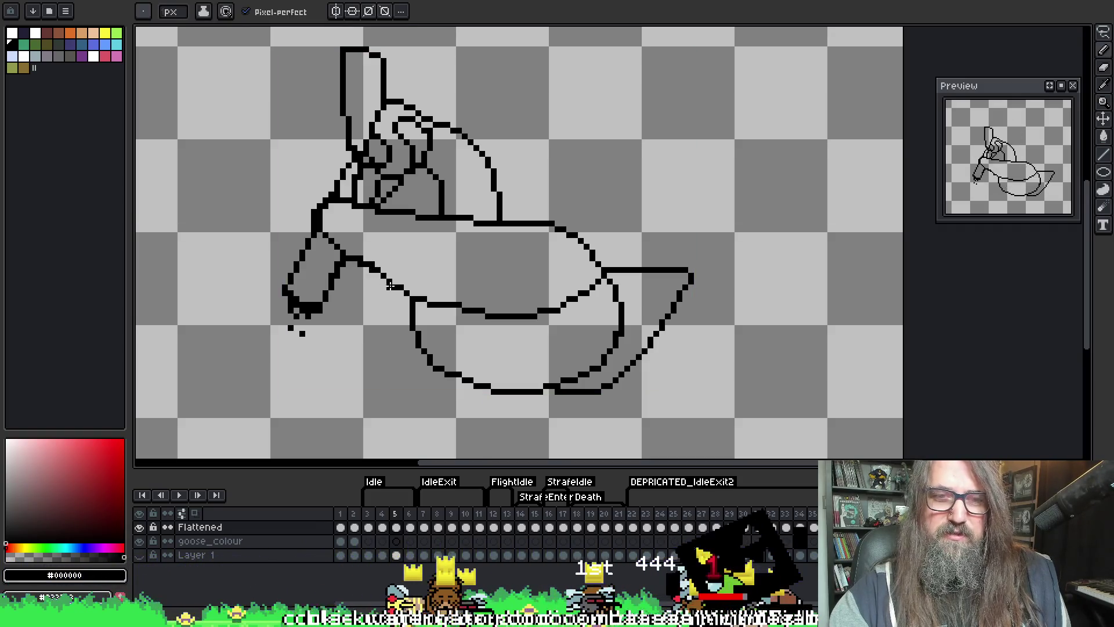
key(b)
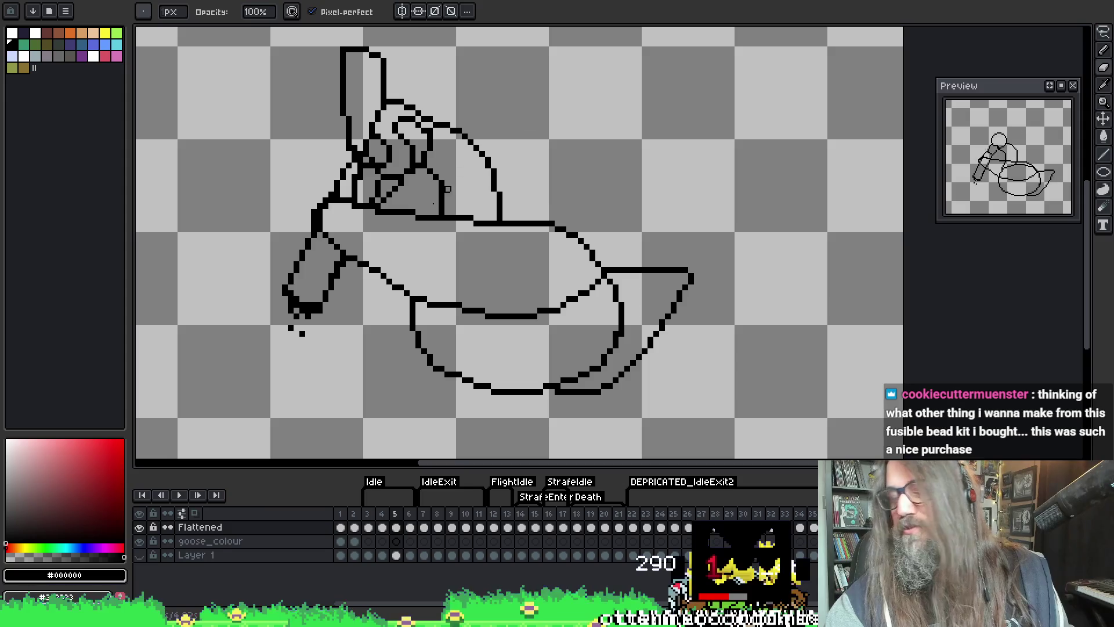
key(i)
key(b)
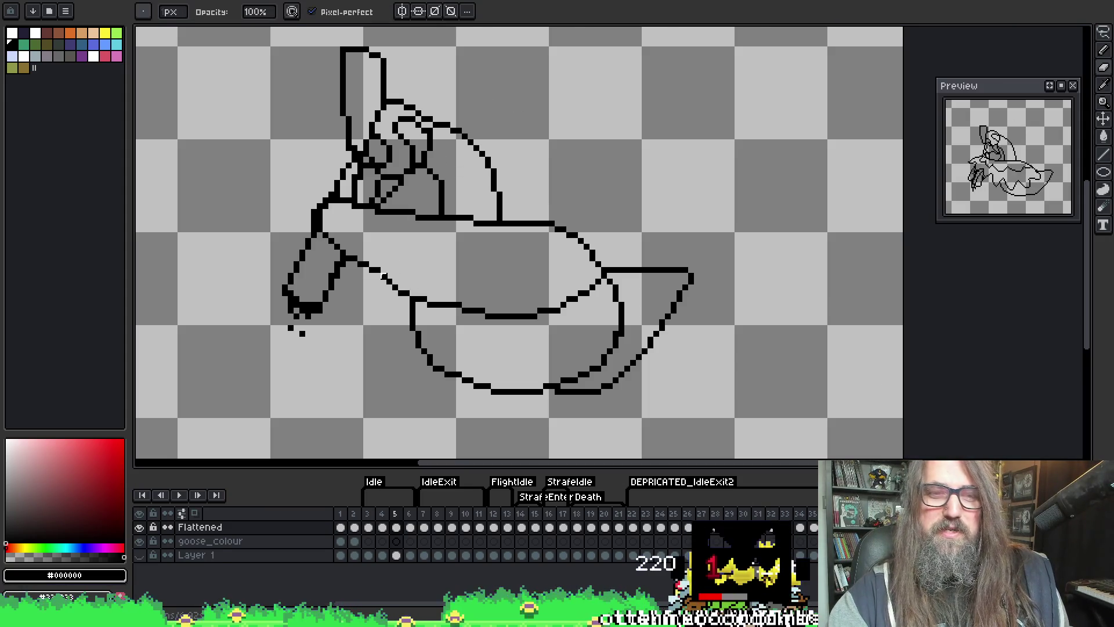
key(i)
key(b)
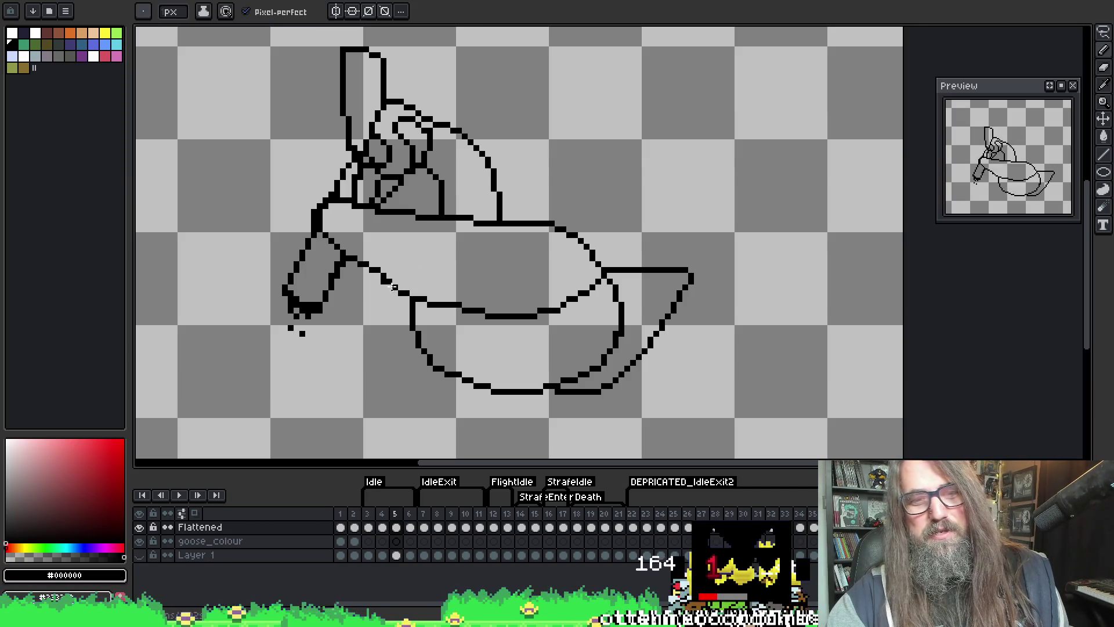
- Finish touching up the goose lines, then preview the animation and stop on frame 6
key(b)
key(v)
key(b)
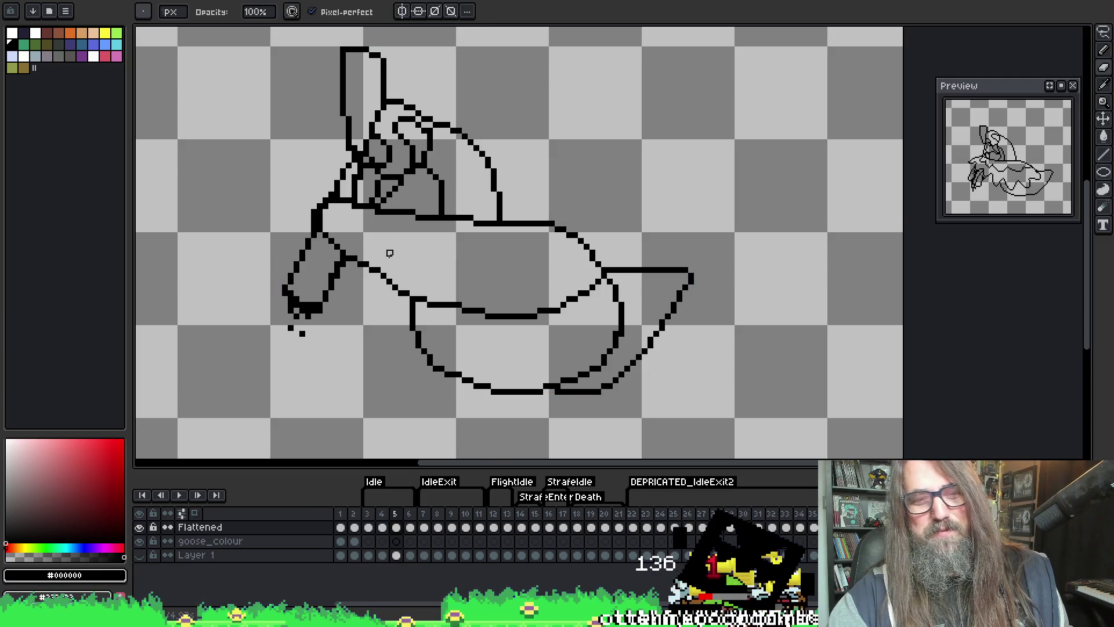
key(i)
key(v)
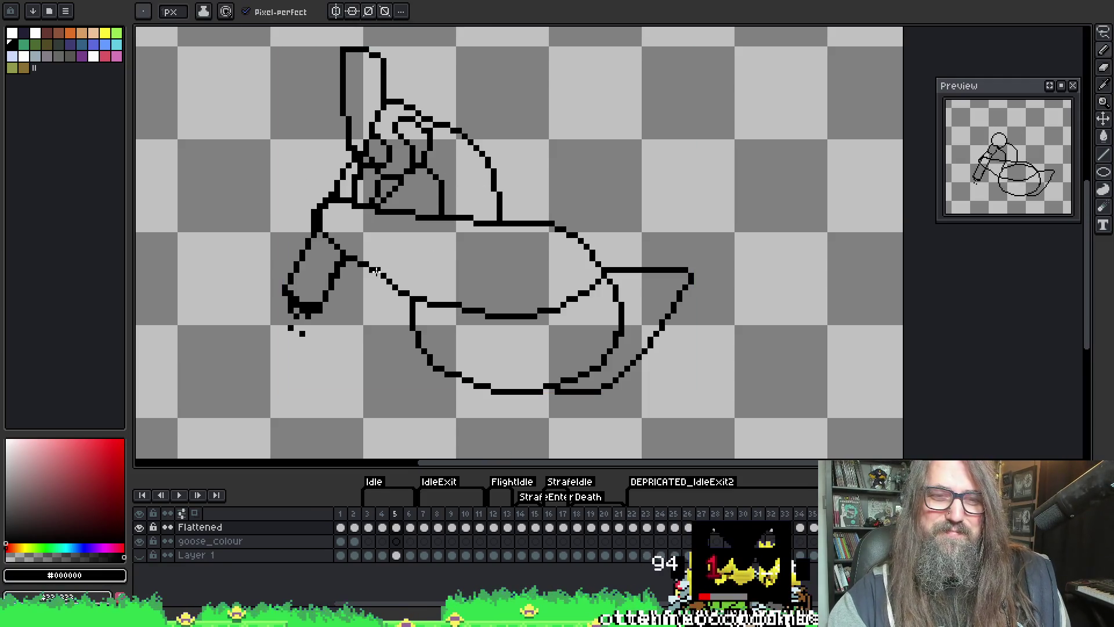
key(b)
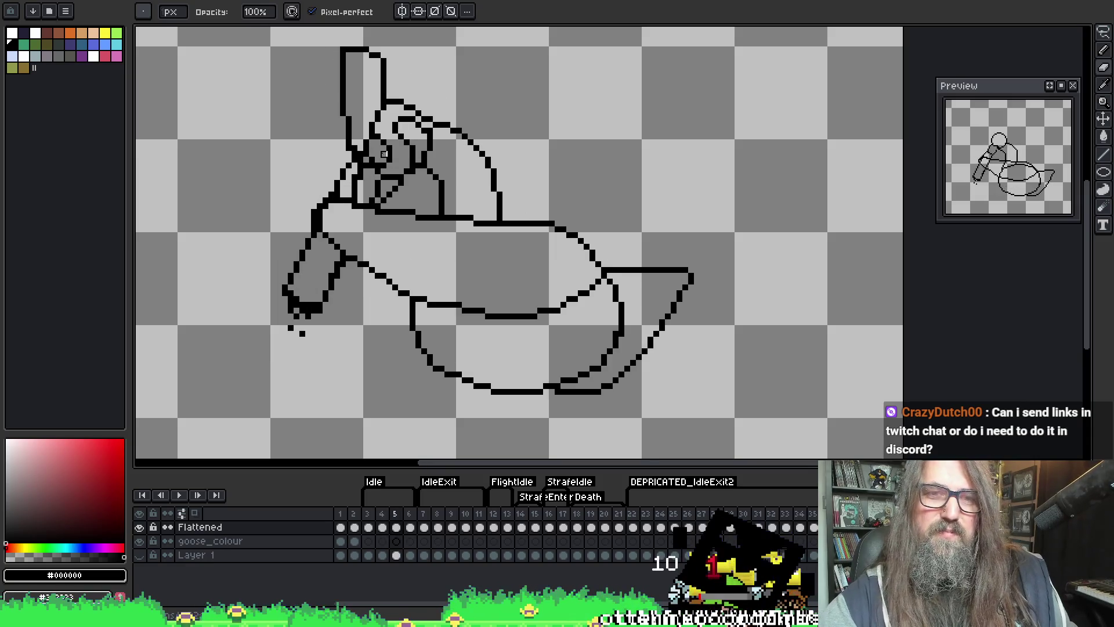
key(alt)
key(e)
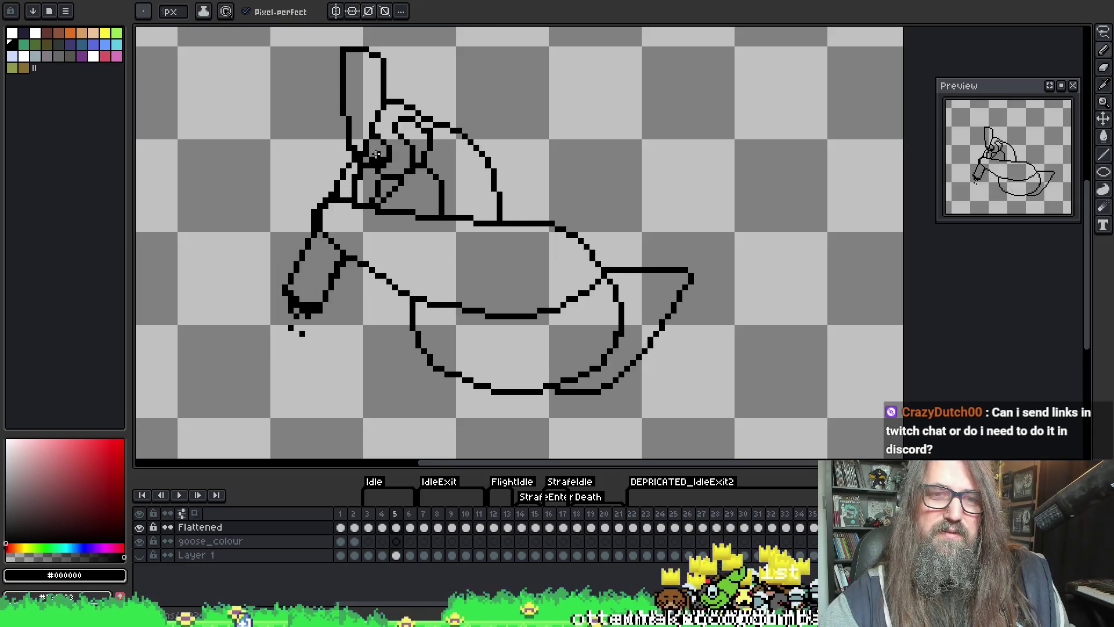
key(b)
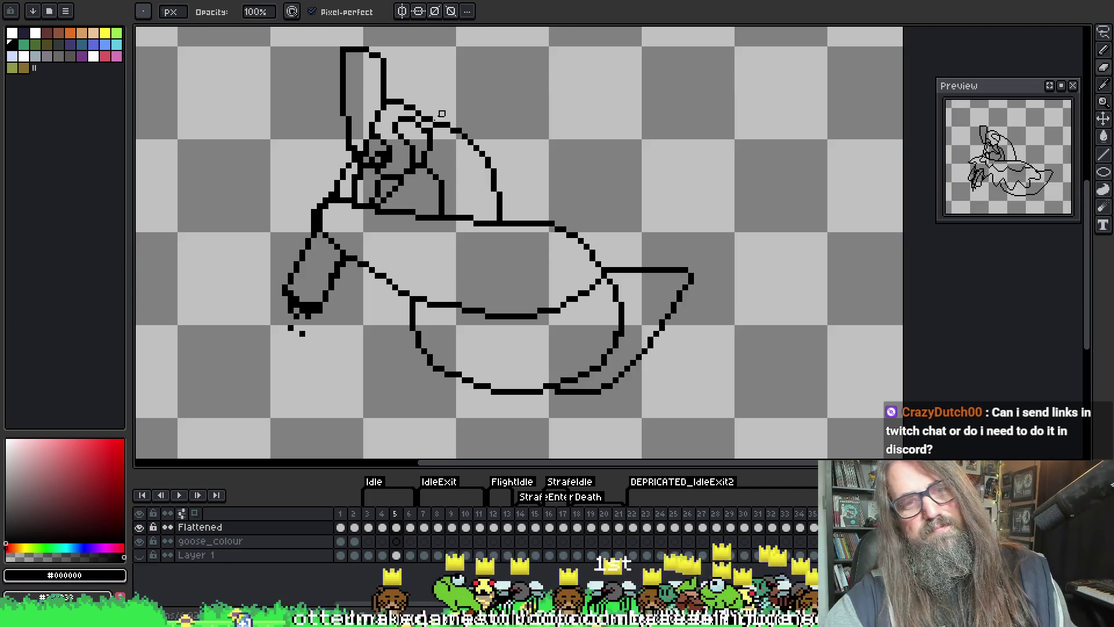
key(Return)
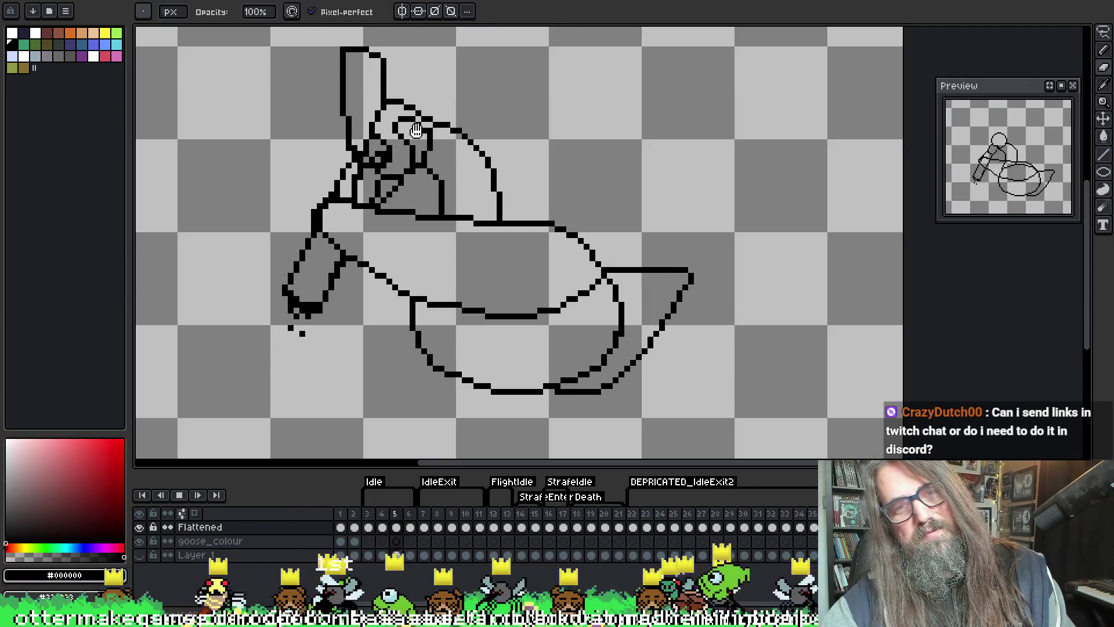
key(Return)
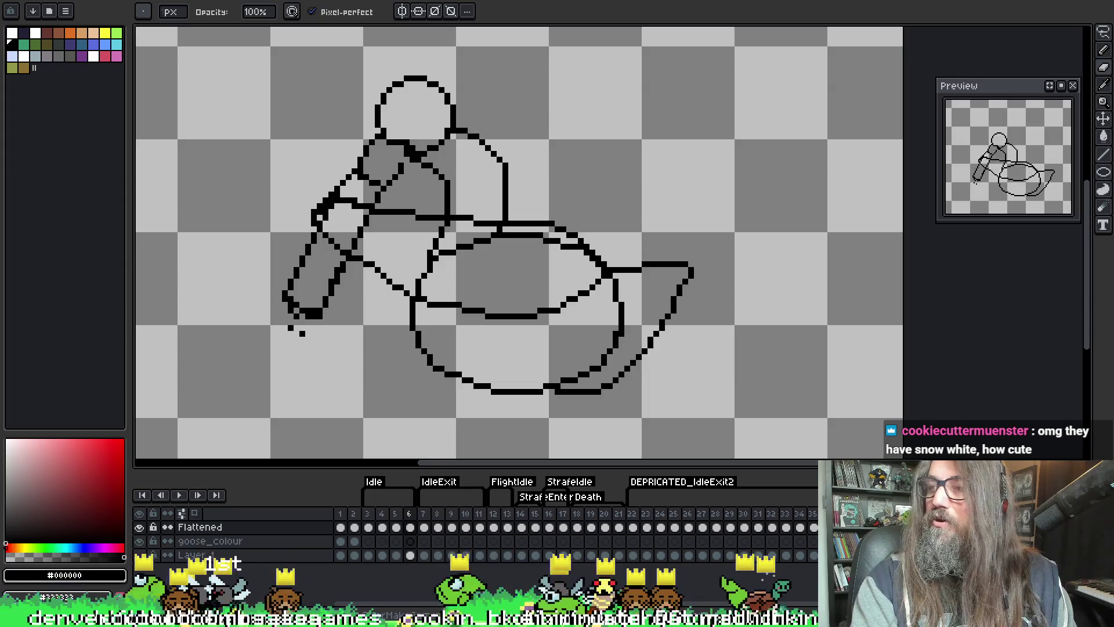
- Flip between neighbouring frames and settle on frame 5's goose with the wing raised
scroll(461, 356, up, 2)
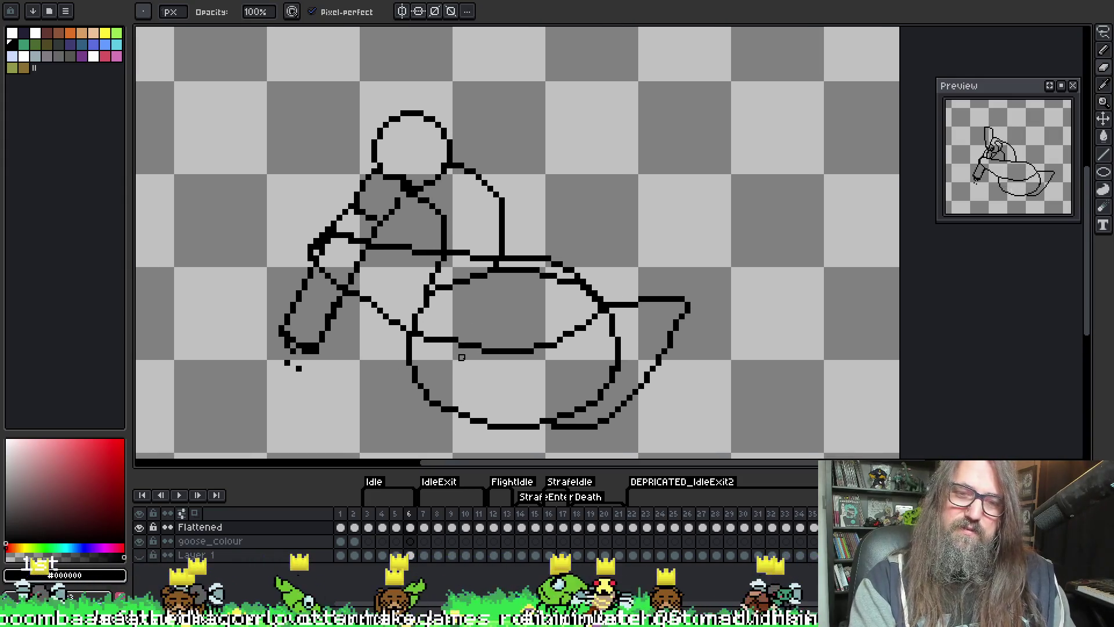
key(Left)
key(Right)
key(Left)
key(Right)
key(Left)
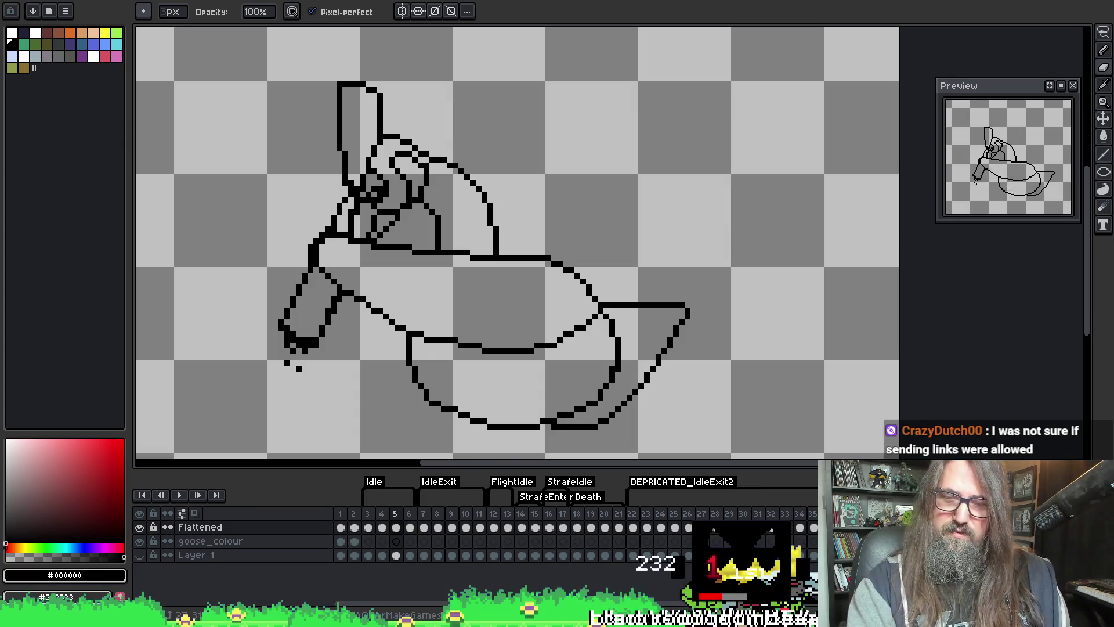
mouse_move(377, 623)
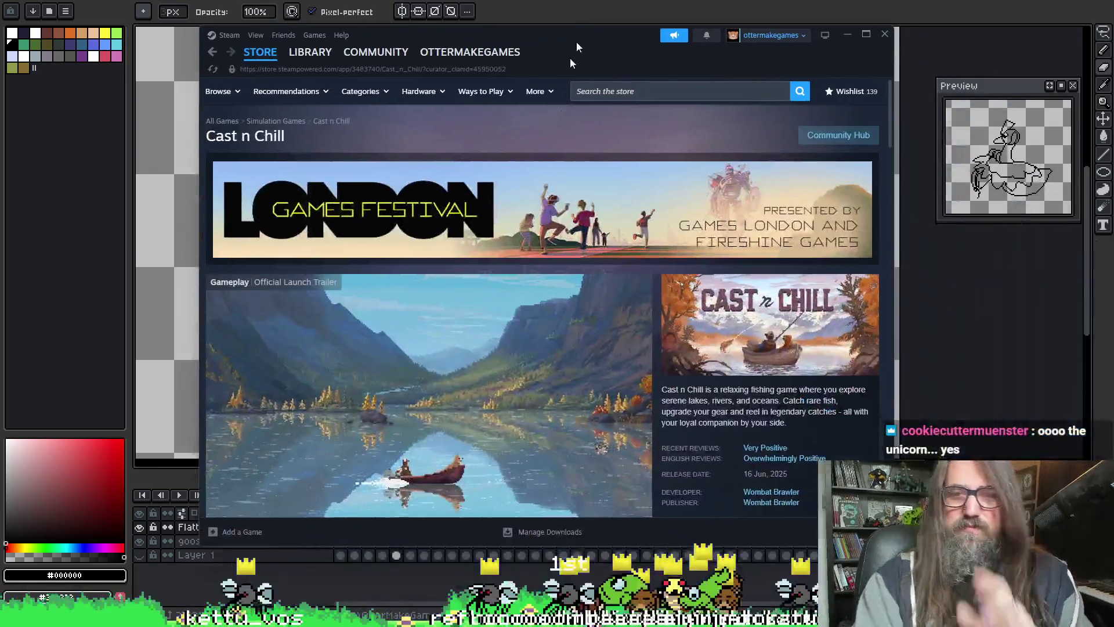
- Mute the Cast n Chill trailer, maximize the store window, restart the video and go fullscreen
click(242, 514)
scroll(350, 457, down, 2)
scroll(351, 457, up, 2)
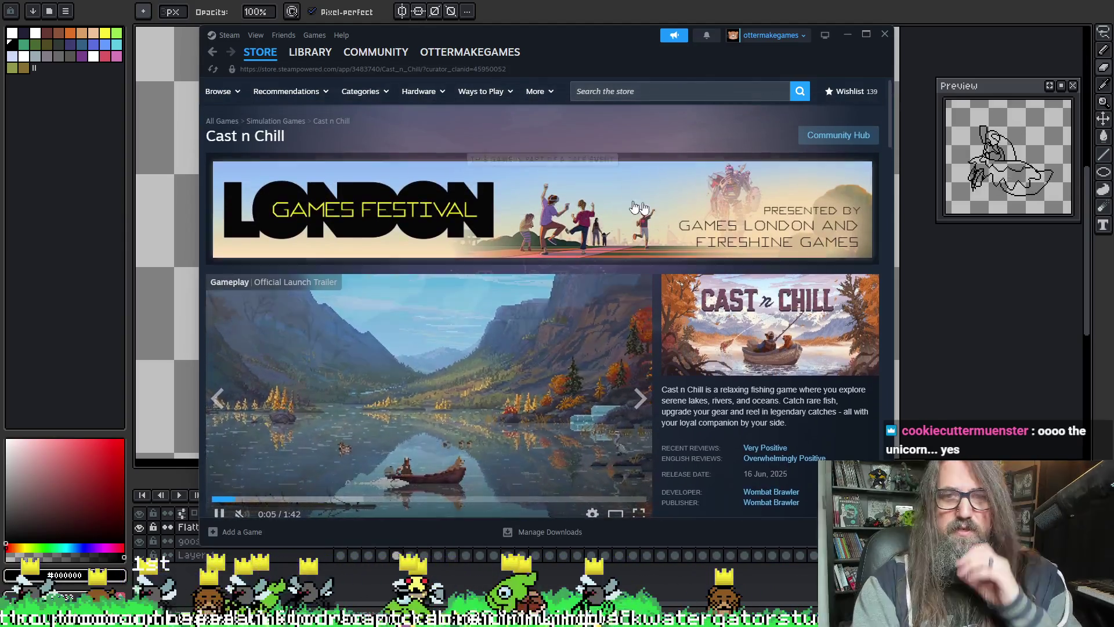
click(866, 35)
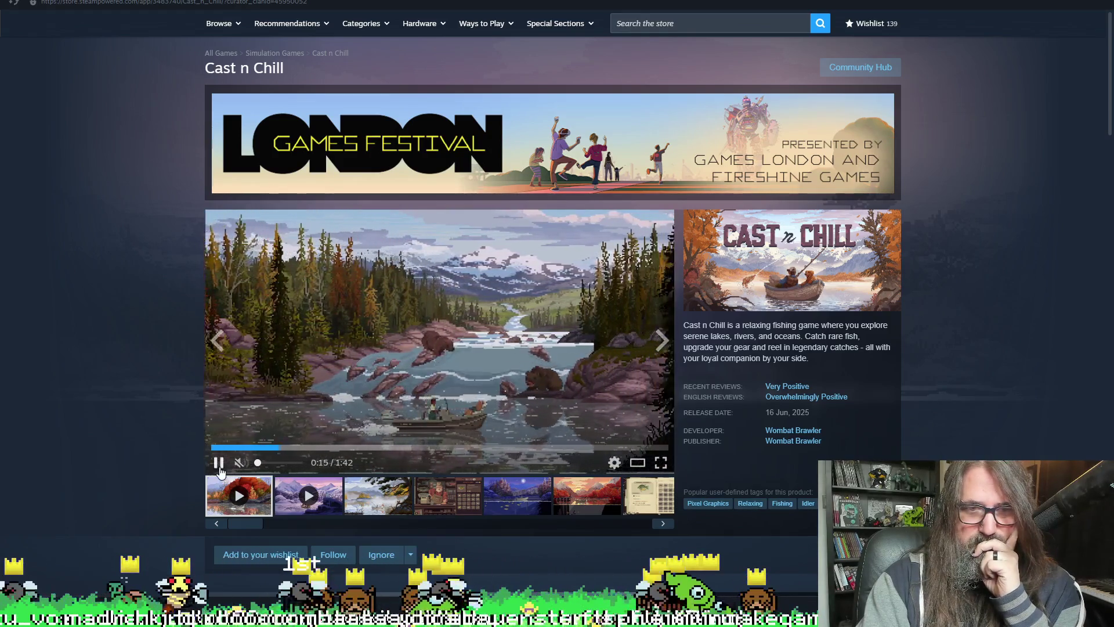
click(213, 447)
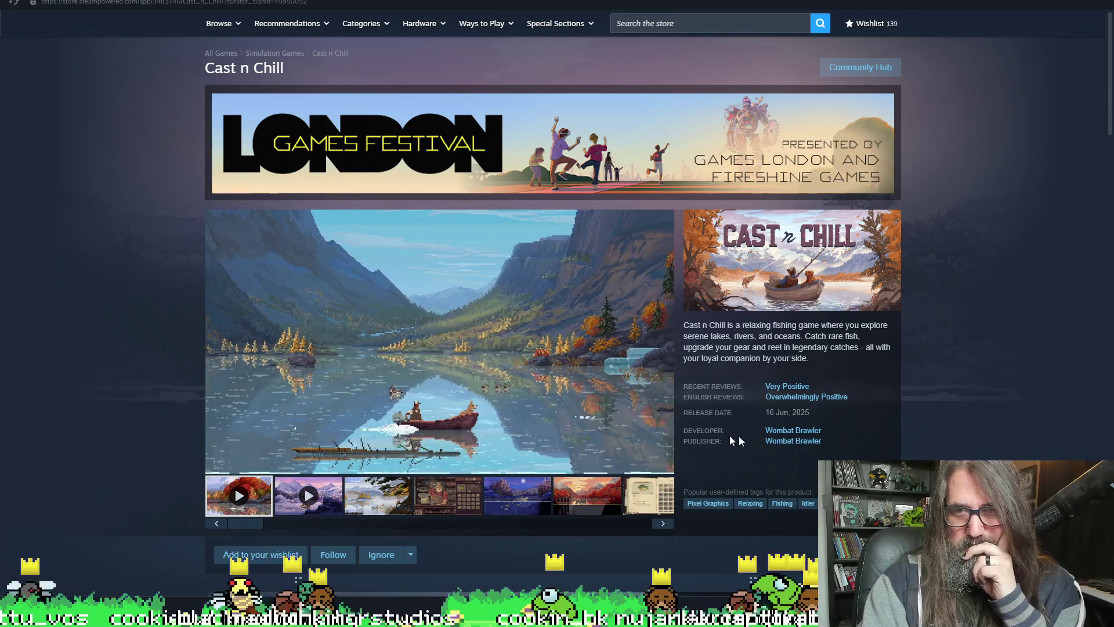
click(662, 462)
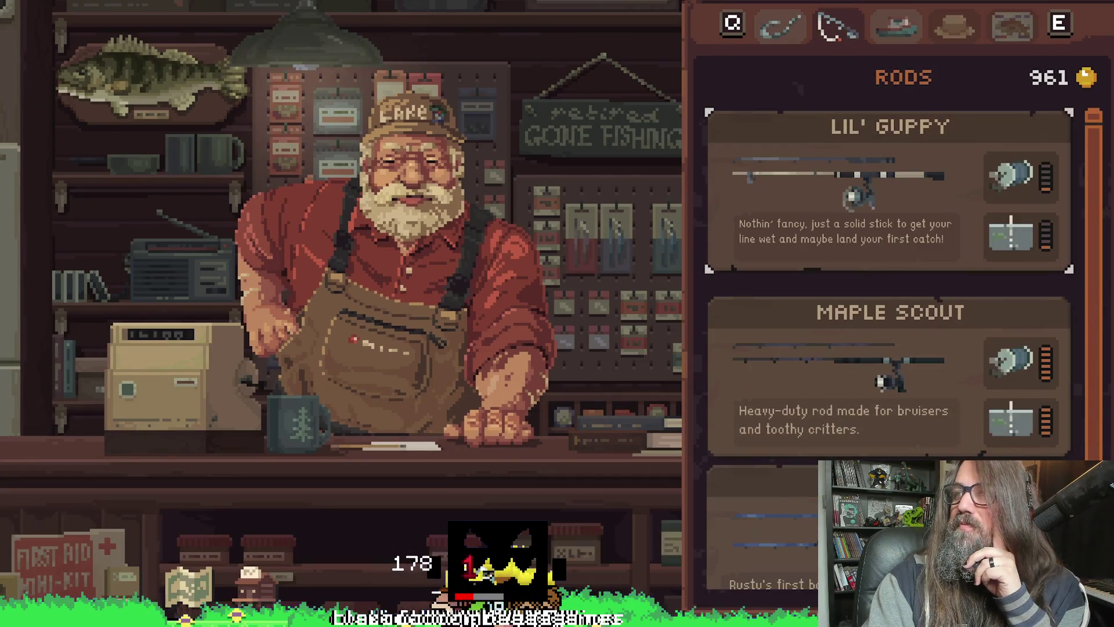
- Exit the fullscreen Cast n Chill trailer back to the store page
key(Right)
key(Return)
key(Return)
key(e)
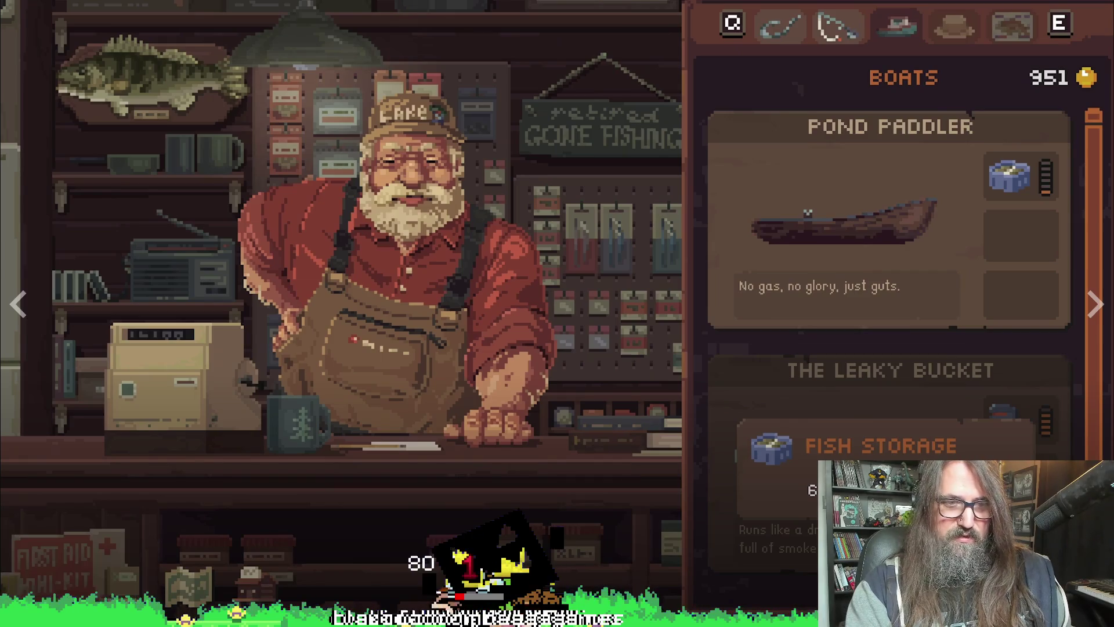
key(Return)
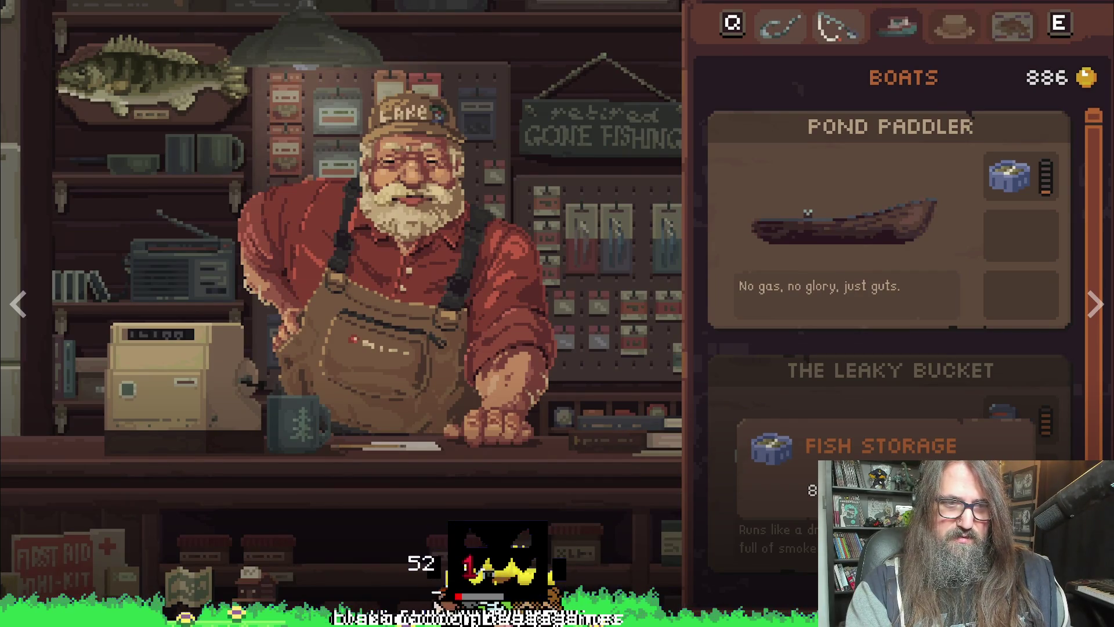
key(Escape)
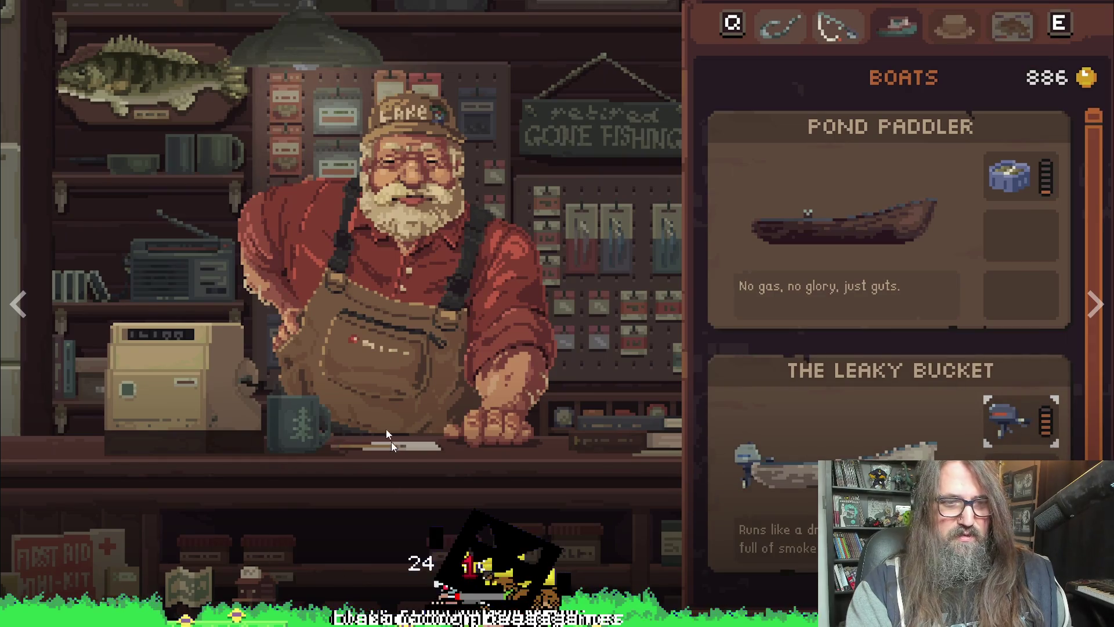
key(Escape)
- Add Cast n Chill to the Steam wishlist and return to Aseprite
scroll(177, 426, down, 4)
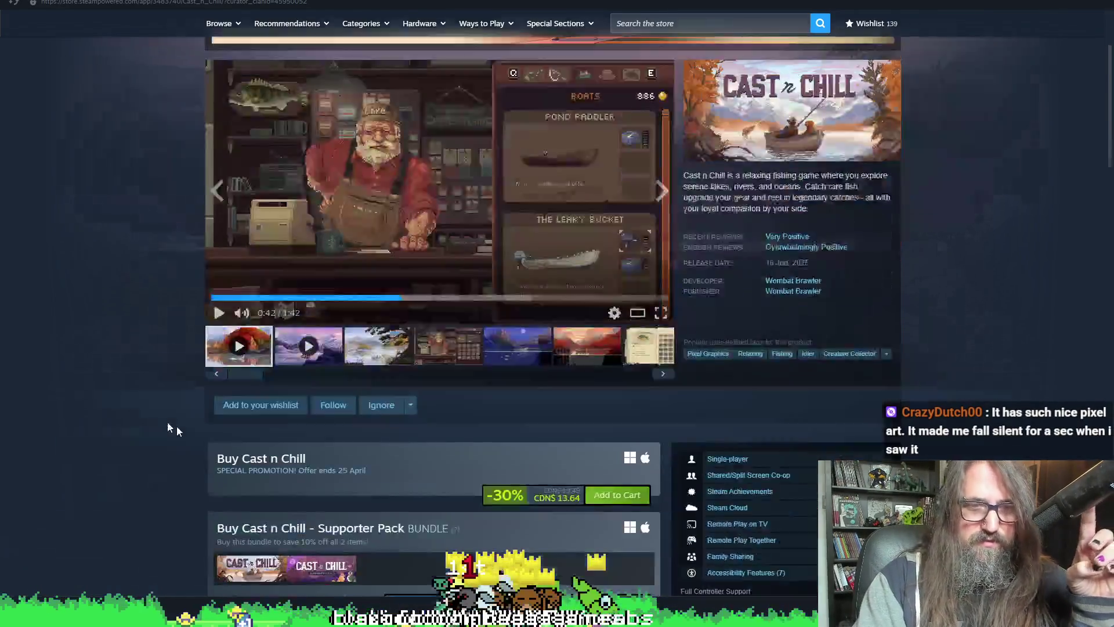
scroll(228, 420, up, 2)
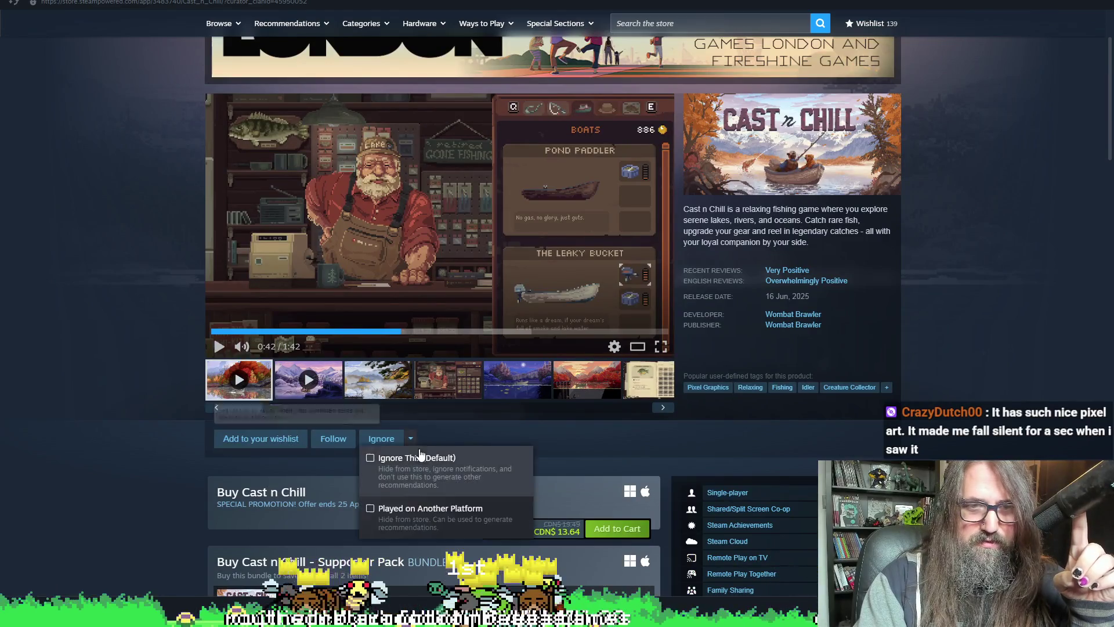
click(260, 438)
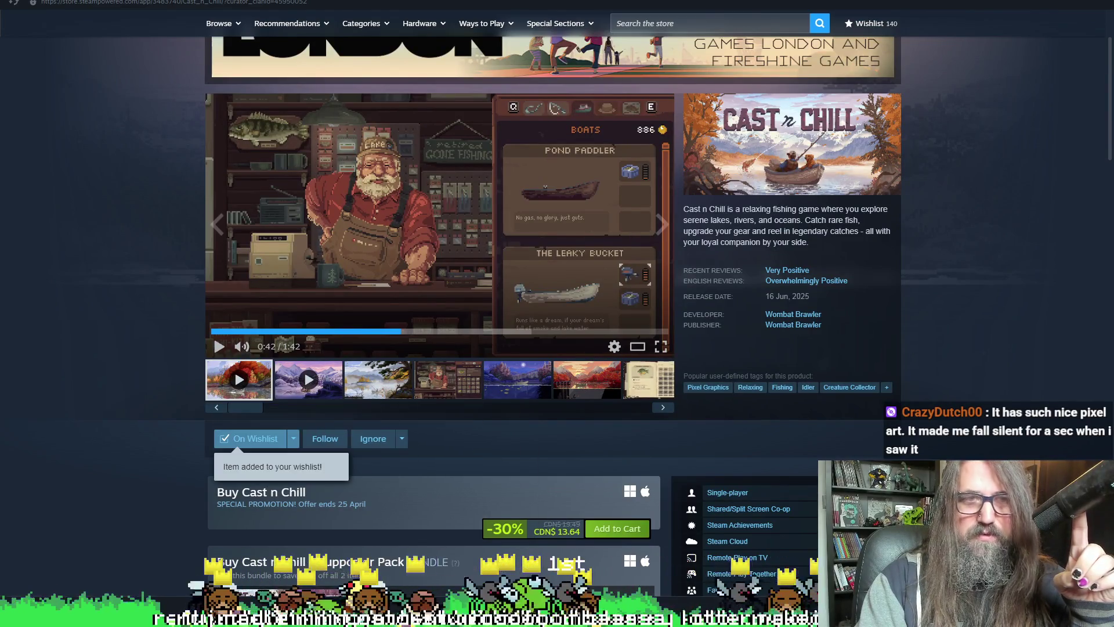
key(alt+Tab)
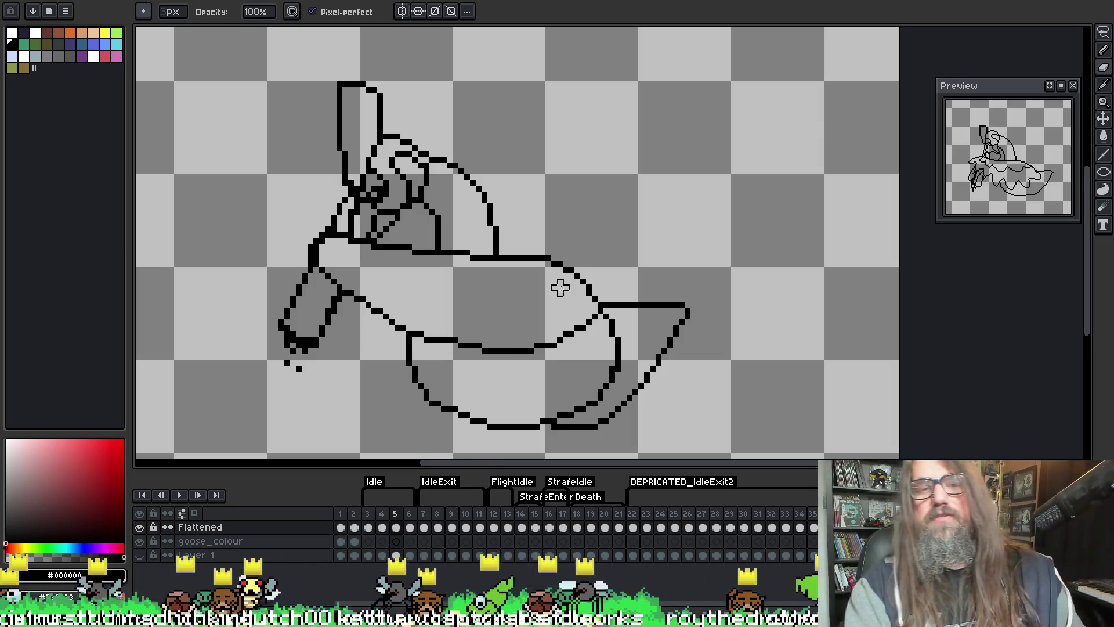
- Recentre the goose and step from frame 3 to frame 4, toggling eyedropper and pencil
drag(559, 286, 537, 283)
key(comma)
key(comma)
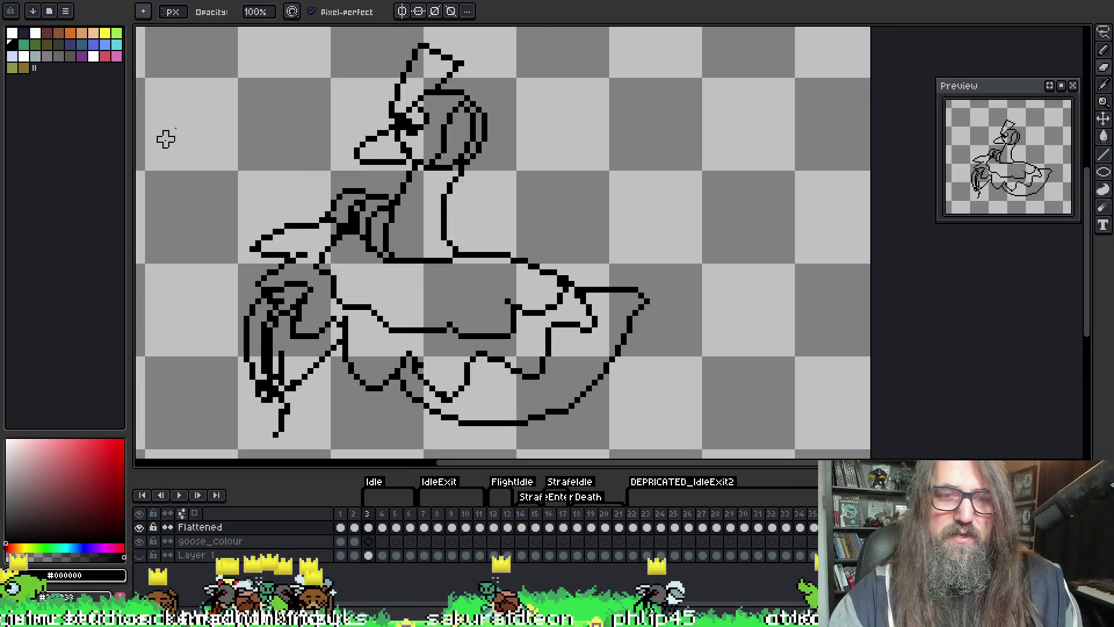
key(period)
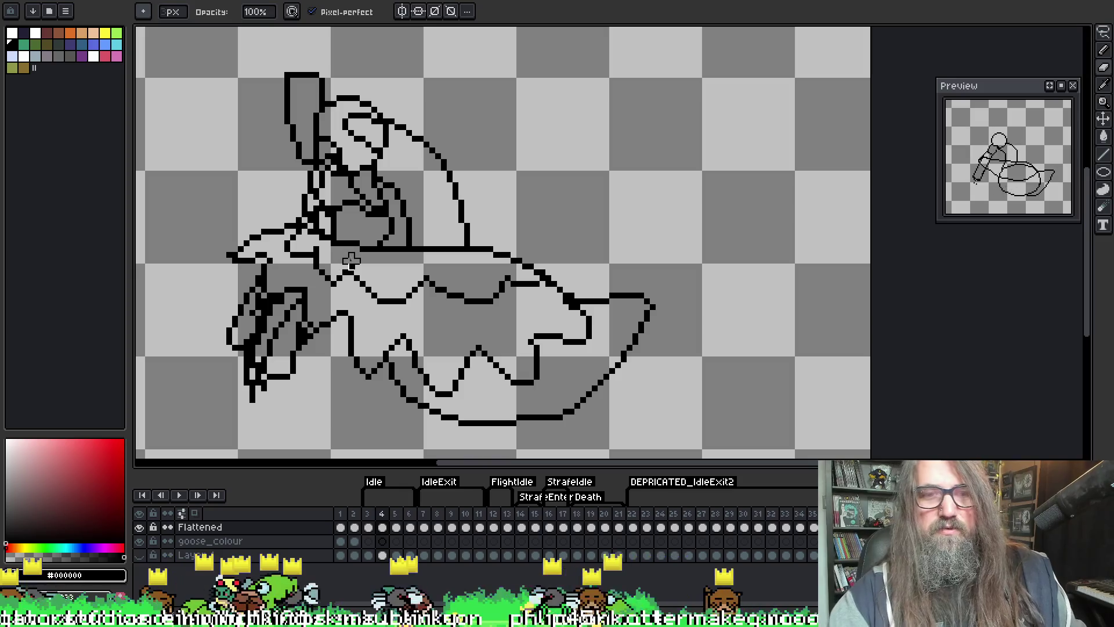
key(i)
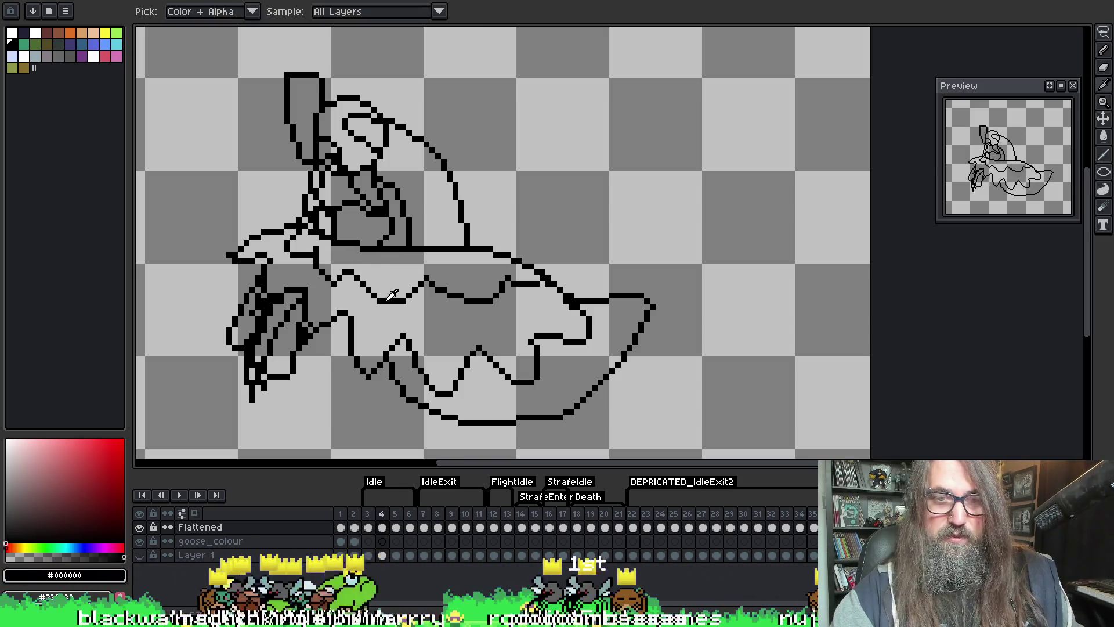
key(b)
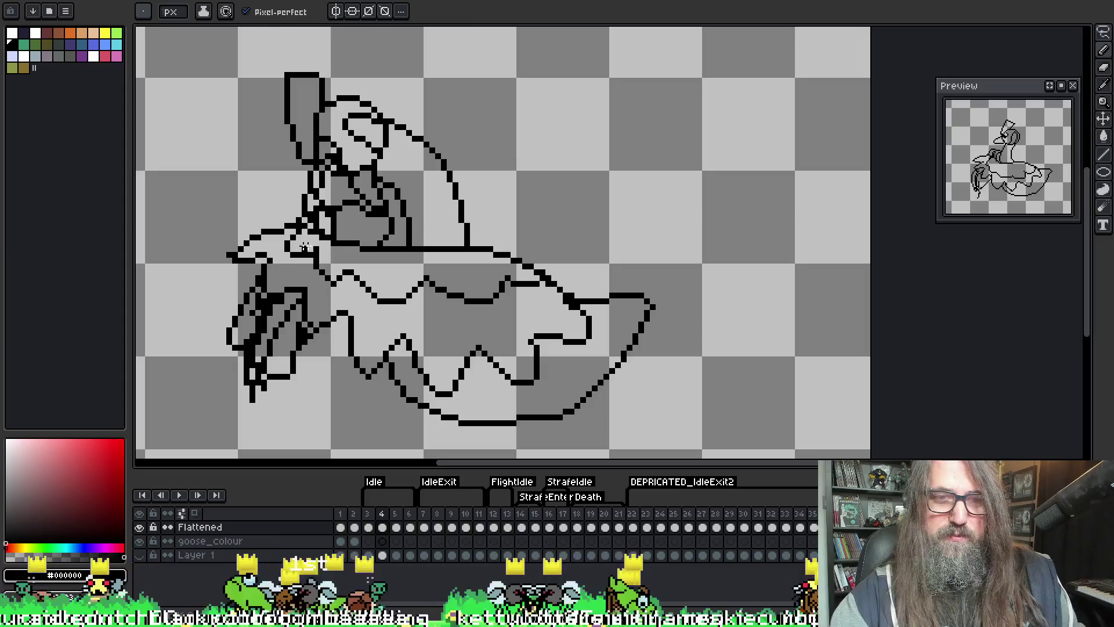
key(e)
key(i)
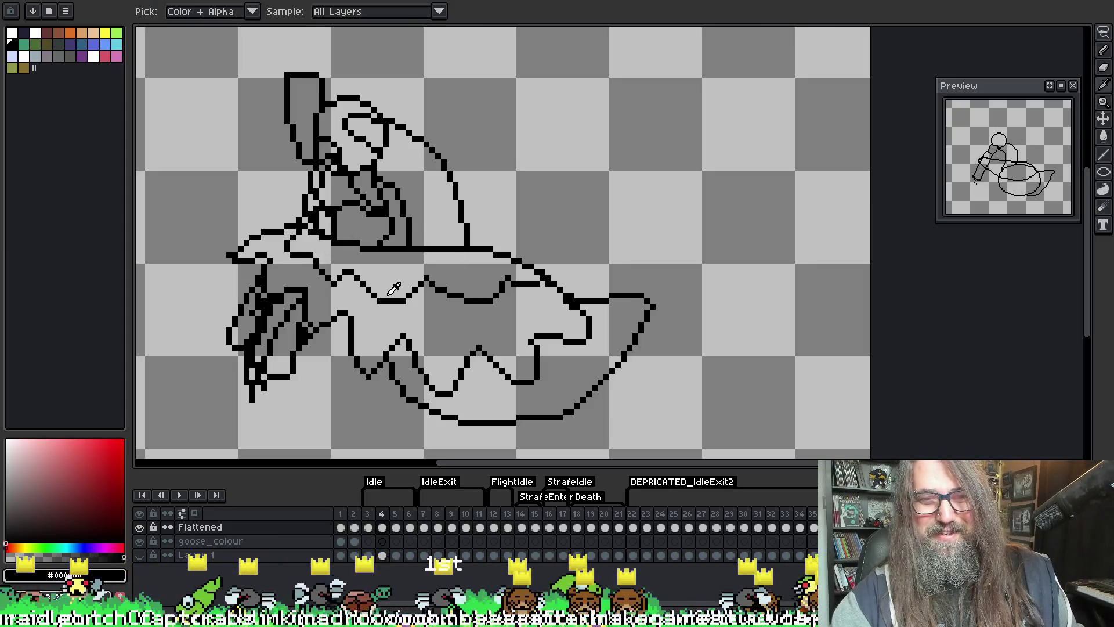
key(b)
- Flip between frames 3 and 4 comparing the zigzag wing, ending on frame 4 with the pencil
key(Left)
key(Right)
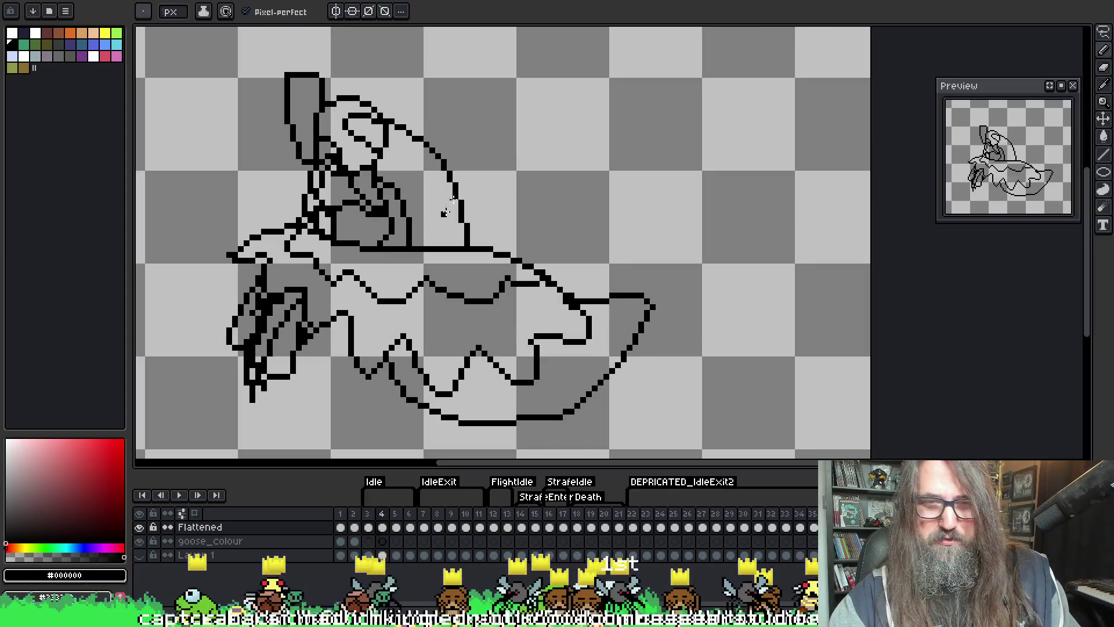
key(Left)
key(Right)
key(Left)
key(Right)
key(Left)
key(Right)
key(Left)
key(Right)
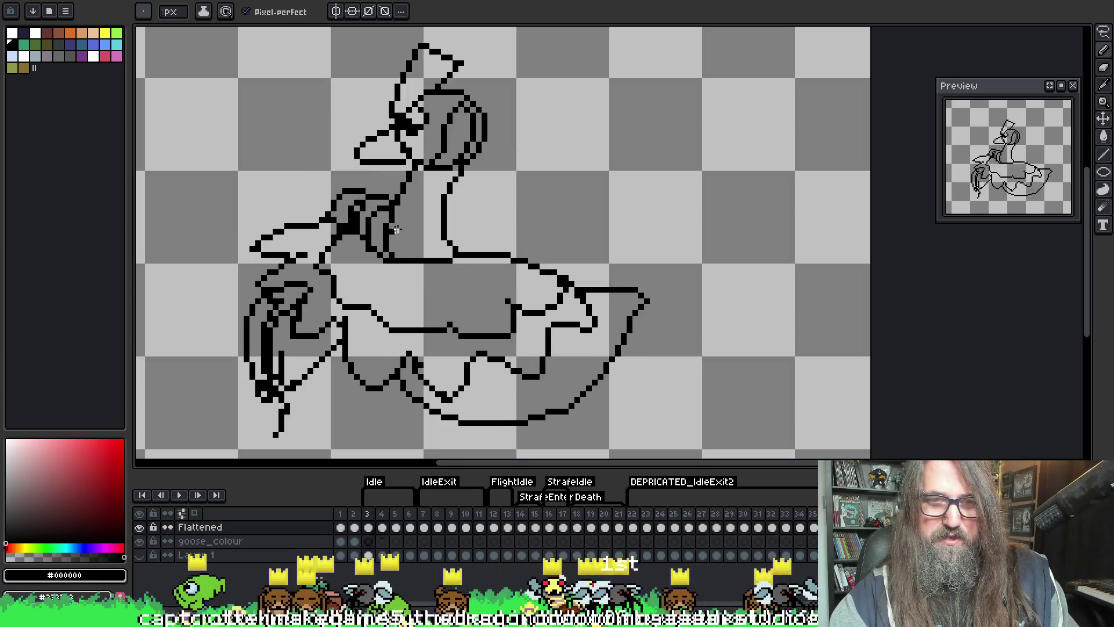
key(Left)
key(Right)
key(Right)
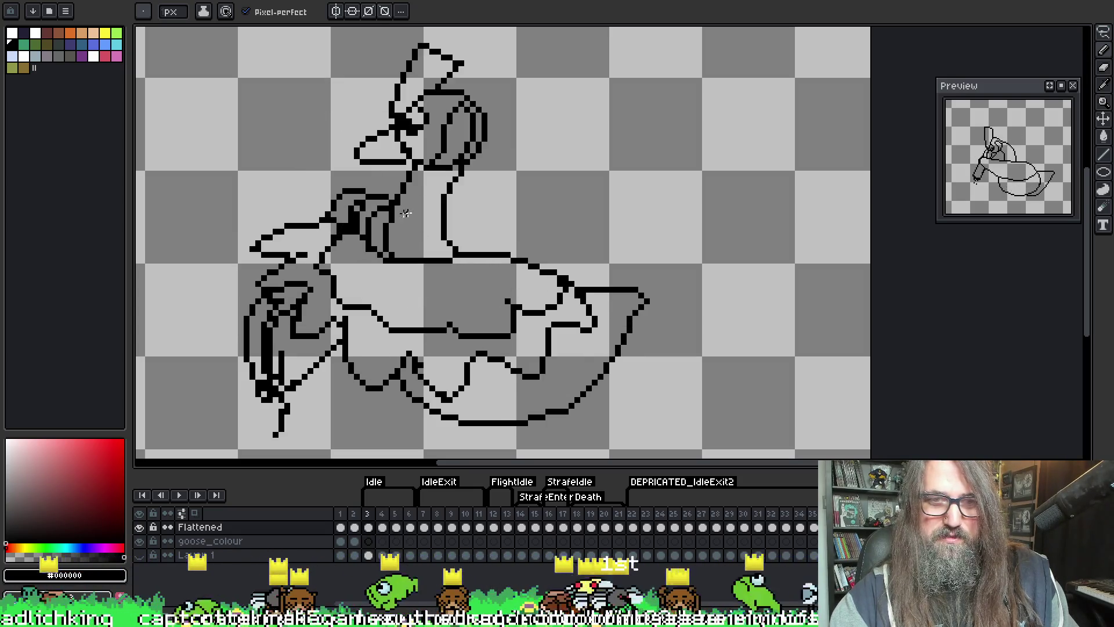
key(Left)
key(Left)
key(Right)
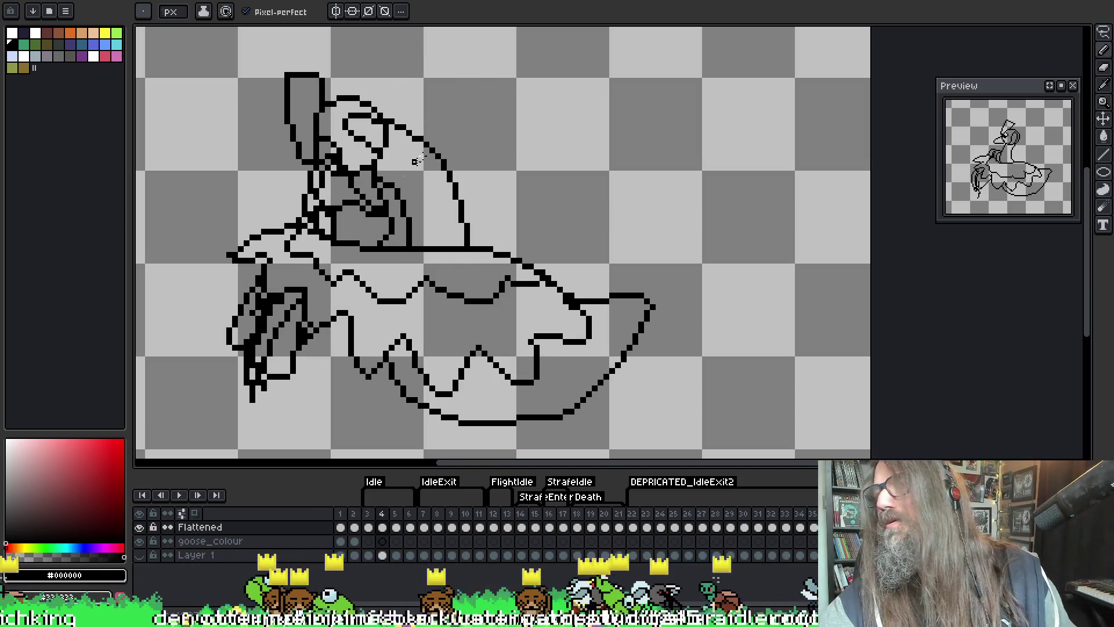
key(i)
key(b)
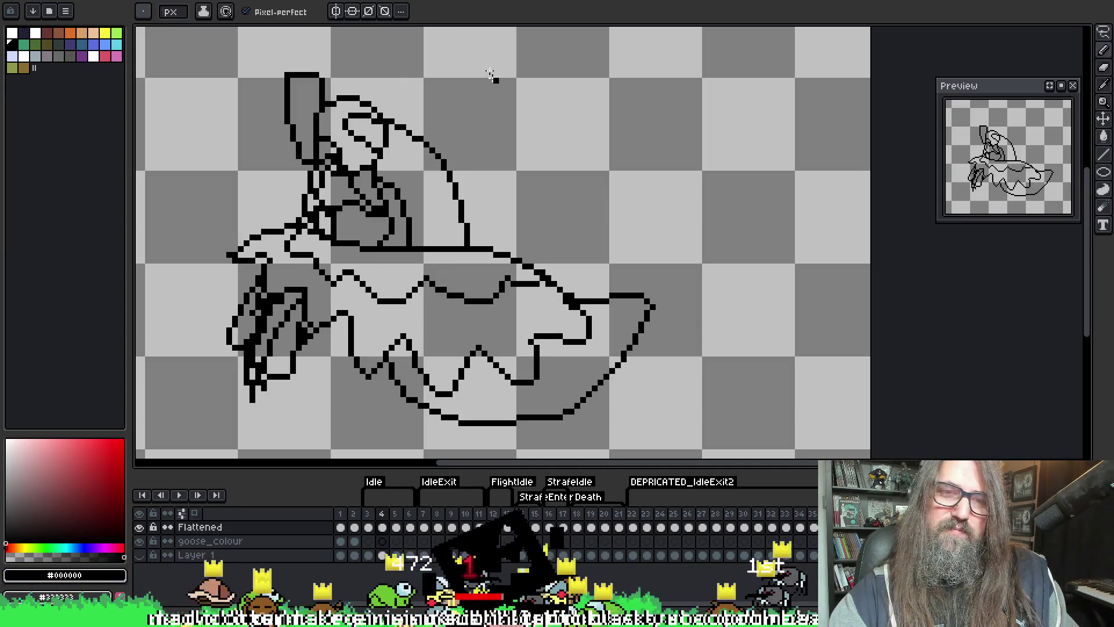
- Go to frame 5 and erase the top of the goose's head outline
key(Right)
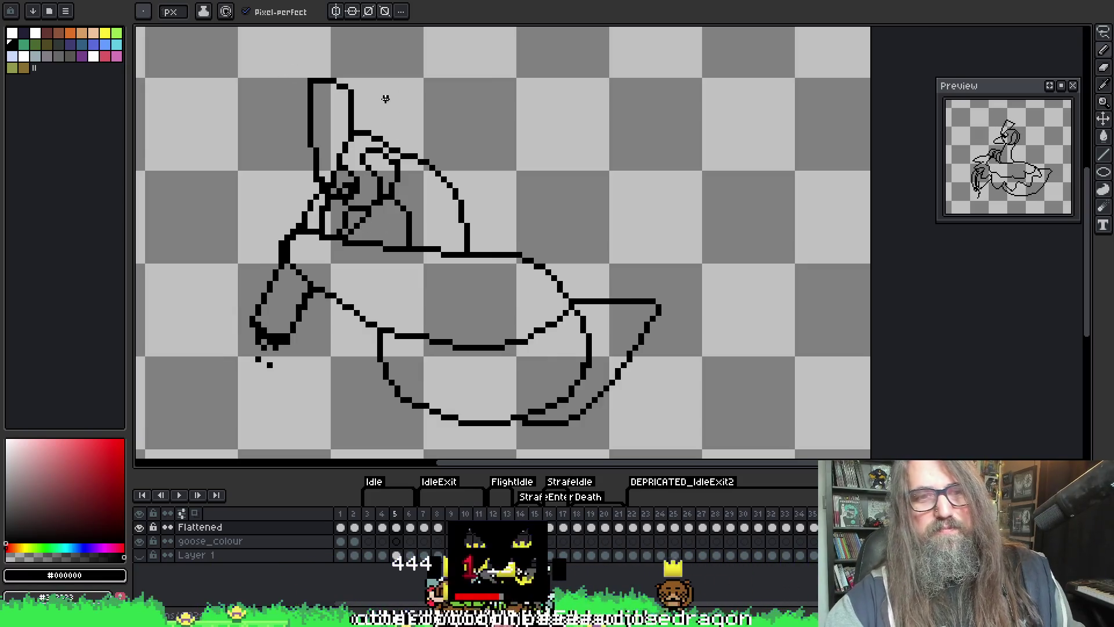
key(Left)
key(Right)
key(e)
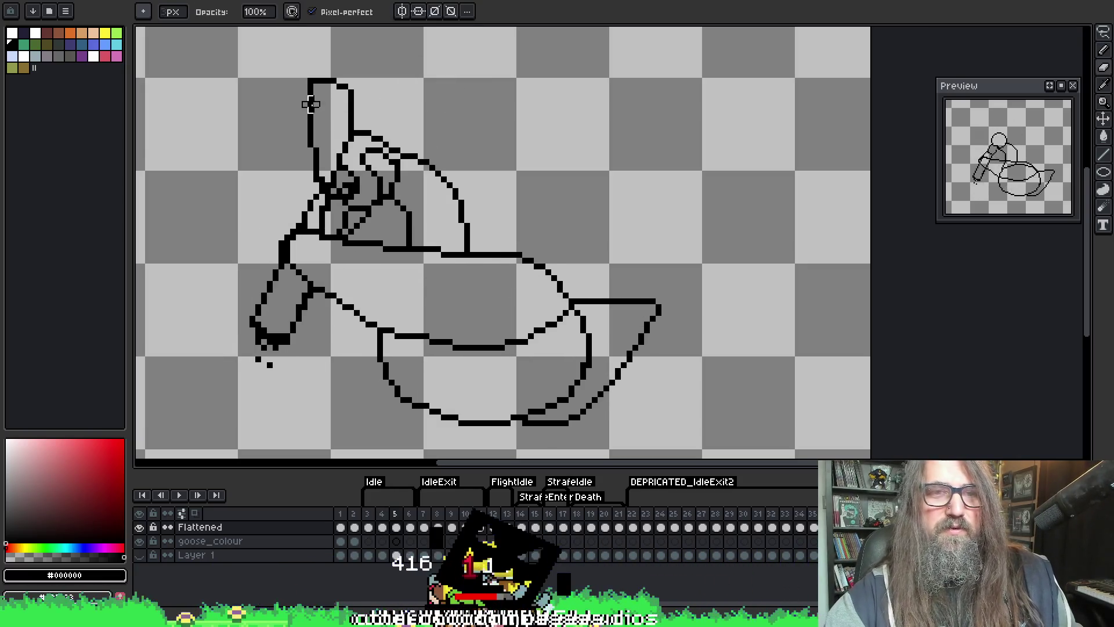
key(b)
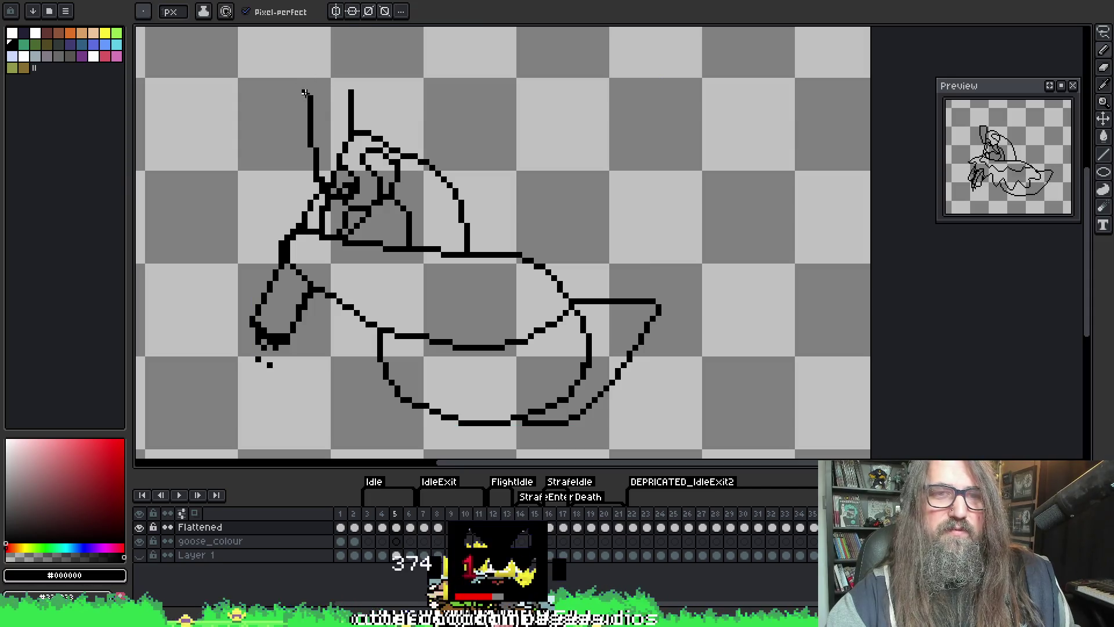
key(e)
drag(350, 86, 358, 93)
- Erase the head outline's top edge, check the neighbouring frame, and save the sprite
key(b)
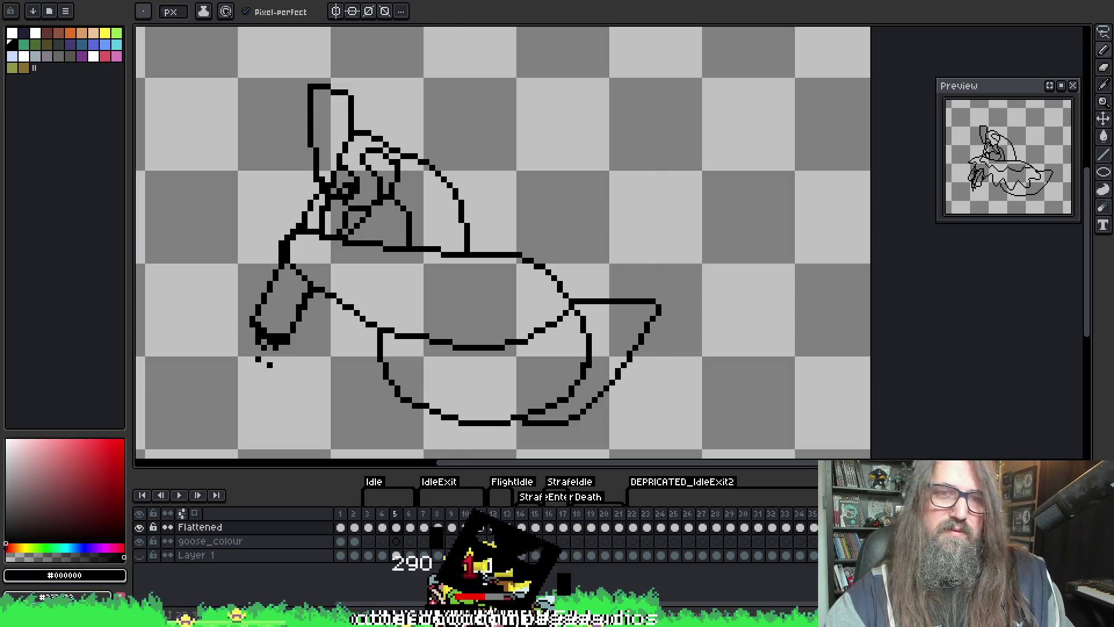
key(e)
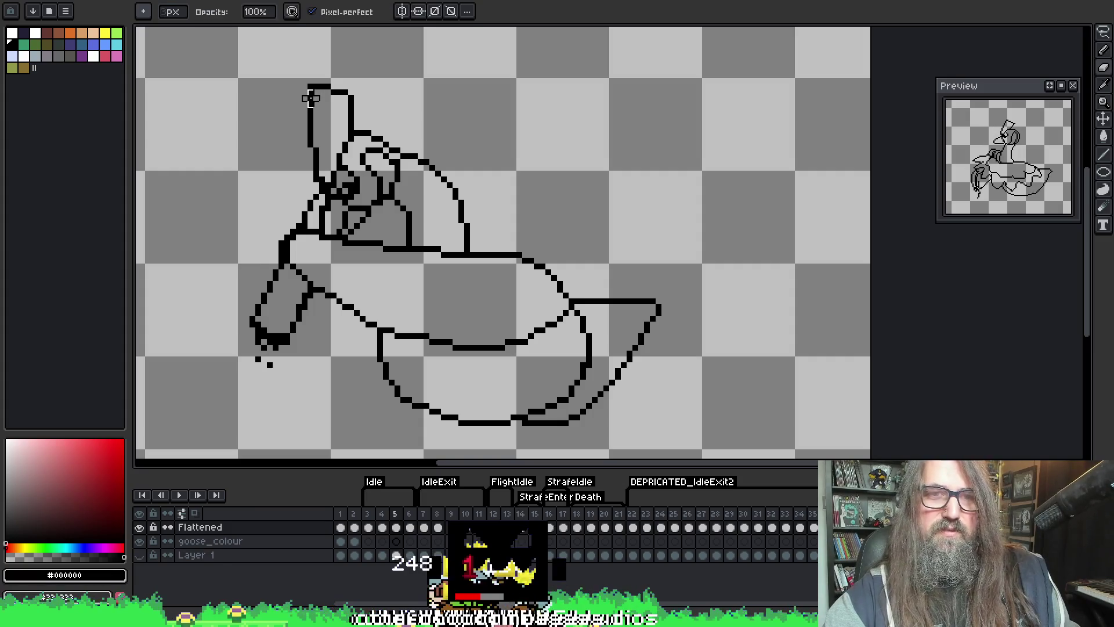
key(b)
key(e)
drag(309, 87, 346, 92)
key(comma)
key(period)
key(b)
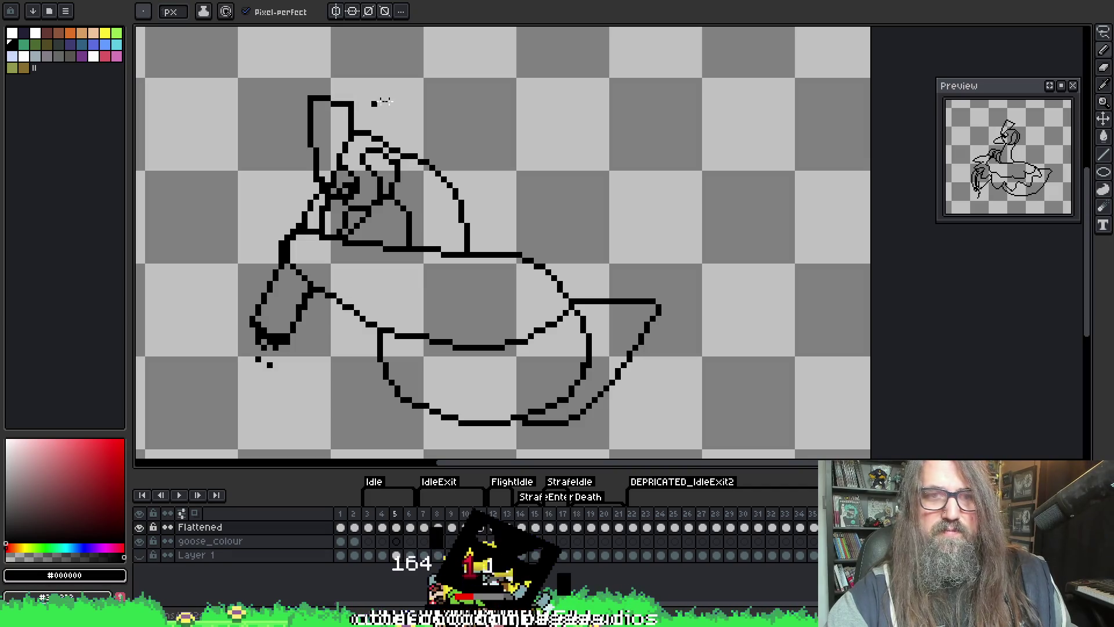
key(ctrl+s)
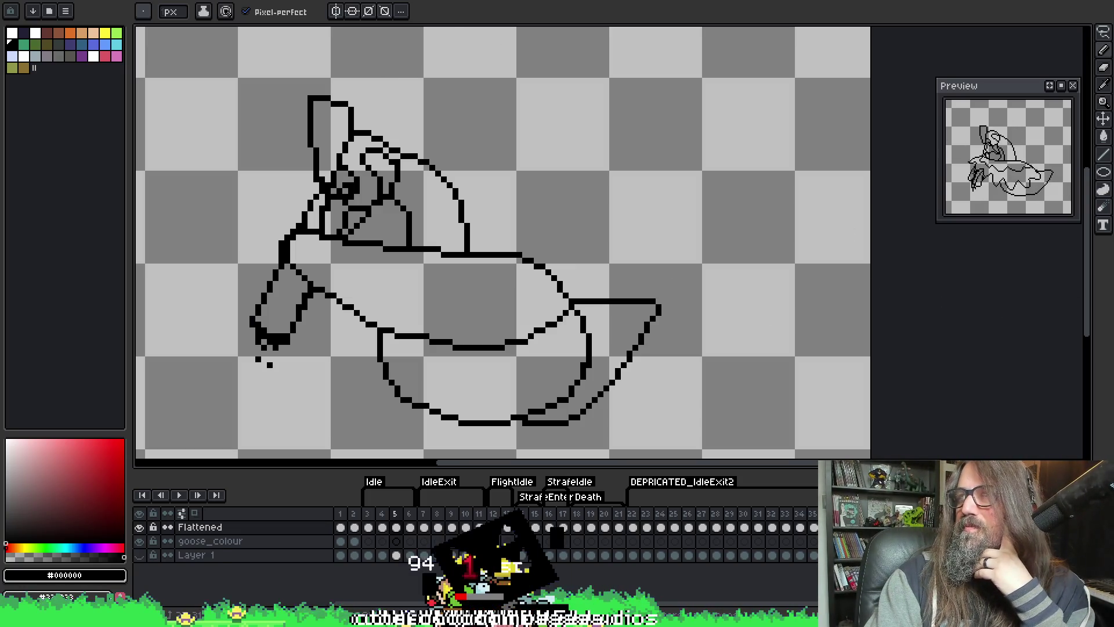
- Flip through frames 3, 4 and 5 to compare the head, ending on frame 5
scroll(292, 202, down, 1)
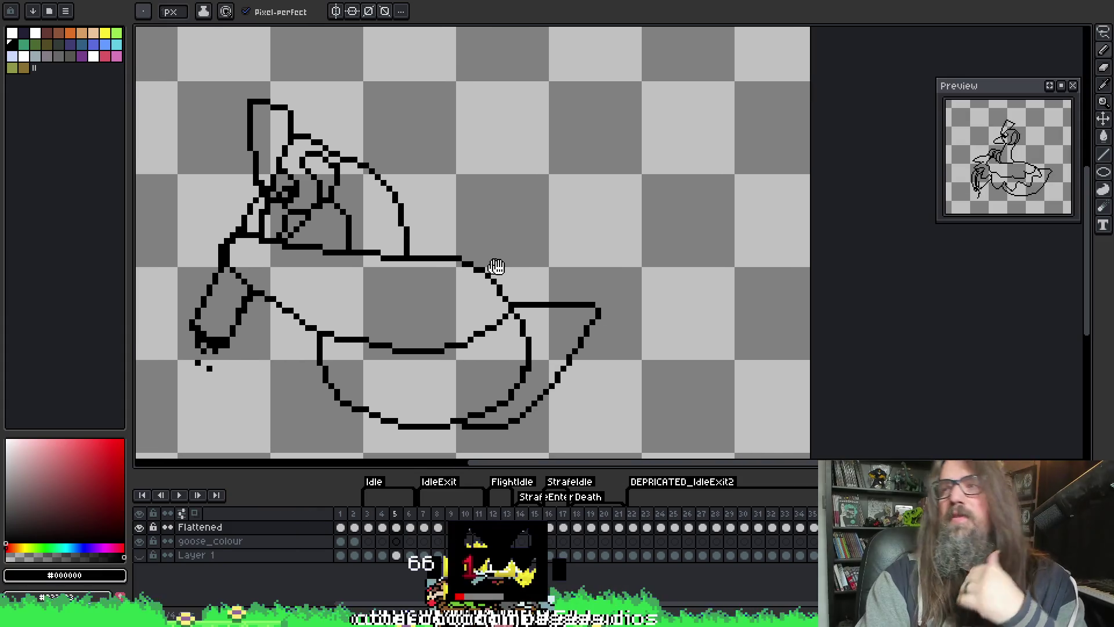
scroll(497, 268, up, 1)
scroll(455, 231, up, 1)
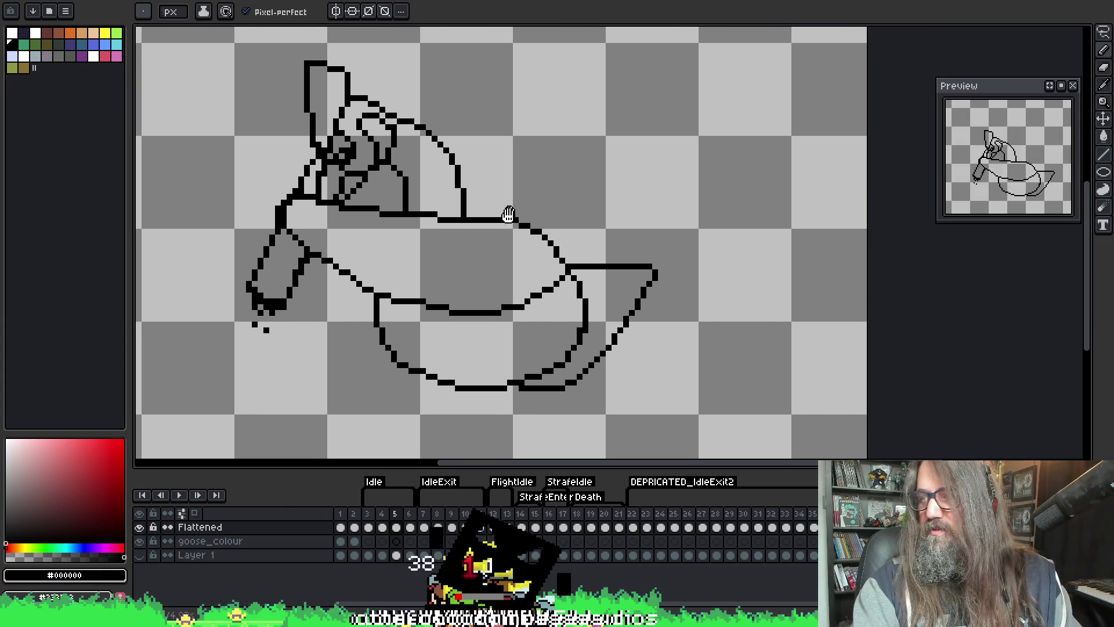
scroll(500, 230, down, 1)
key(Right)
key(Left)
key(Right)
key(Left)
key(Left)
key(Left)
key(Right)
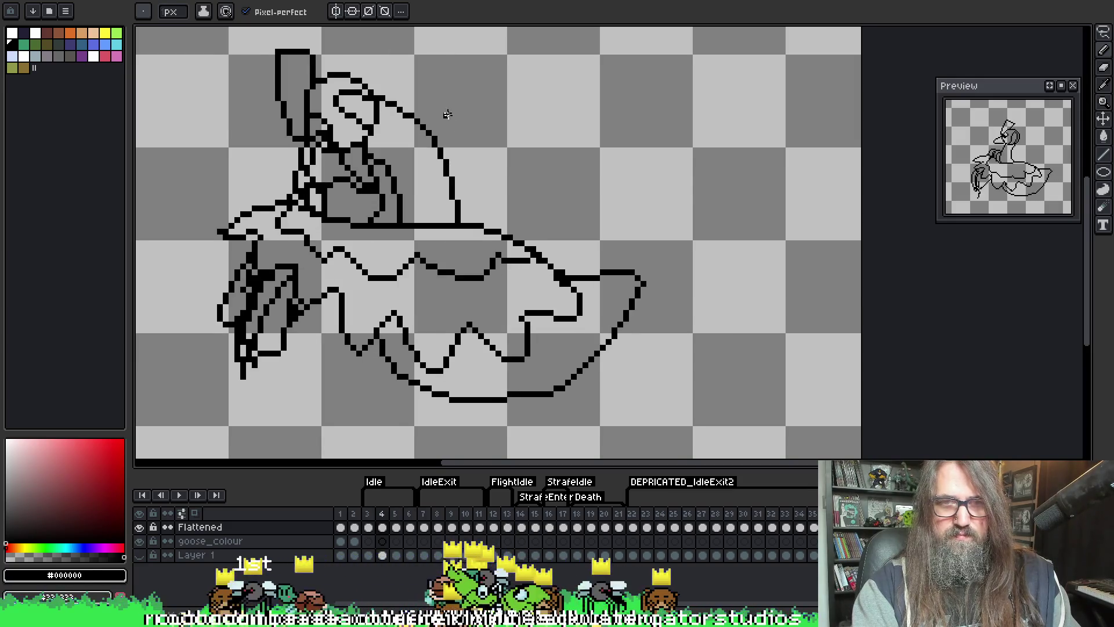
key(Left)
key(Right)
key(Right)
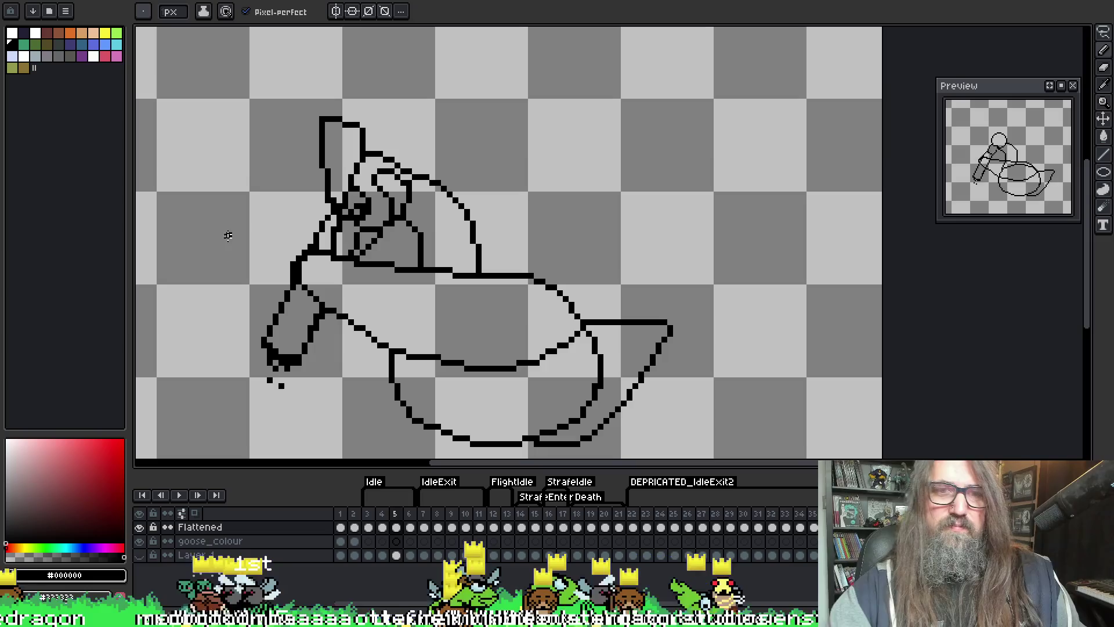
key(Right)
key(Right)
key(Left)
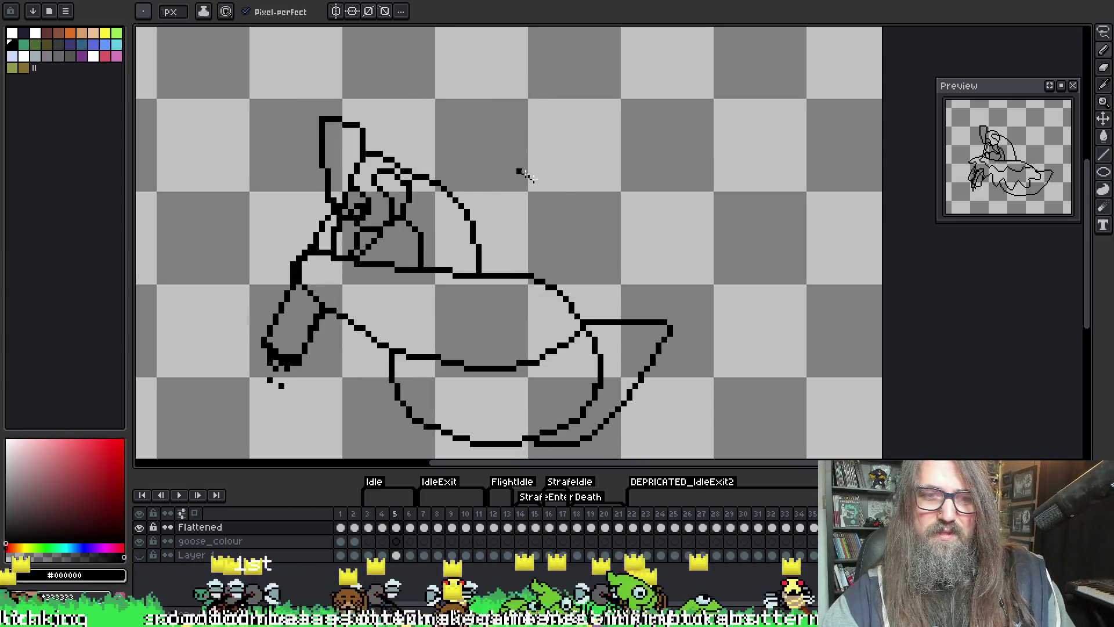
key(Left)
- Re-centre the goose on the canvas and save the sprite again
drag(500, 210, 508, 176)
key(ctrl+s)
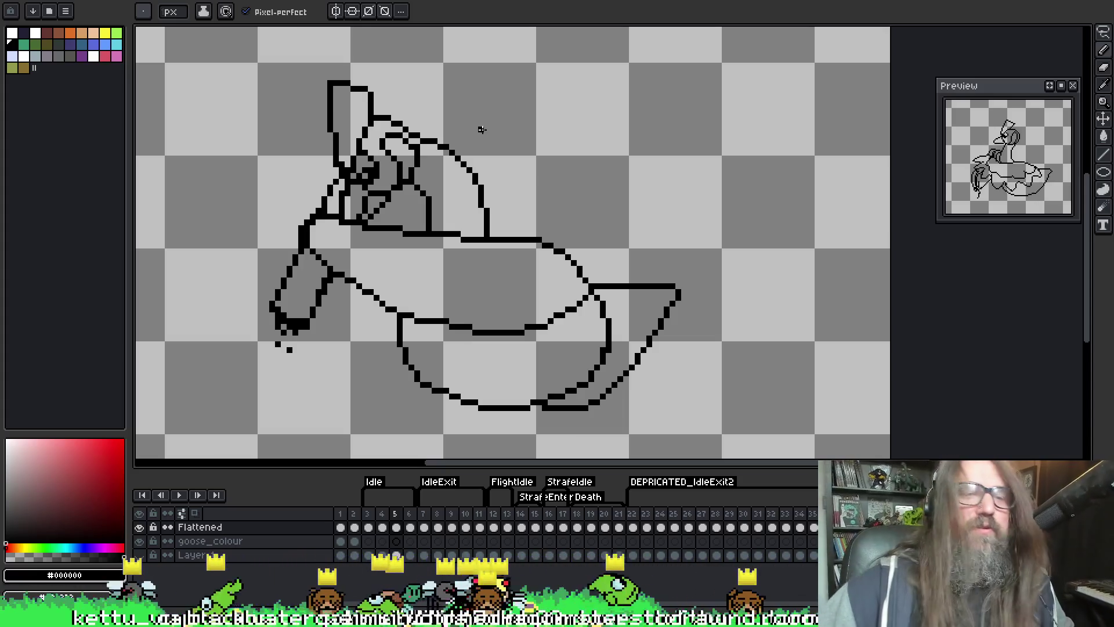
key(i)
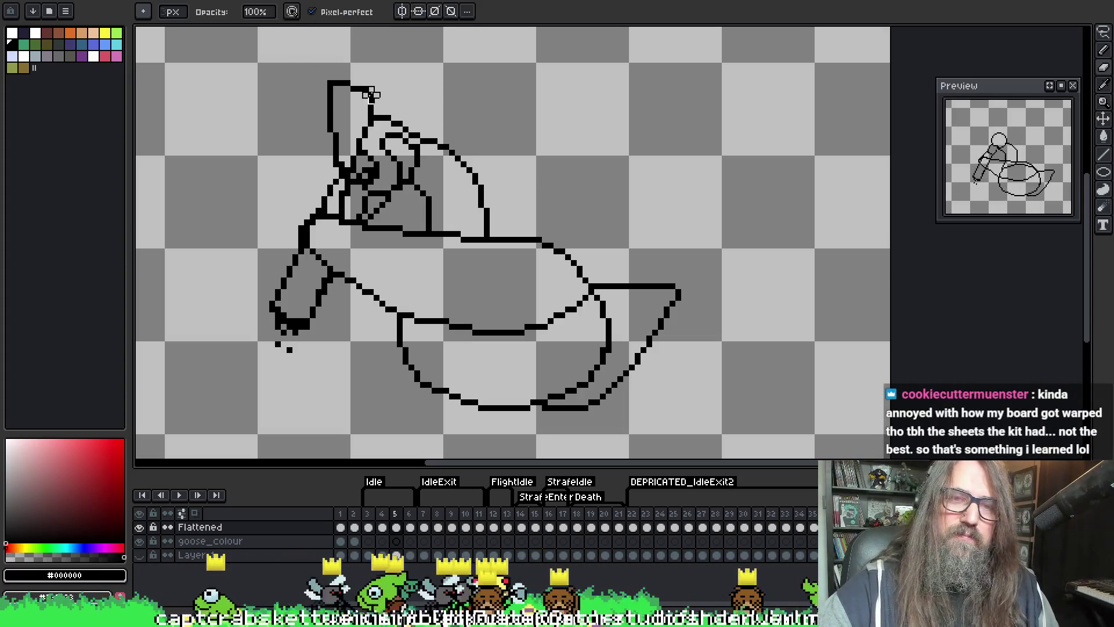
key(b)
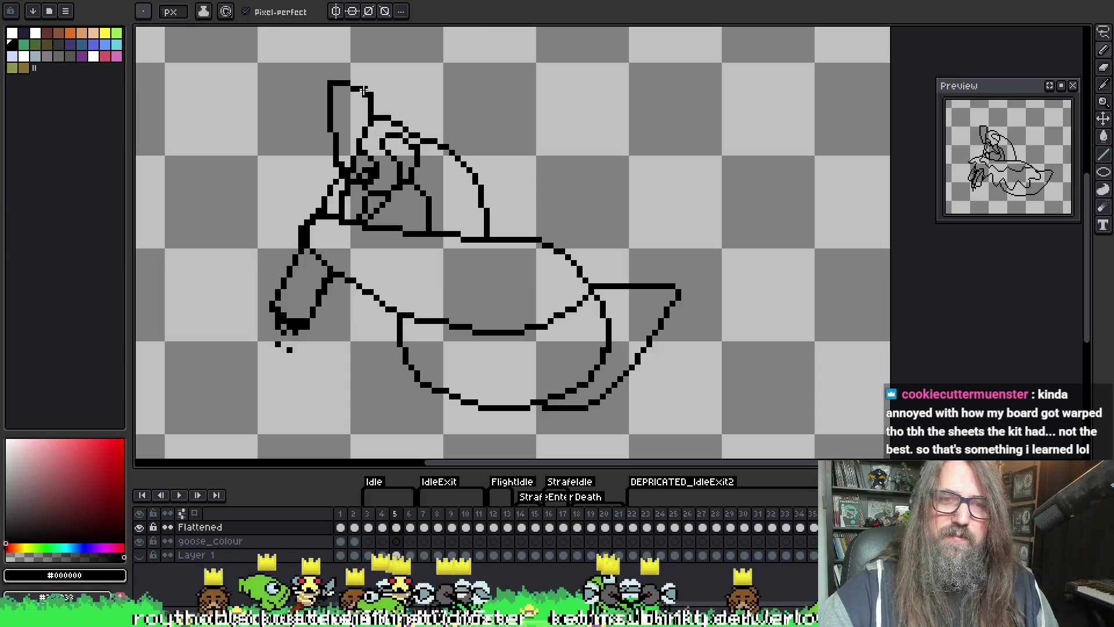
- Flip between neighbouring frames to compare, settling on the zigzag-wing frame
key(Right)
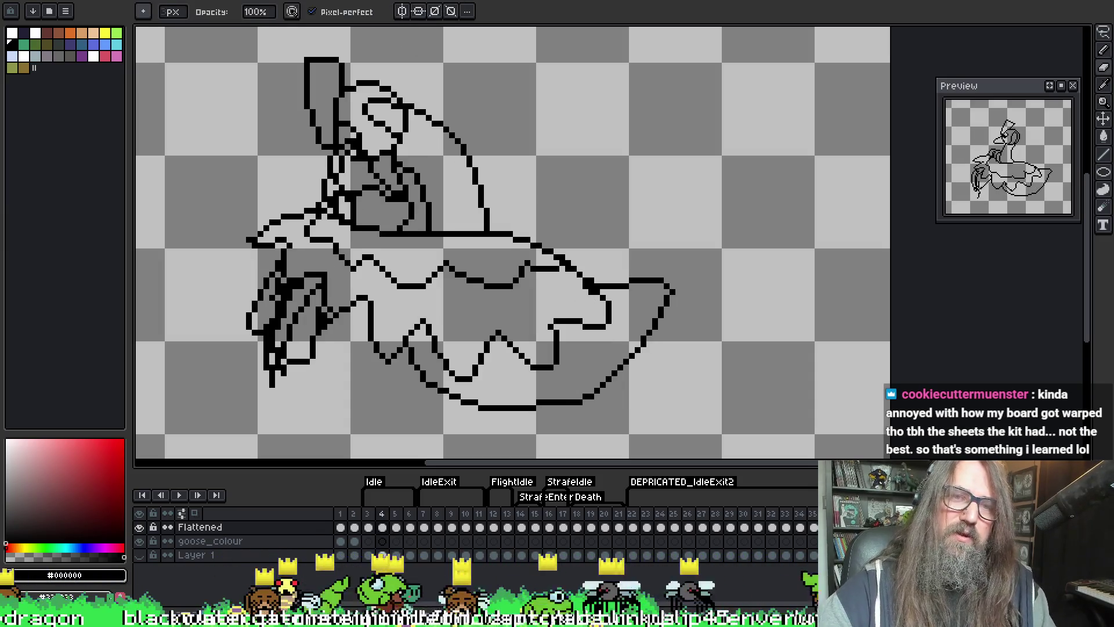
key(Left)
key(Right)
key(Left)
key(Left)
key(Right)
key(Left)
key(Right)
key(Right)
key(Left)
key(Left)
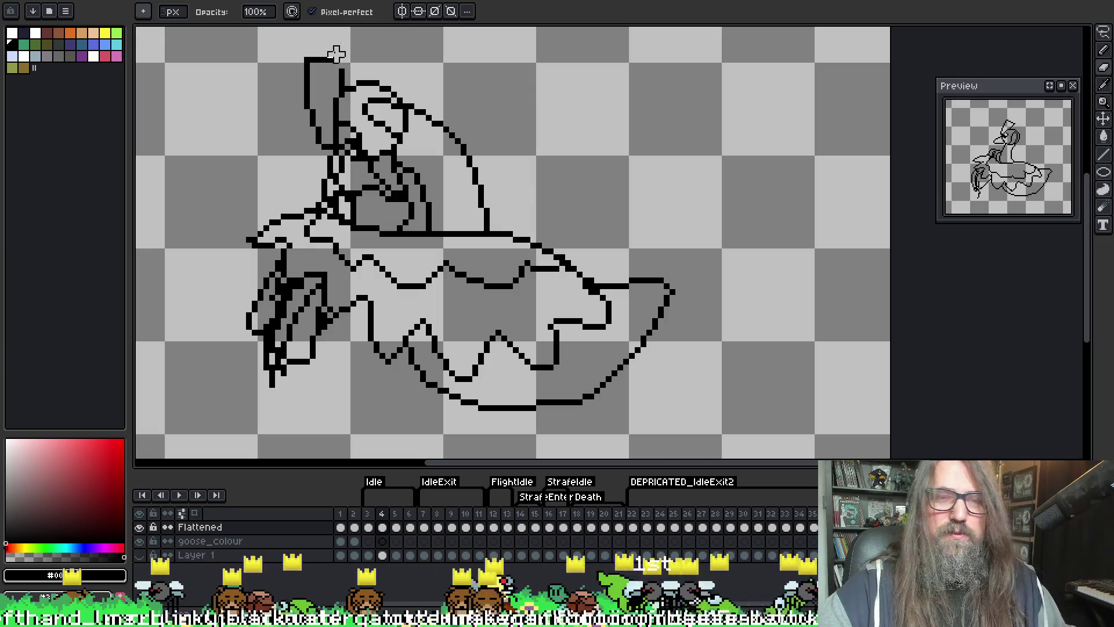
- Pick black from the outline and erase the stray corner of the head outline
key(i)
alt+click(332, 57)
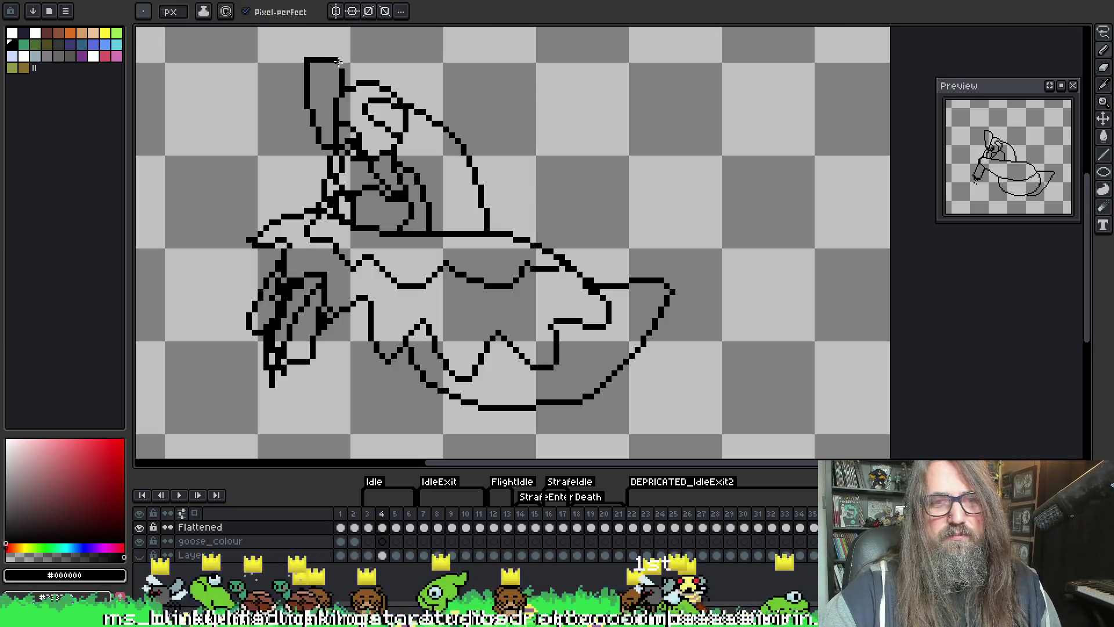
key(e)
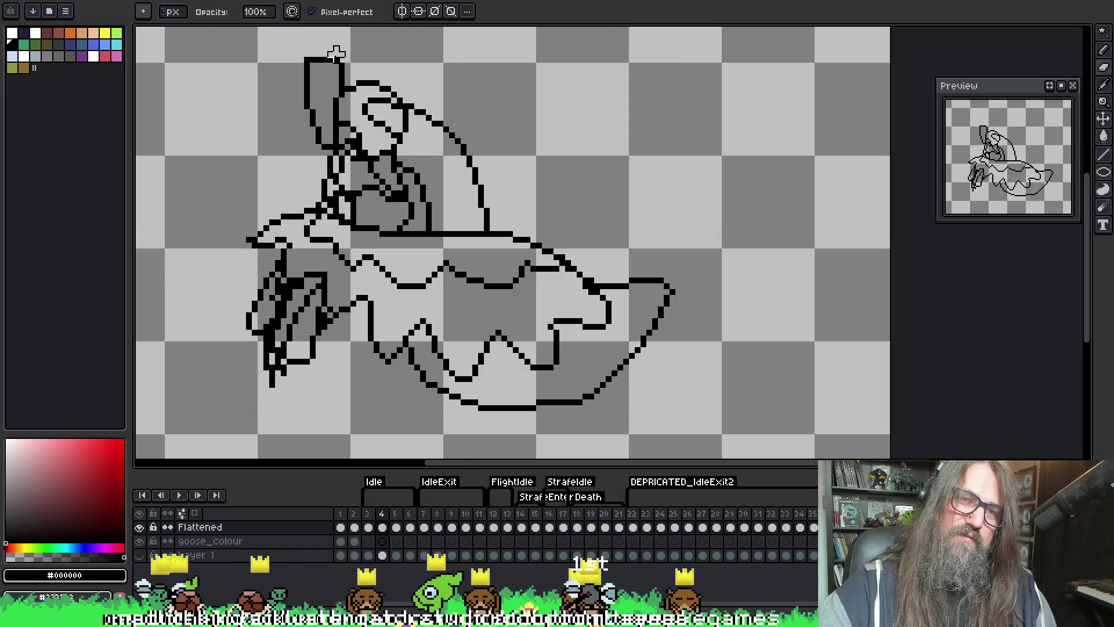
mouse_move(343, 55)
mouse_down()
mouse_move(324, 55)
mouse_move(335, 66)
mouse_up()
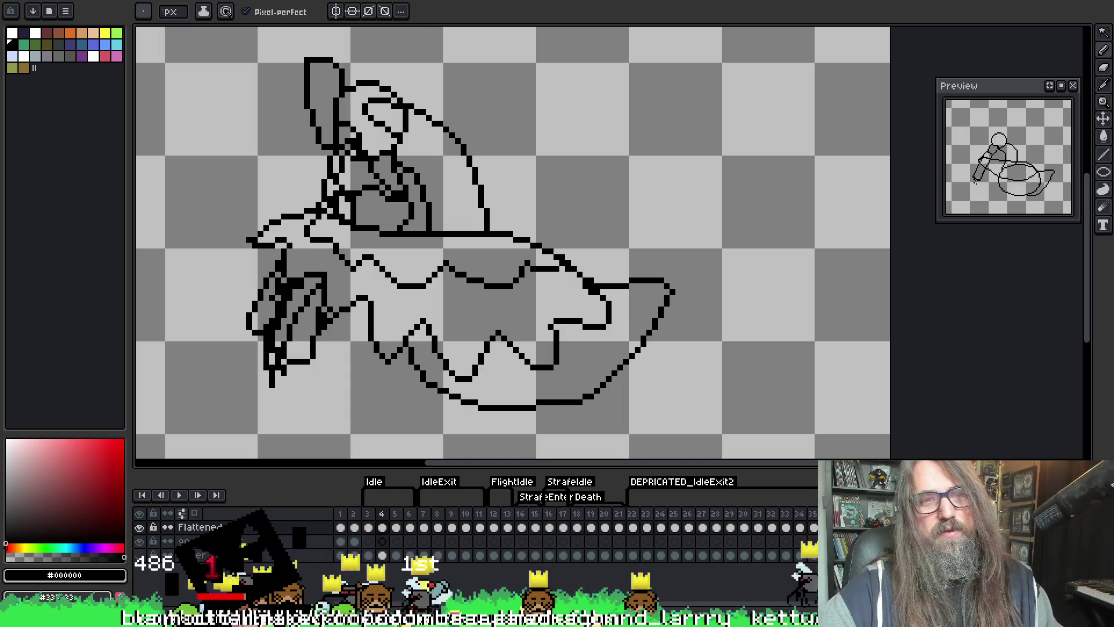
- Advance to the next frame and start the animation playing
key(period)
key(Return)
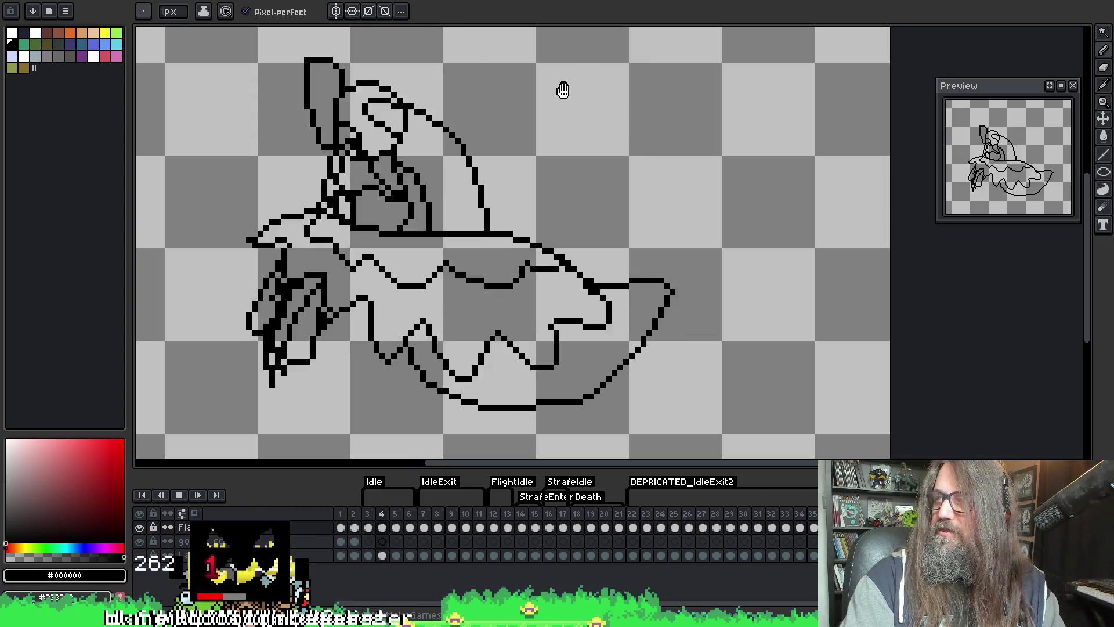
mouse_move(567, 113)
mouse_down()
mouse_move(529, 144)
mouse_move(540, 146)
mouse_up()
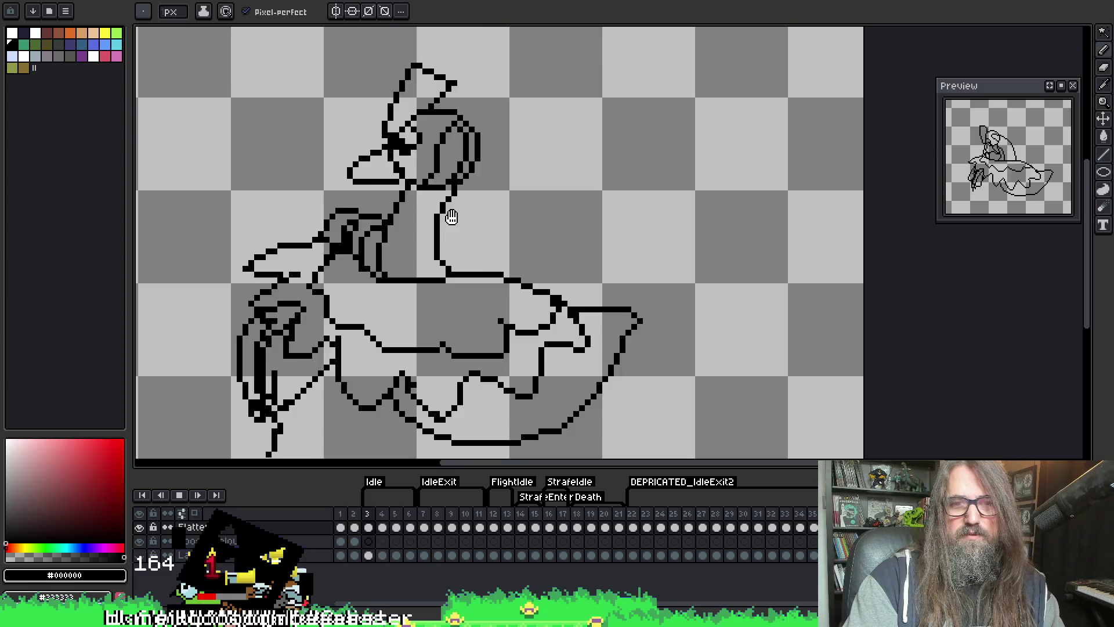
- Stop the animation playback and re-centre the goose in the view
key(Return)
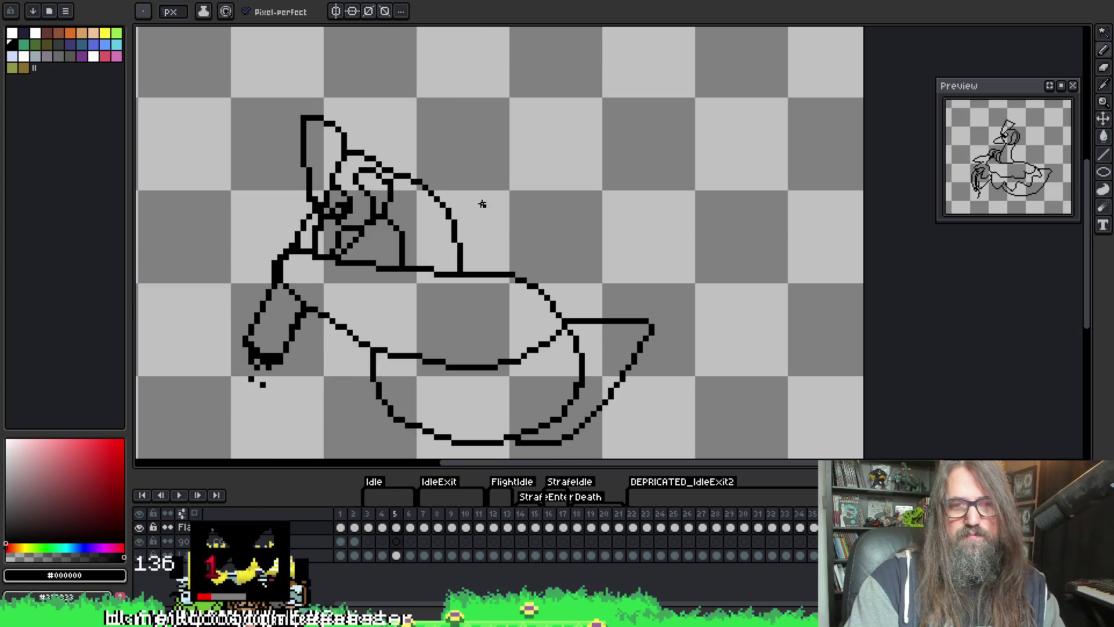
drag(320, 139, 318, 61)
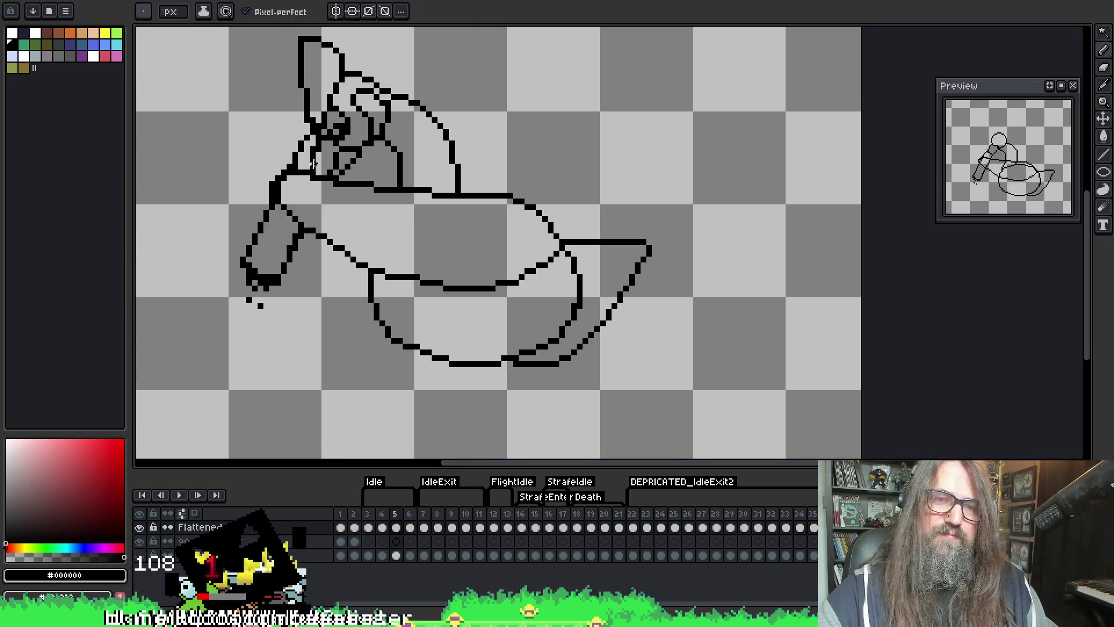
key(i)
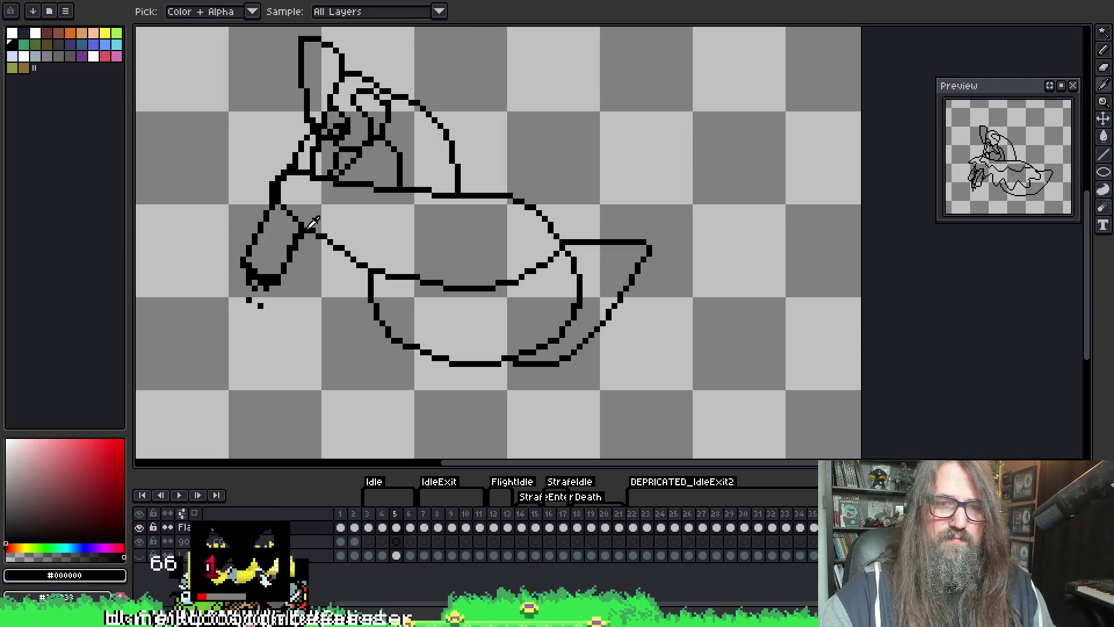
key(b)
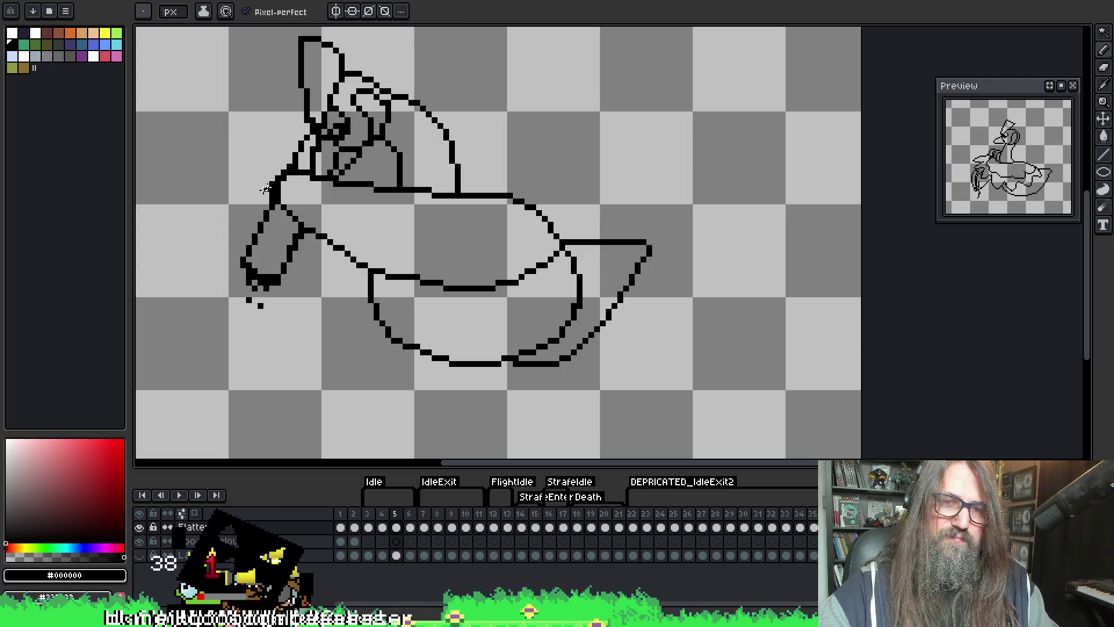
- Compare frames 4 and 5, stop on frame 5, and turn on onion skinning
key(comma)
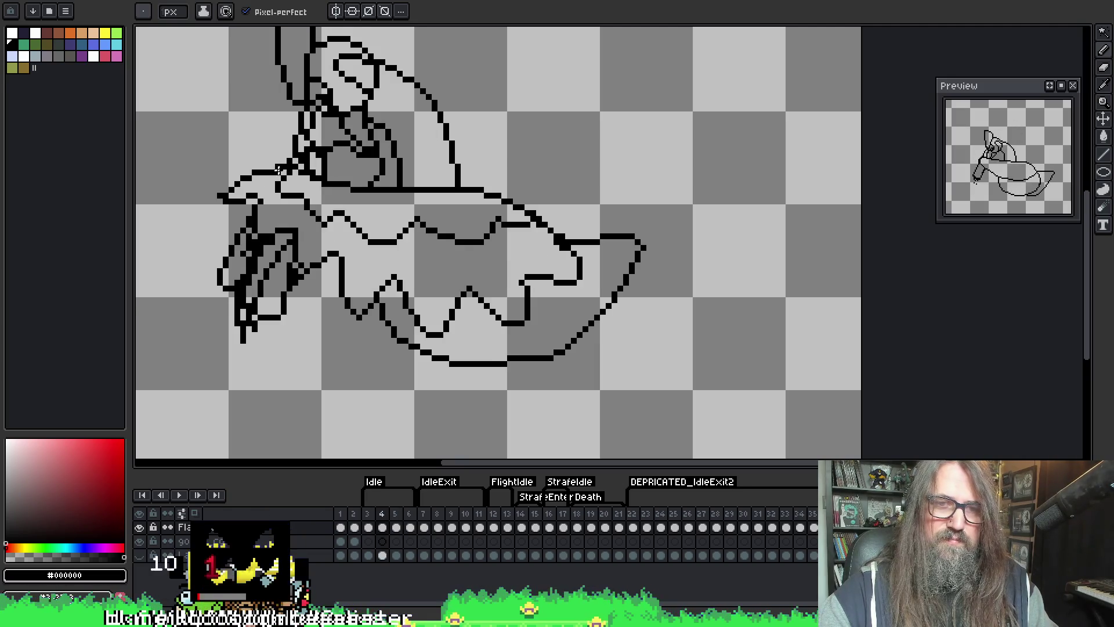
key(period)
key(comma)
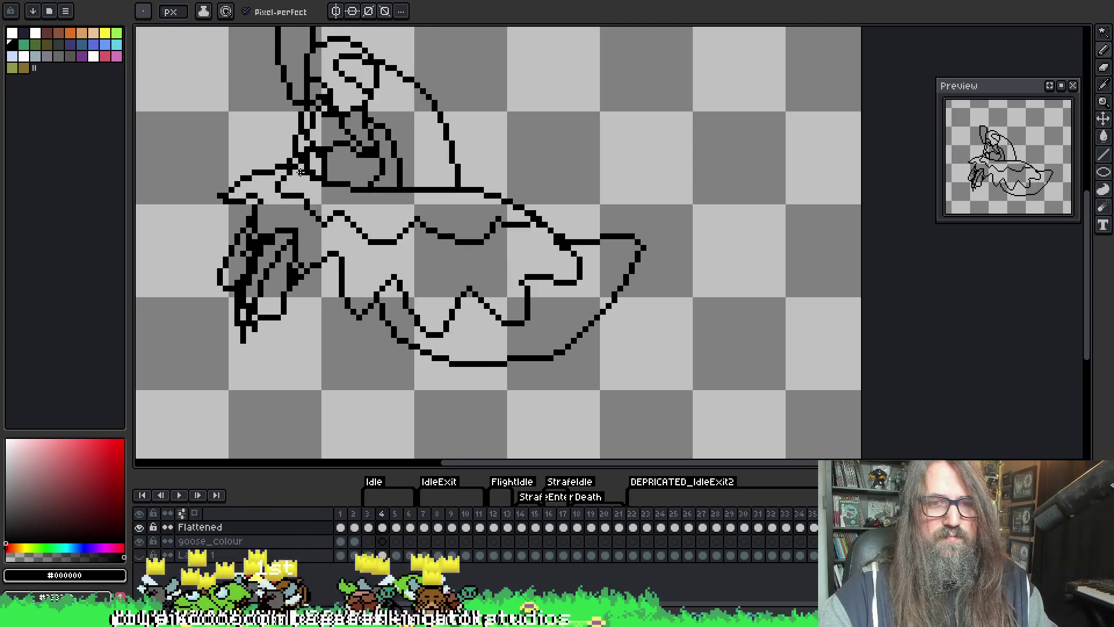
key(period)
key(comma)
key(period)
key(F3)
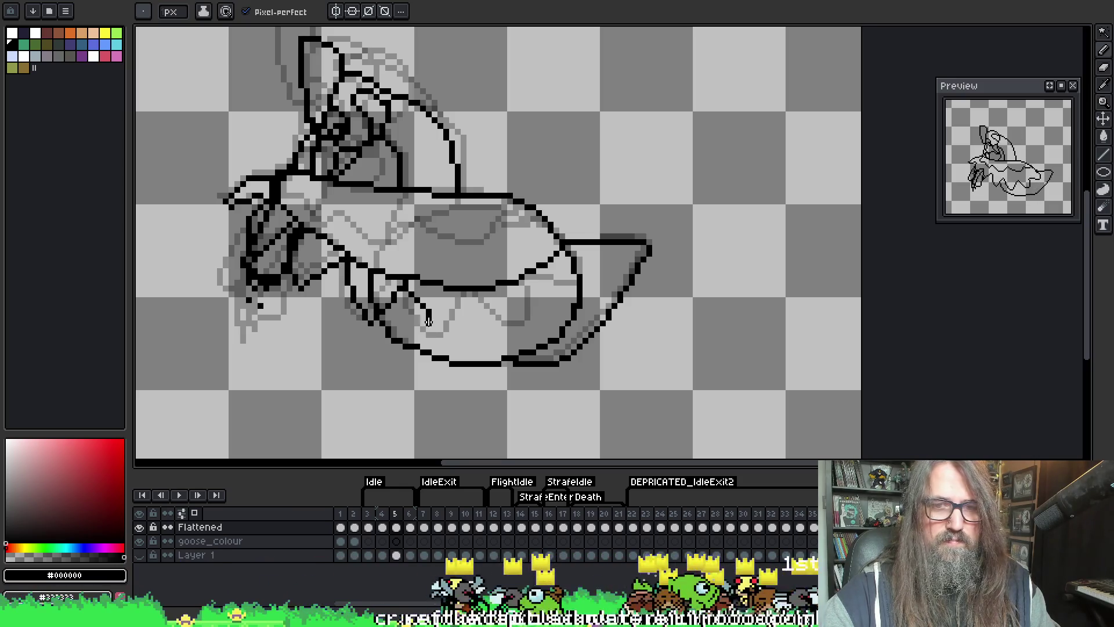
- Undo the last wing strokes, draw a new outline line, hide onion skin, and erase stray wing lines
key(ctrl+z)
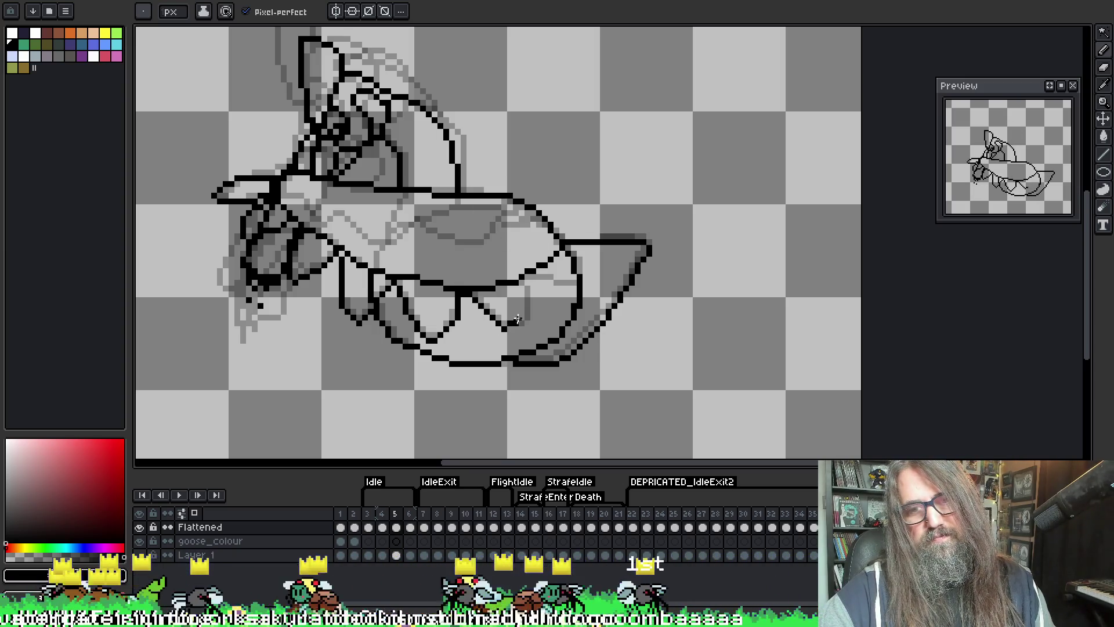
drag(568, 282, 559, 248)
key(F3)
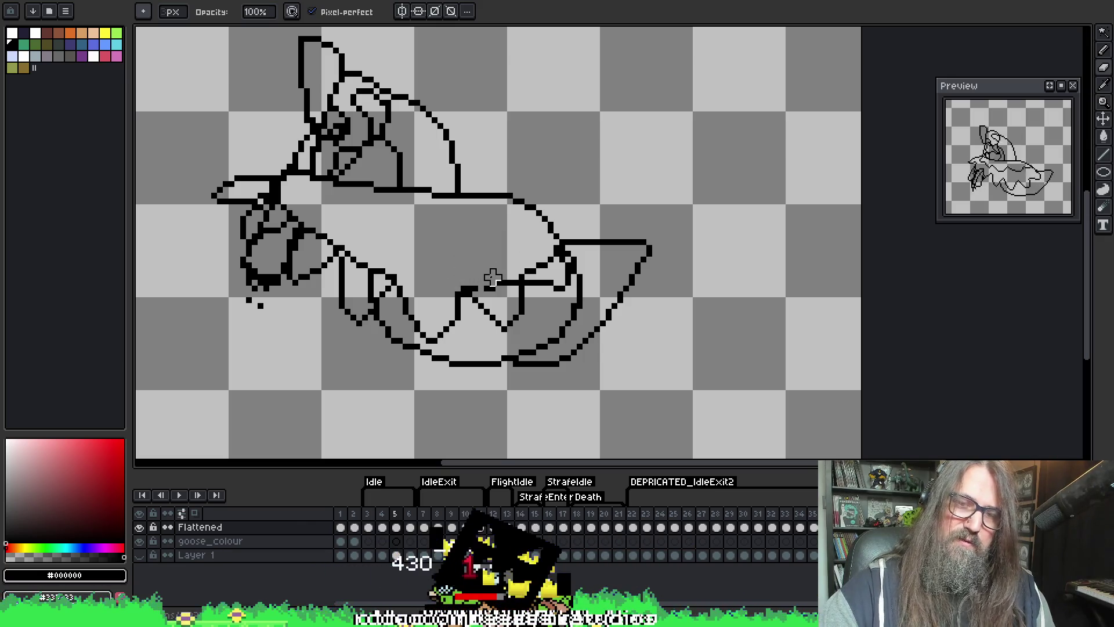
drag(481, 277, 503, 272)
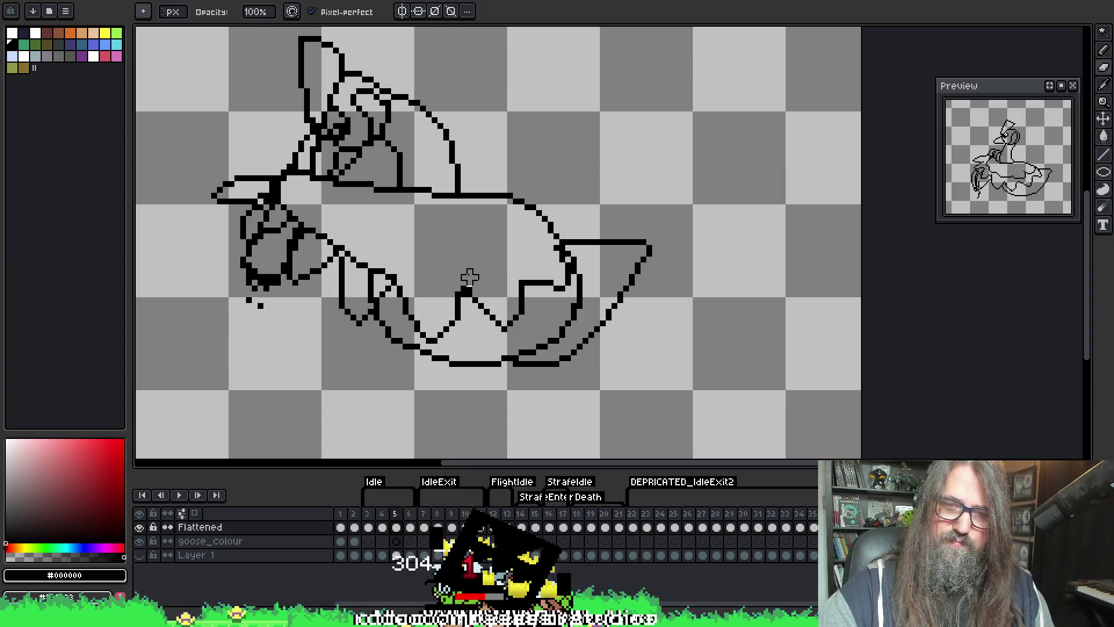
mouse_move(377, 260)
mouse_down()
mouse_move(354, 247)
mouse_move(366, 264)
mouse_up()
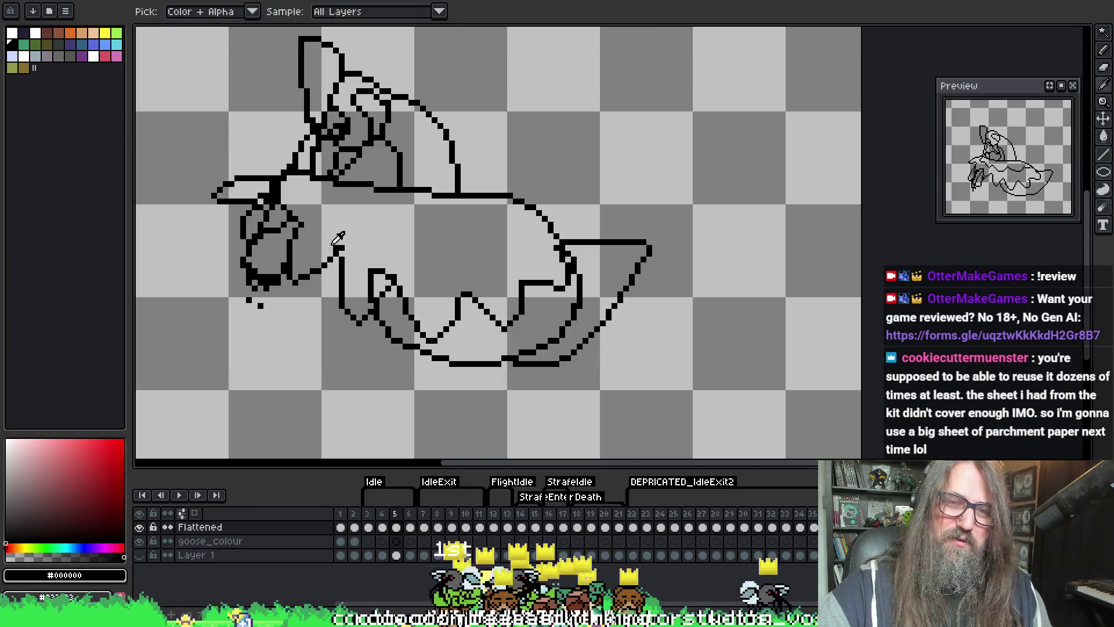
- Undo the connecting stroke, draw the wing's front edge downward, and erase stray pixels there
key(ctrl+z)
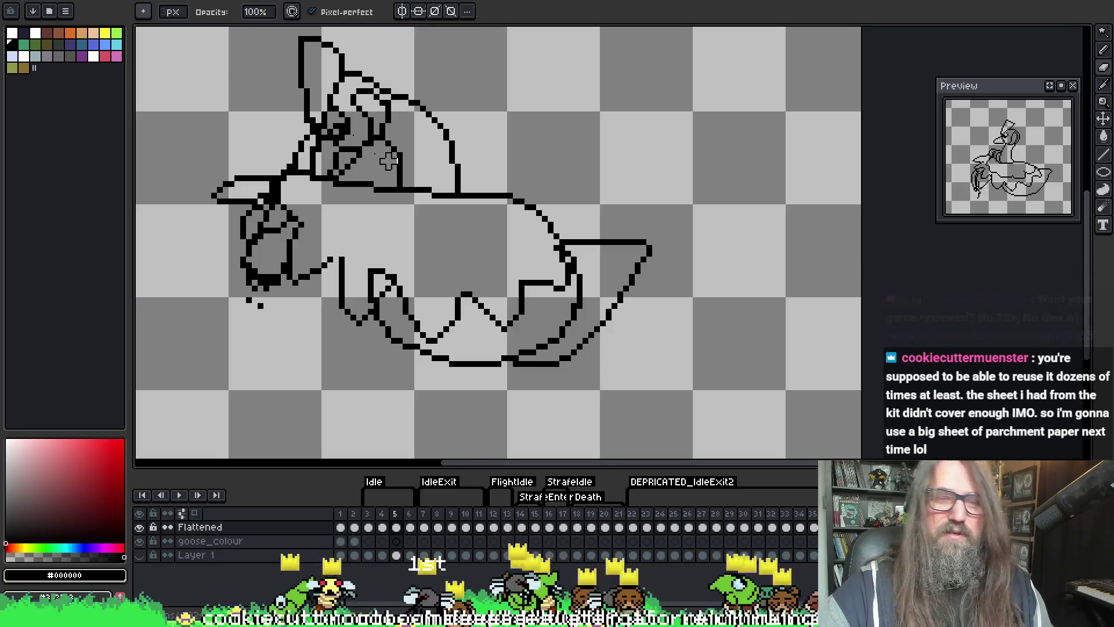
key(alt)
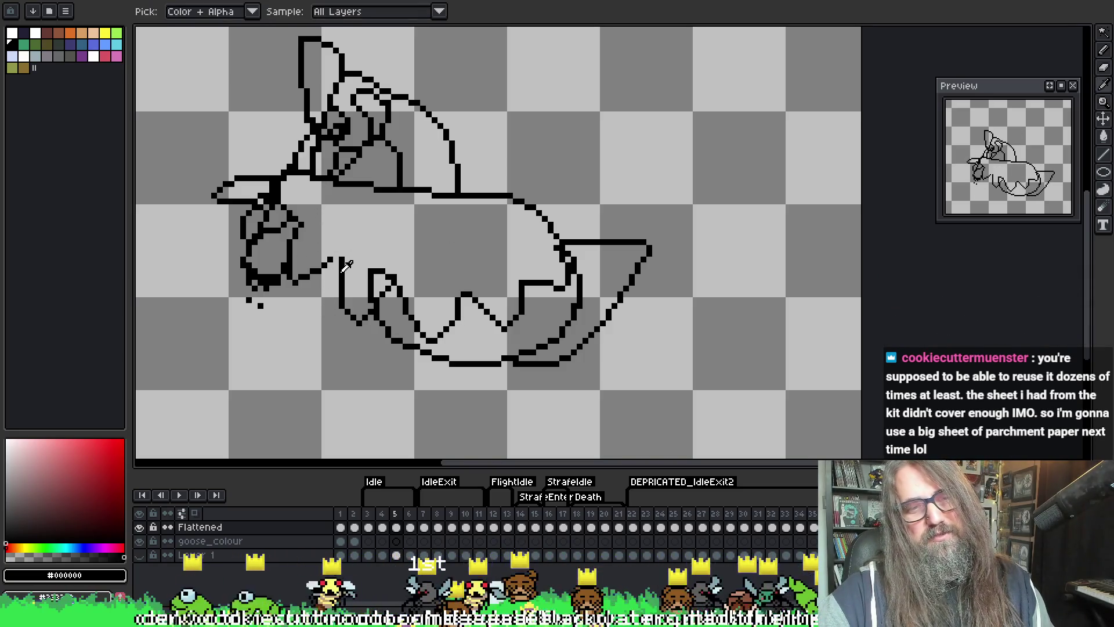
drag(338, 269, 335, 311)
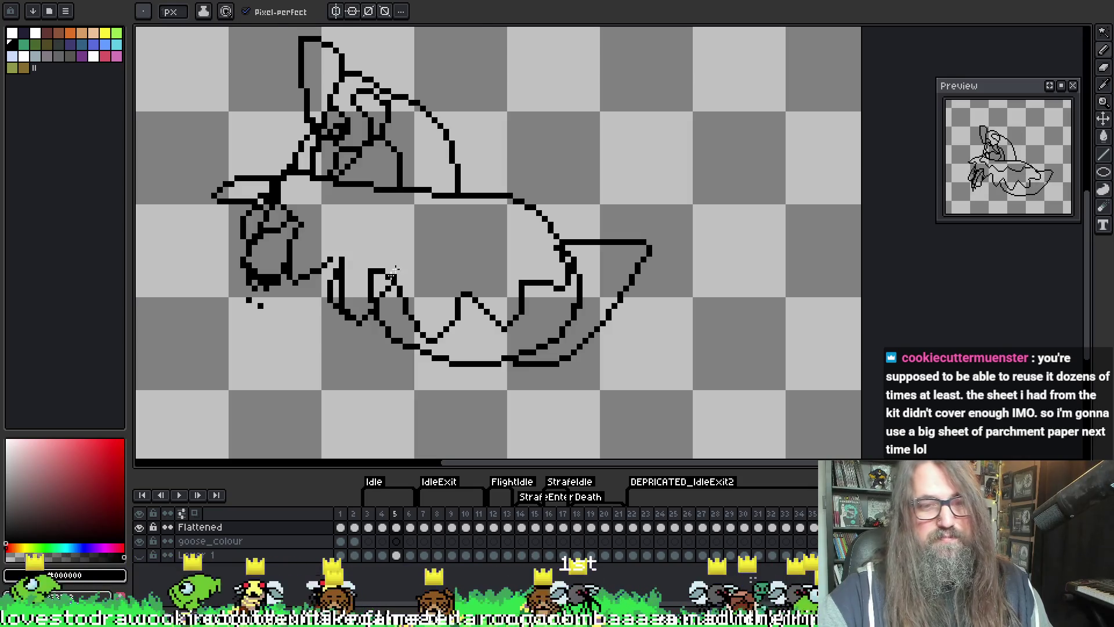
key(e)
key(b)
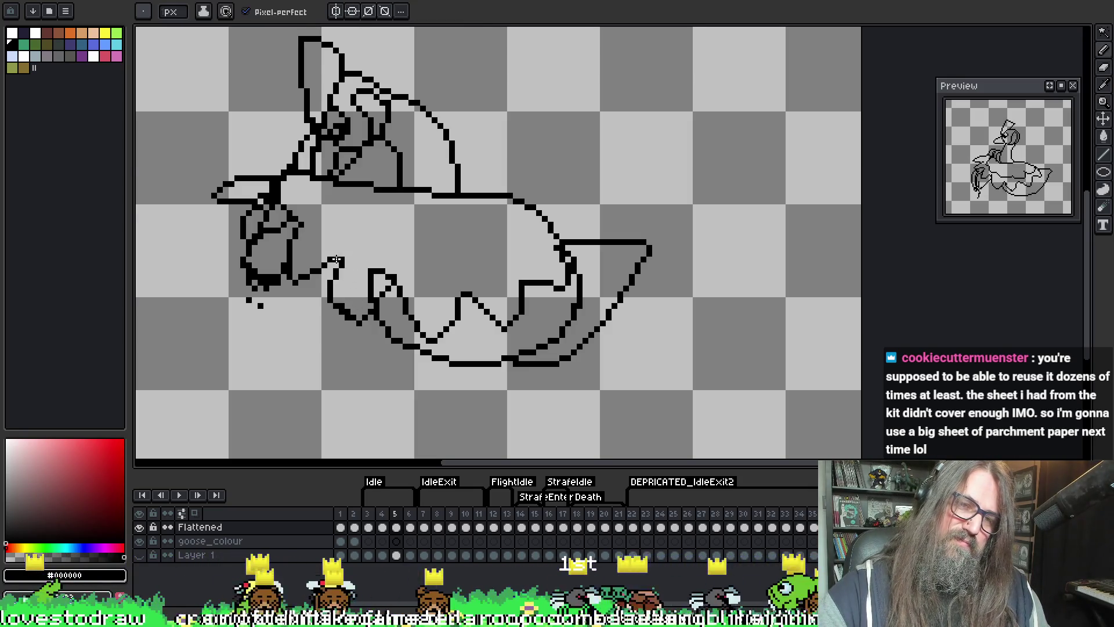
key(e)
drag(360, 280, 392, 251)
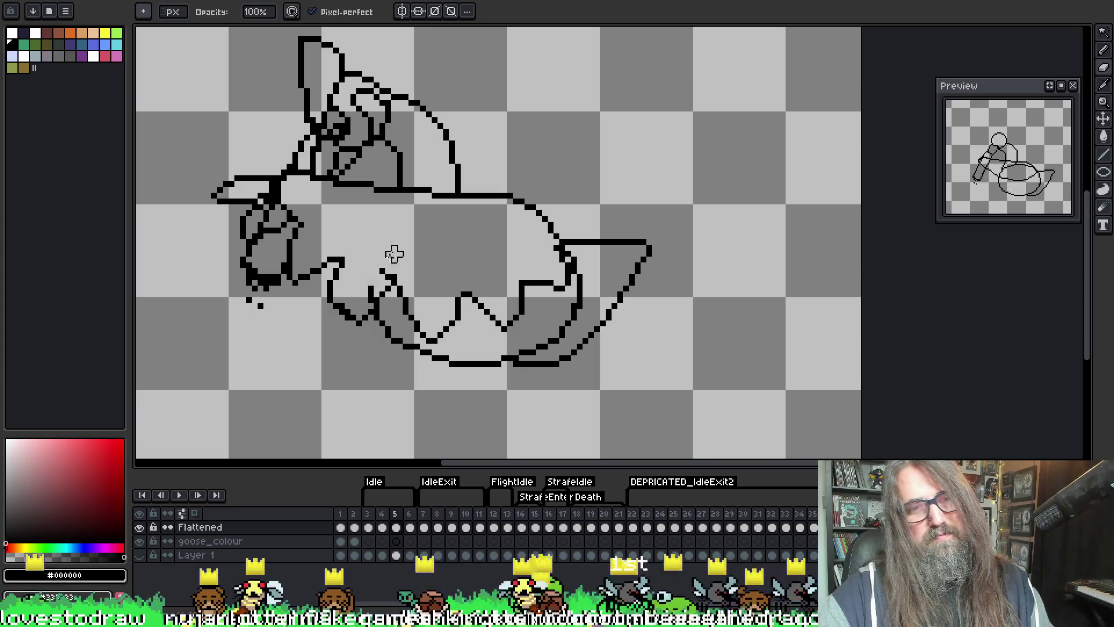
- Erase the line segments across the wing front, undo the last short segment, and turn on onion skinning
key(b)
key(e)
key(b)
key(e)
key(b)
key(e)
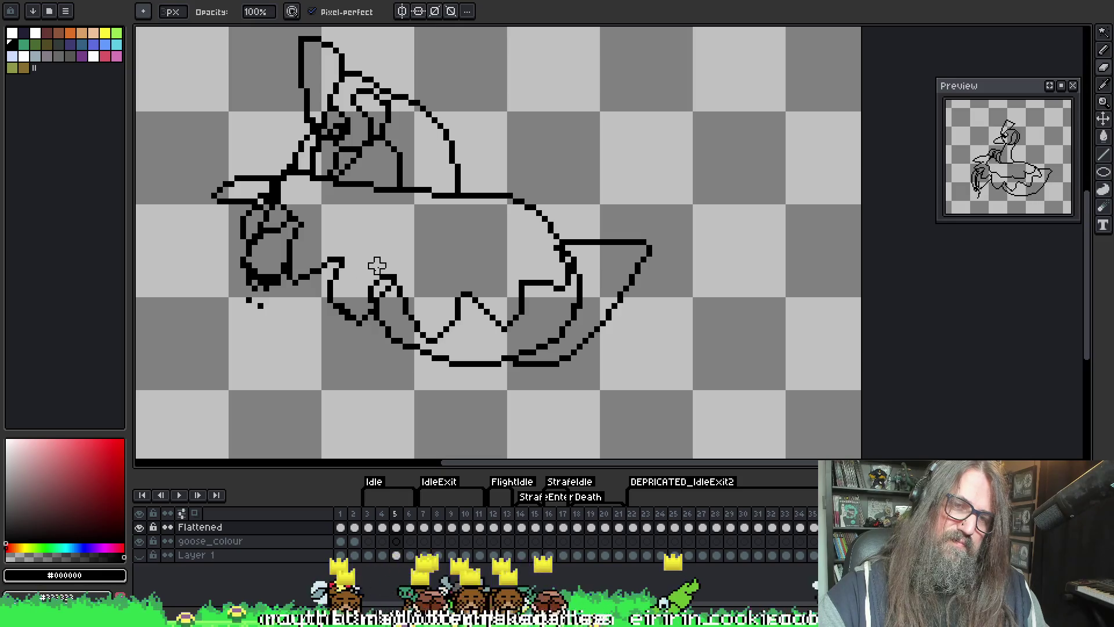
mouse_move(372, 317)
mouse_down()
mouse_move(342, 308)
mouse_move(352, 304)
mouse_up()
key(b)
key(ctrl+z)
key(F3)
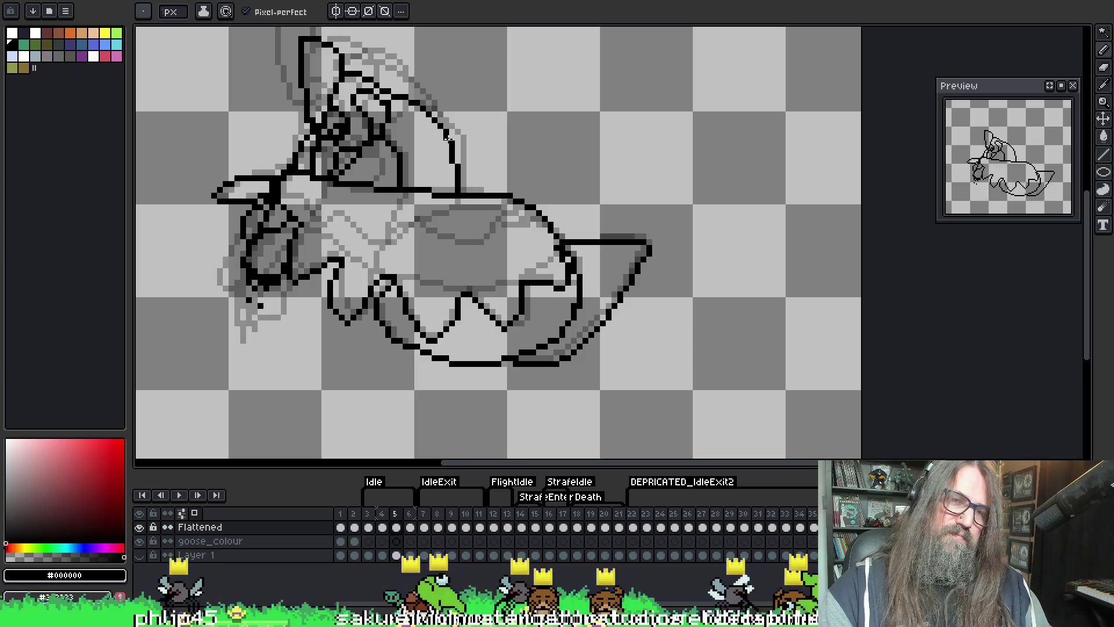
- Hide onion skinning and compare frames 3 and 4 of the goose
key(F3)
key(Left)
key(Right)
key(Right)
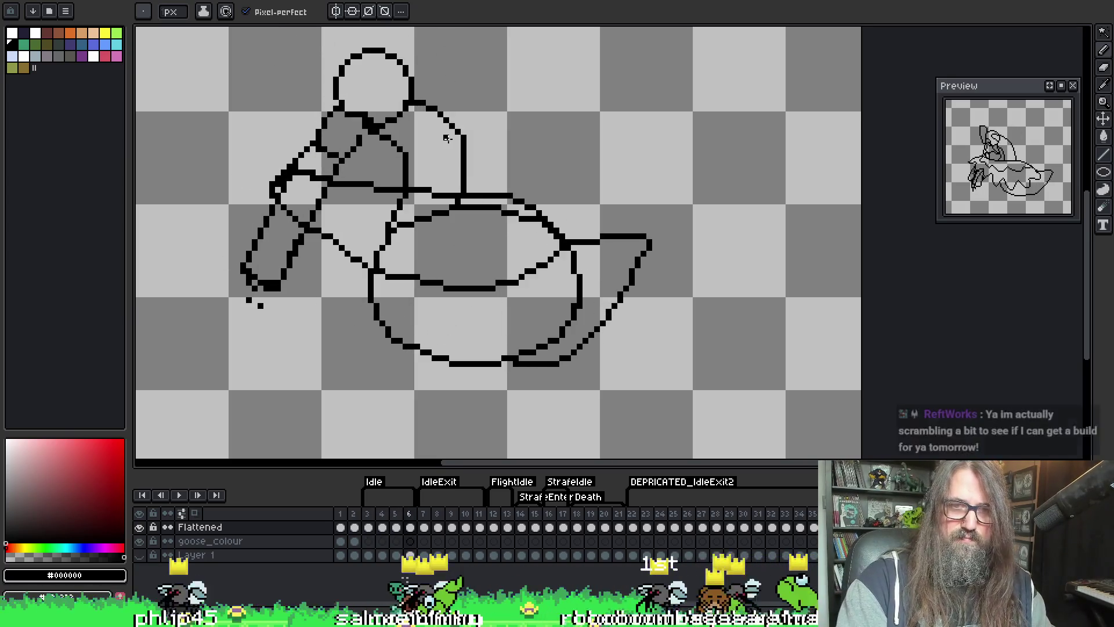
key(Left)
key(Left)
key(Left)
key(Right)
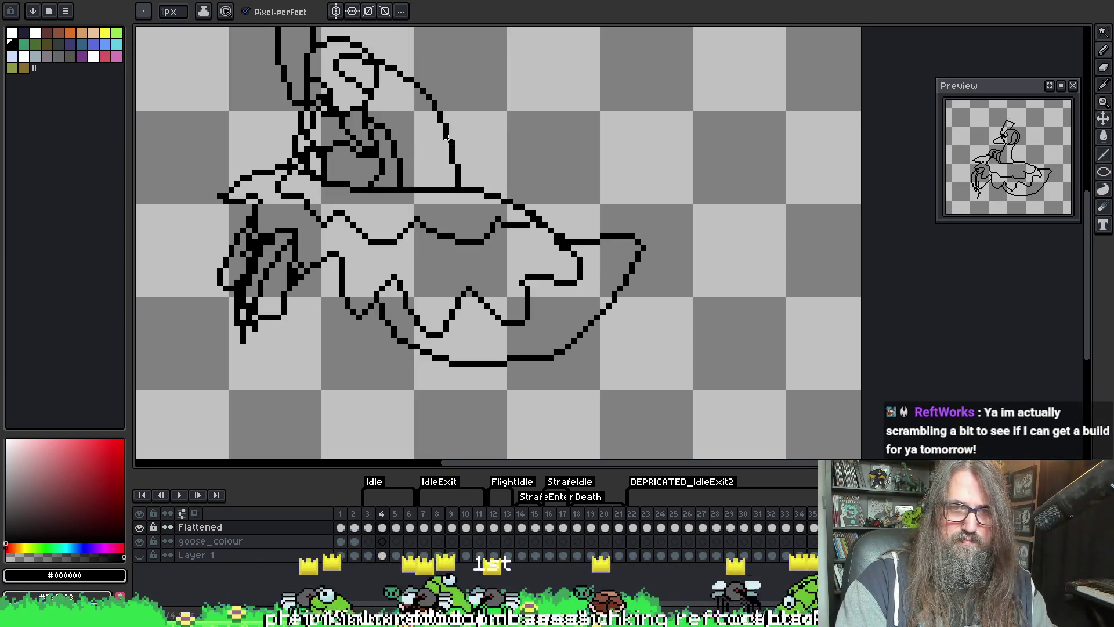
key(Left)
key(Right)
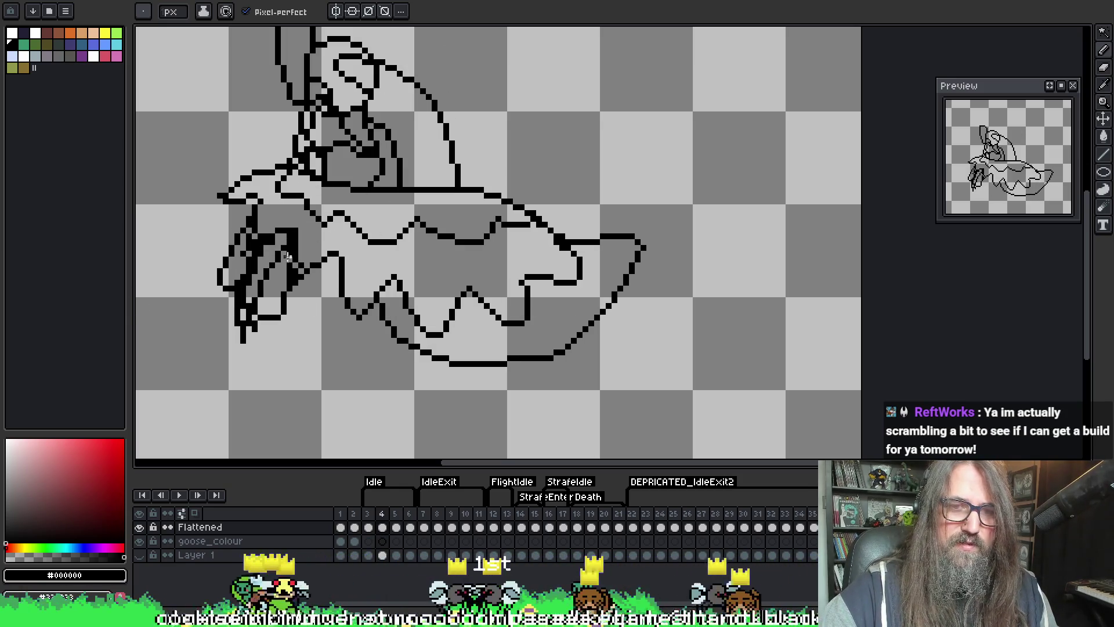
key(b)
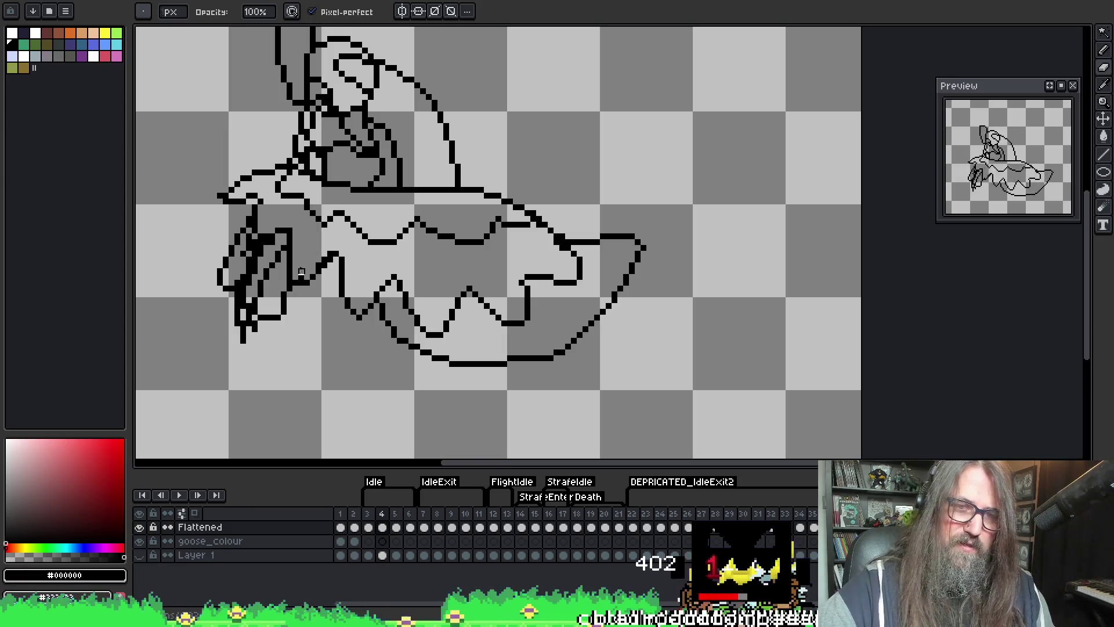
key(e)
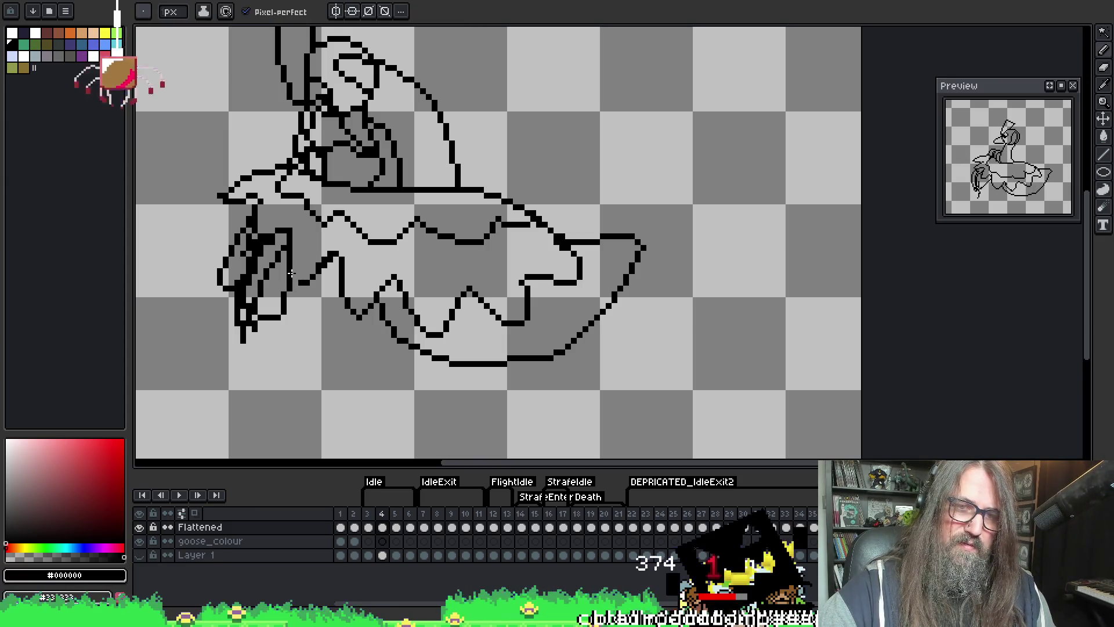
key(b)
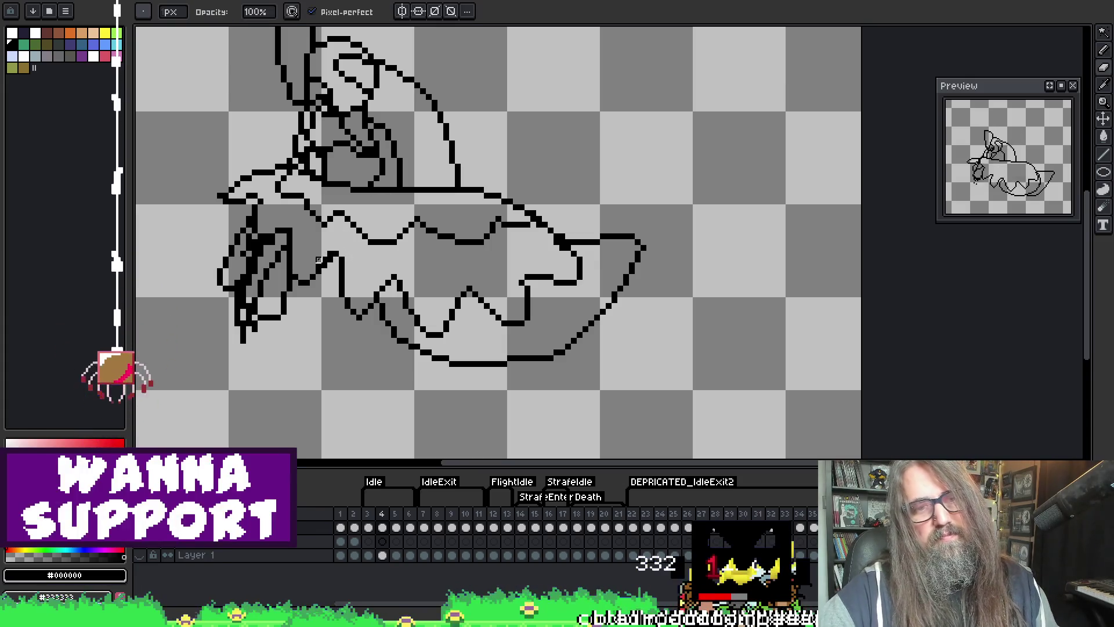
- Flip repeatedly between frames 3, 4 and 5 to compare the wing, ending on frame 5
key(Left)
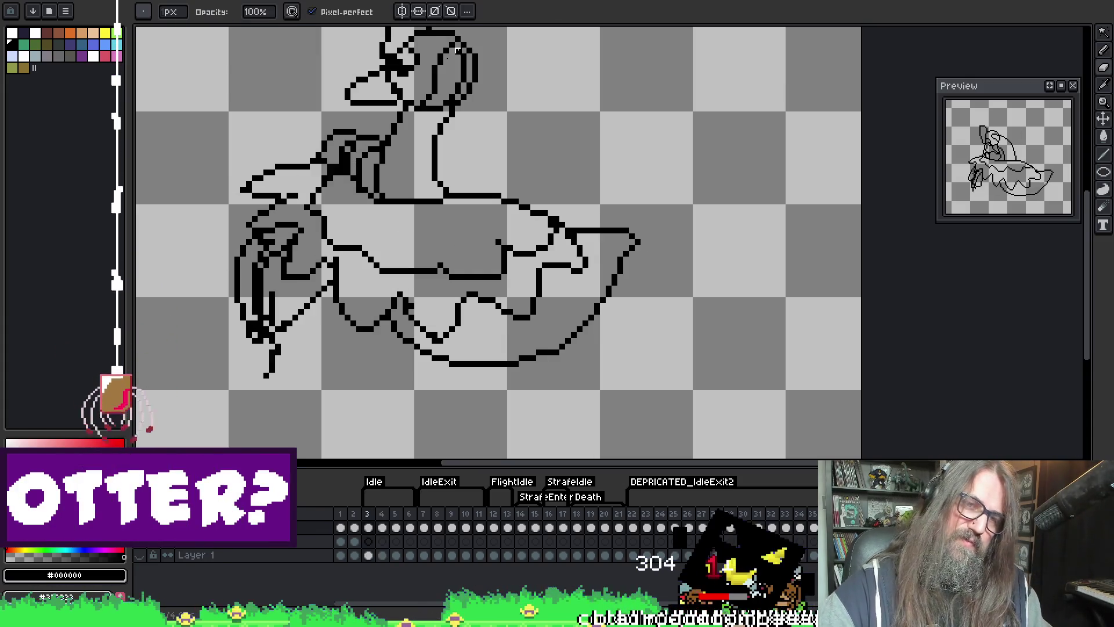
key(Right)
key(Left)
key(Right)
key(Right)
key(Left)
key(Left)
key(Right)
key(Right)
key(Left)
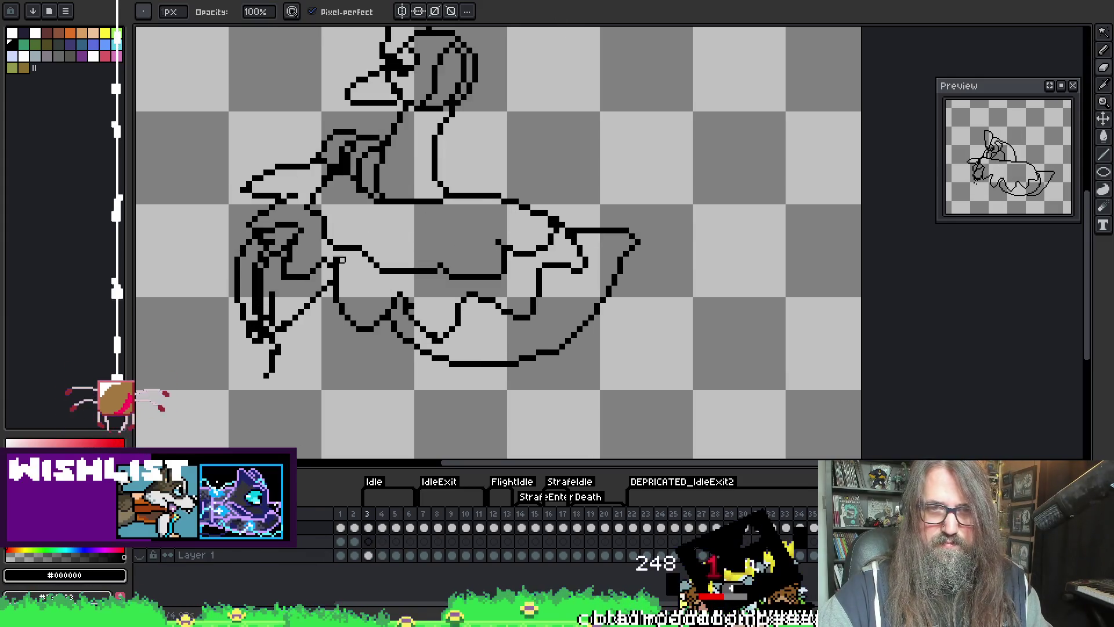
key(Right)
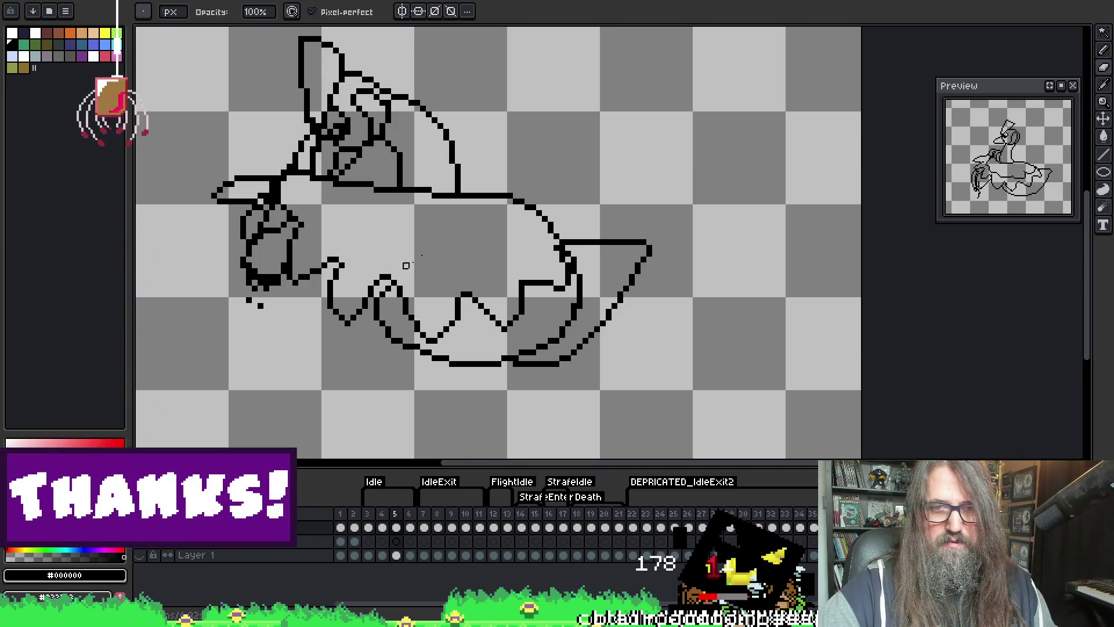
key(Left)
key(Right)
key(Left)
key(Left)
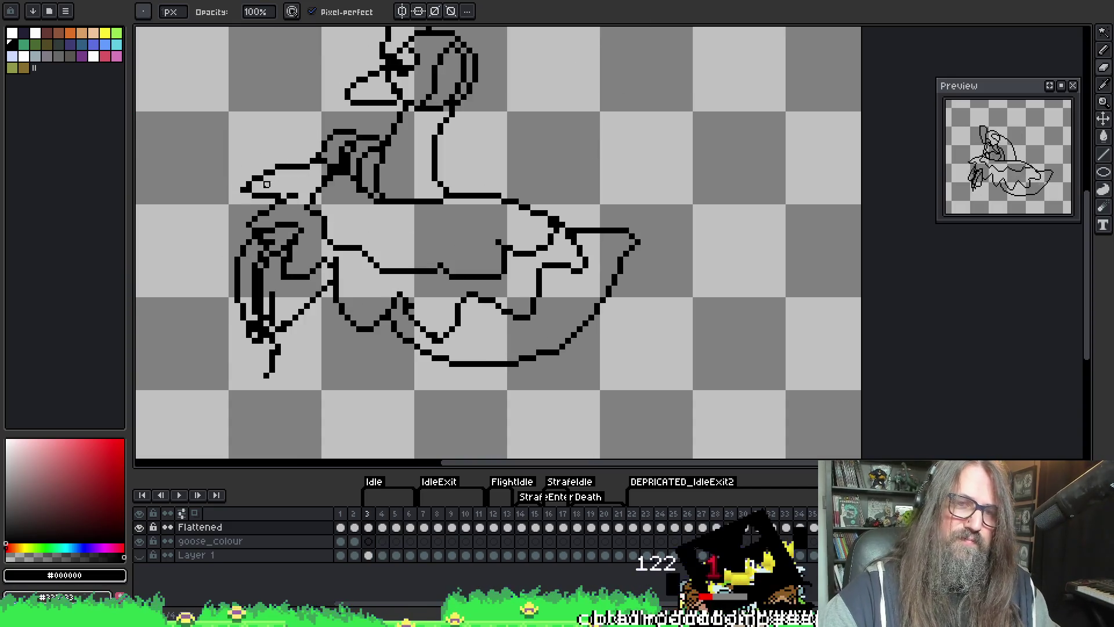
key(Right)
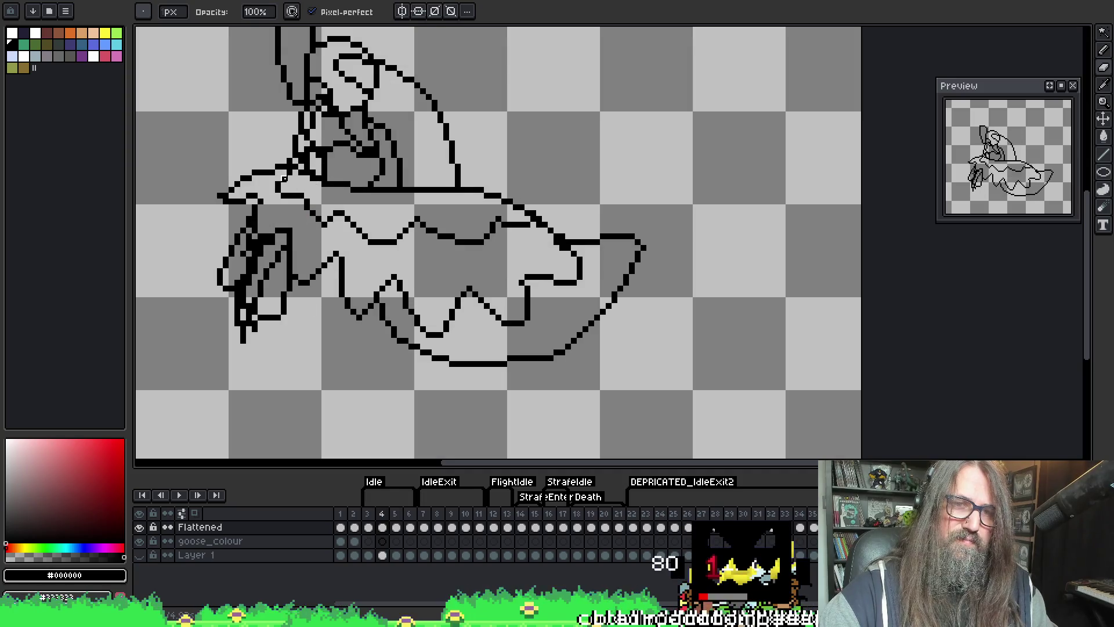
key(Right)
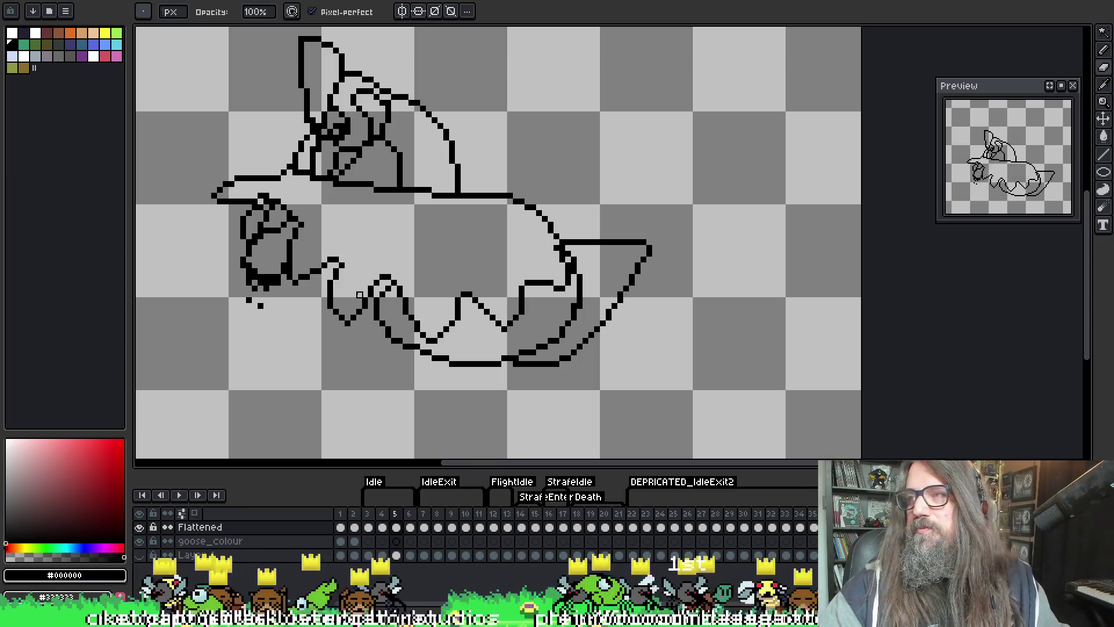
- Enlarge the brush and rework the lower-right wing lines, undoing the too-thick stroke
key(plus)
key(plus)
key(plus)
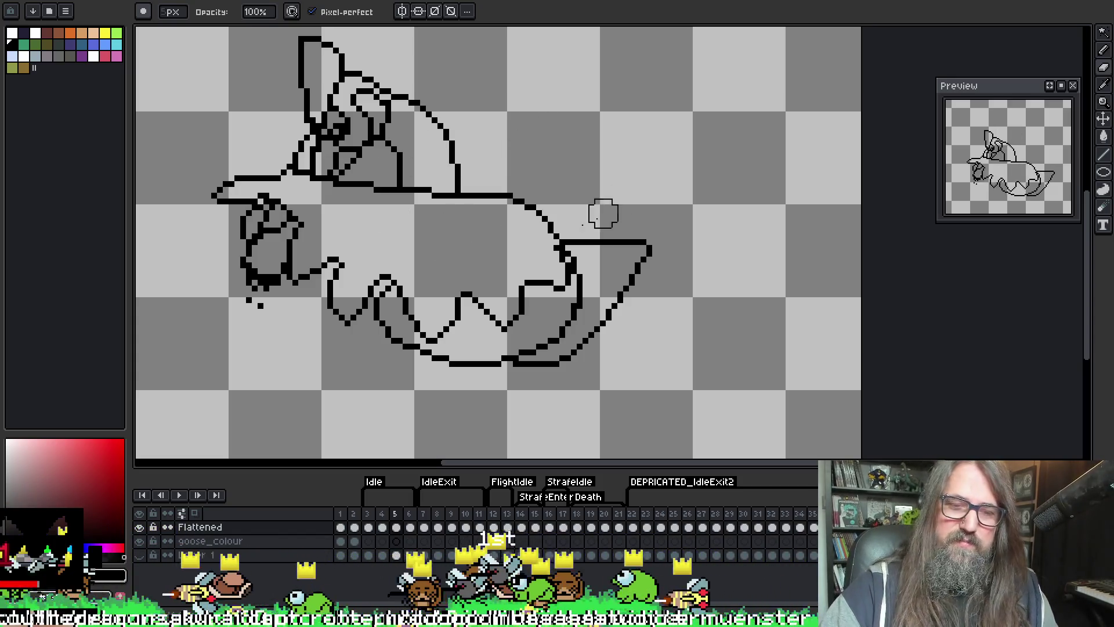
key(alt)
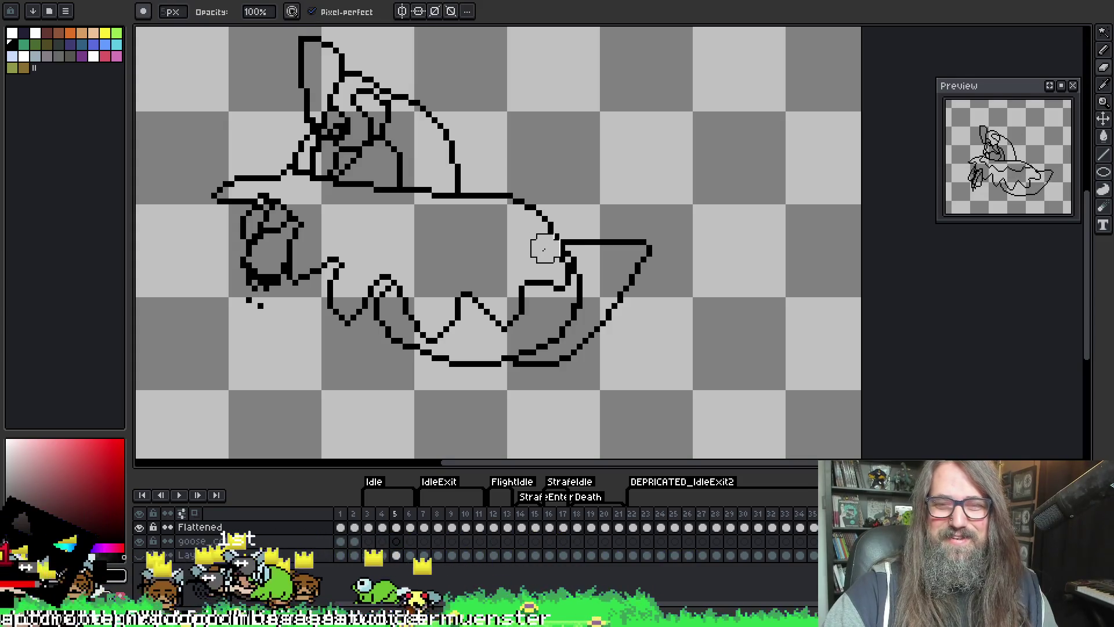
key(alt)
key(e)
mouse_move(541, 283)
mouse_down()
mouse_move(560, 290)
mouse_move(568, 258)
mouse_up()
key(ctrl+z)
key(b)
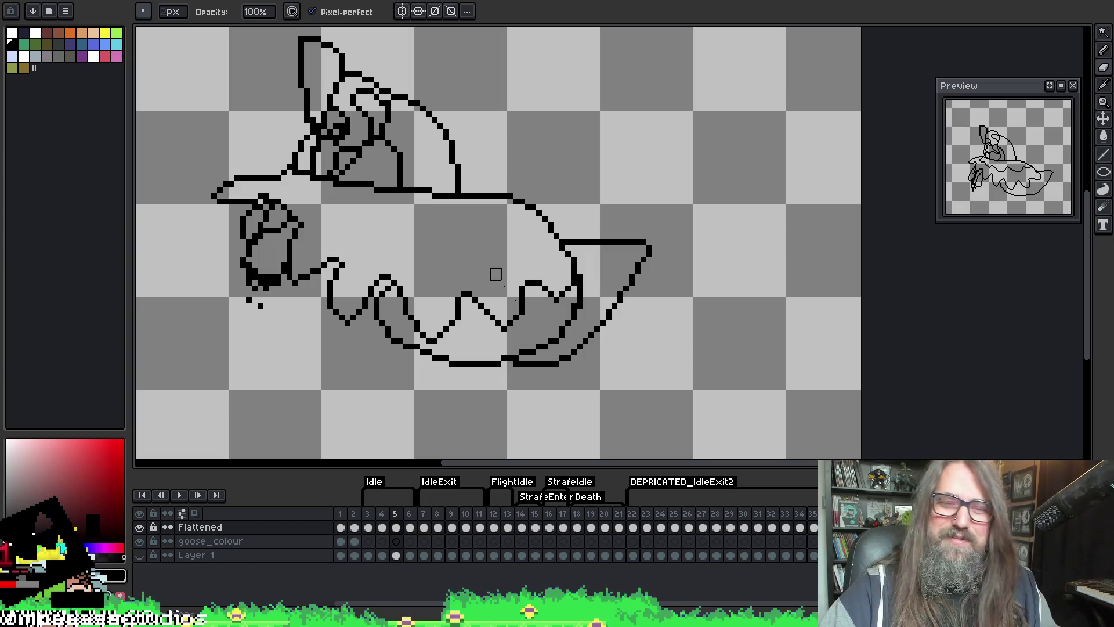
key(alt)
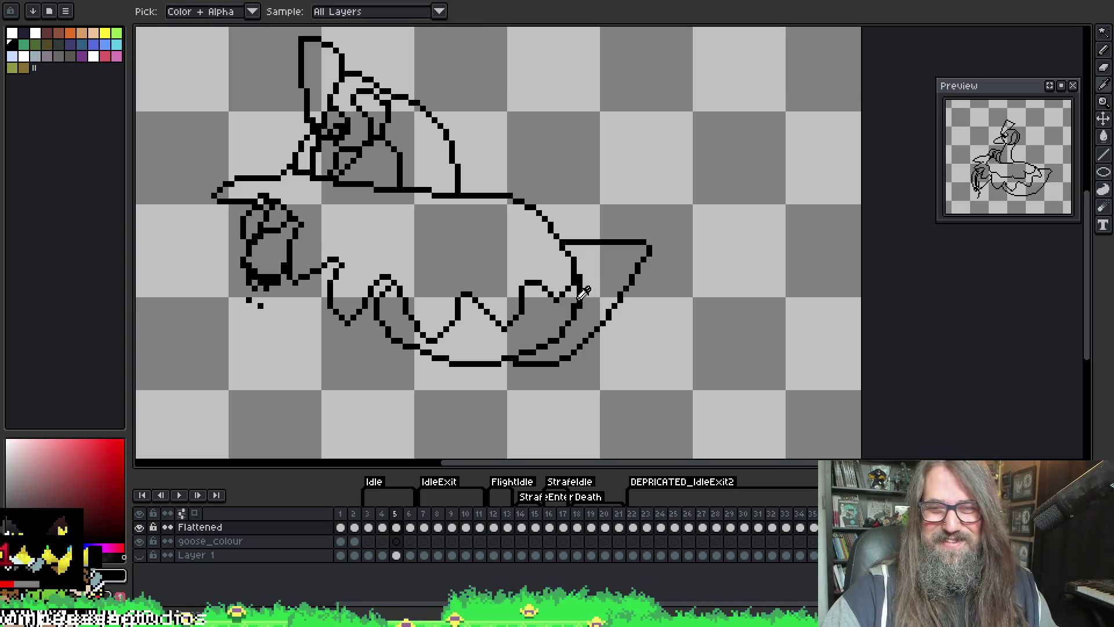
- Flip between frame 4 and its neighbour, then turn on onion skinning
key(comma)
key(period)
key(comma)
key(period)
key(comma)
key(period)
key(comma)
key(period)
key(comma)
key(F3)
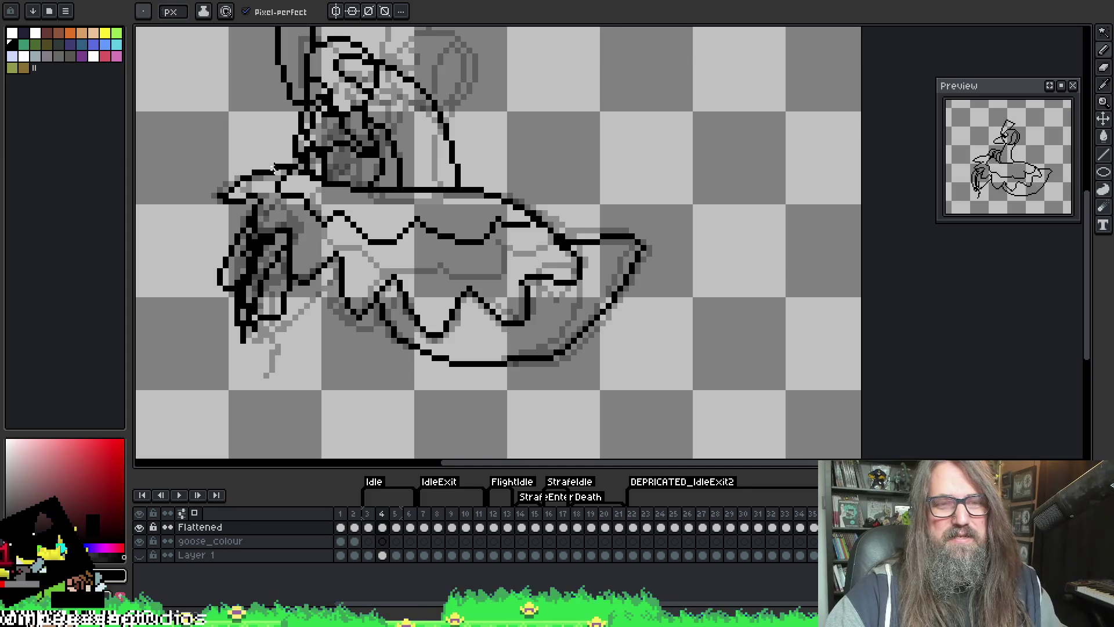
- On frame 5, extend a curved line upward from the top of the wing
key(period)
key(comma)
key(period)
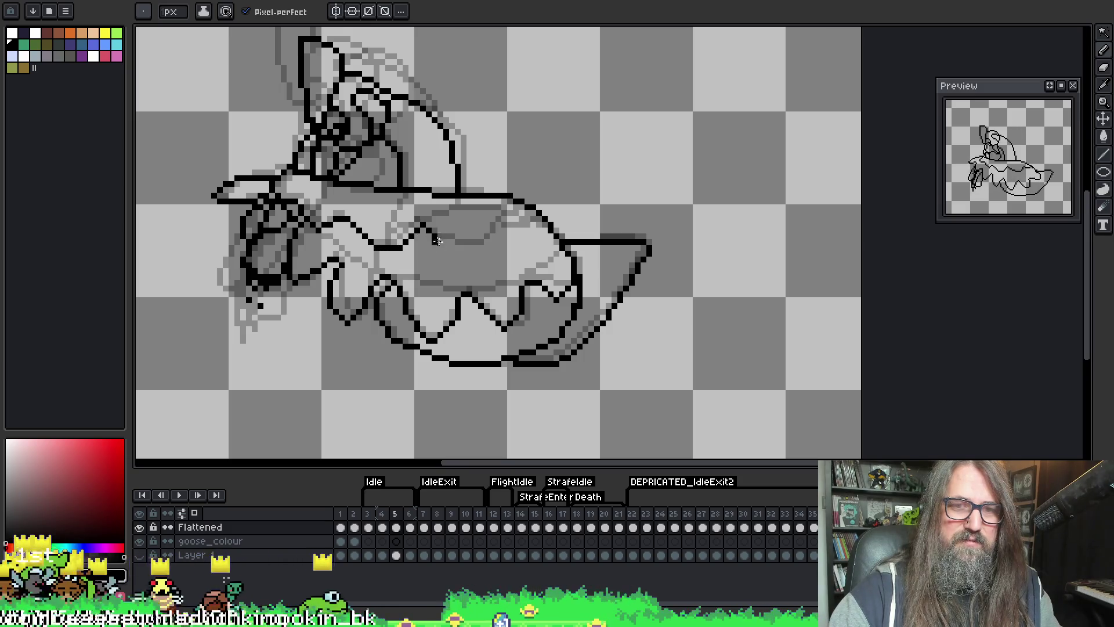
drag(475, 248, 527, 200)
- Scrub through frames 3 and 4, stop playback, and settle on frame 4
key(Left)
key(Right)
key(Left)
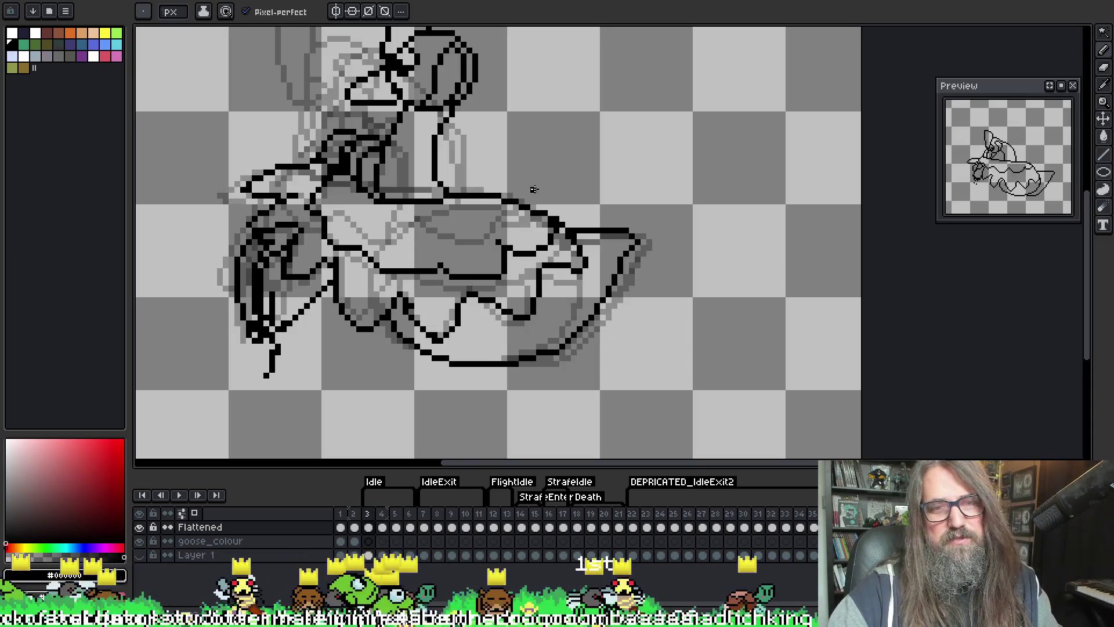
key(Left)
key(Right)
key(Right)
key(Left)
key(Left)
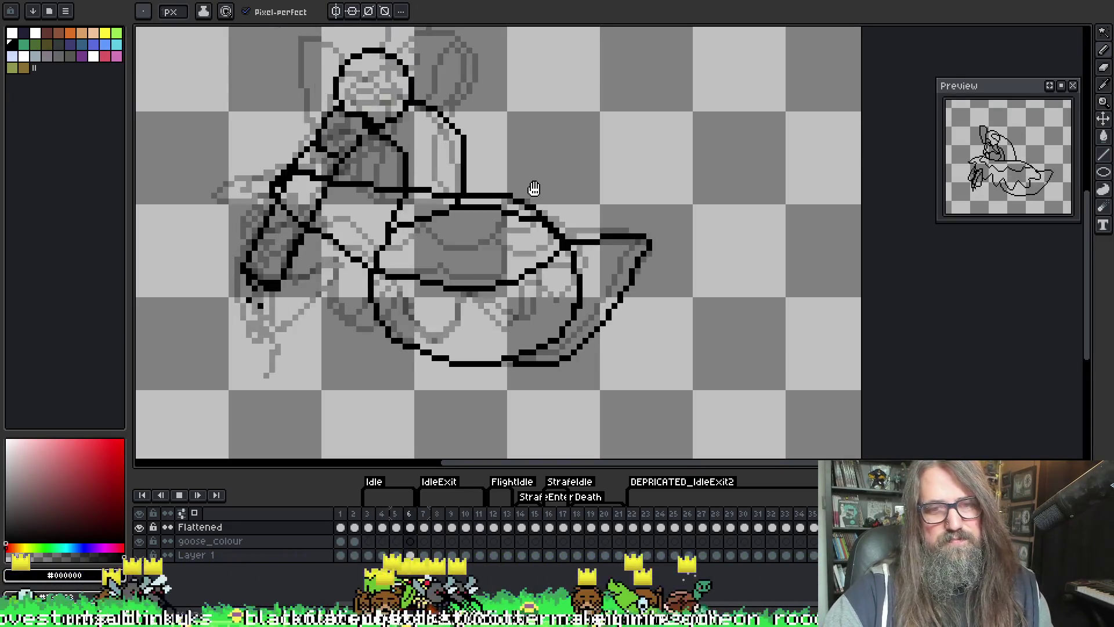
key(Left)
key(Left)
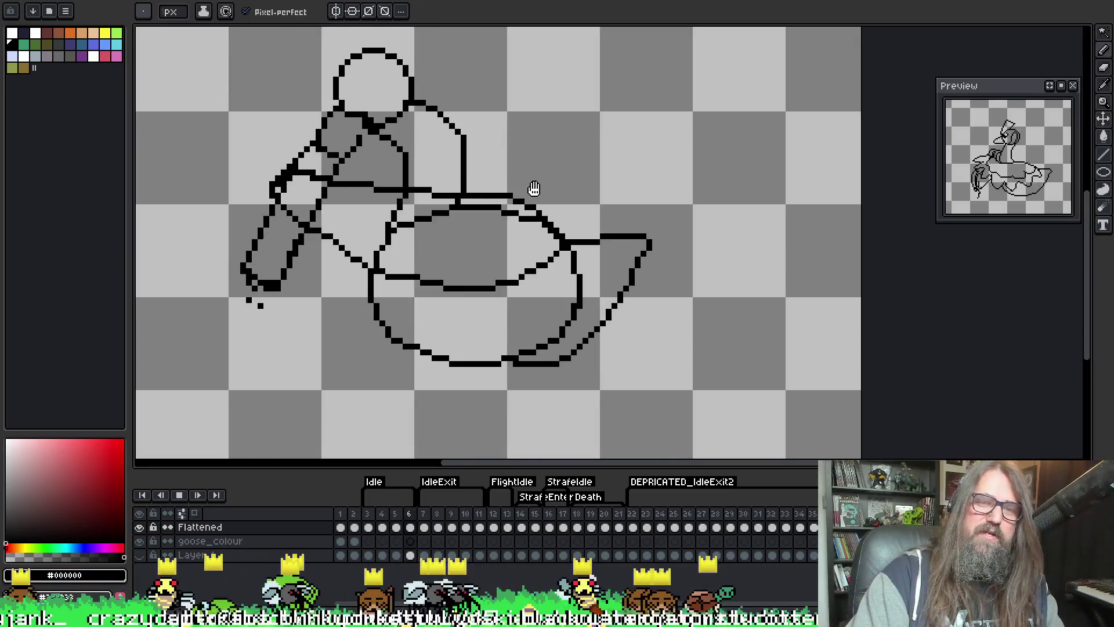
key(Right)
key(Right)
key(Left)
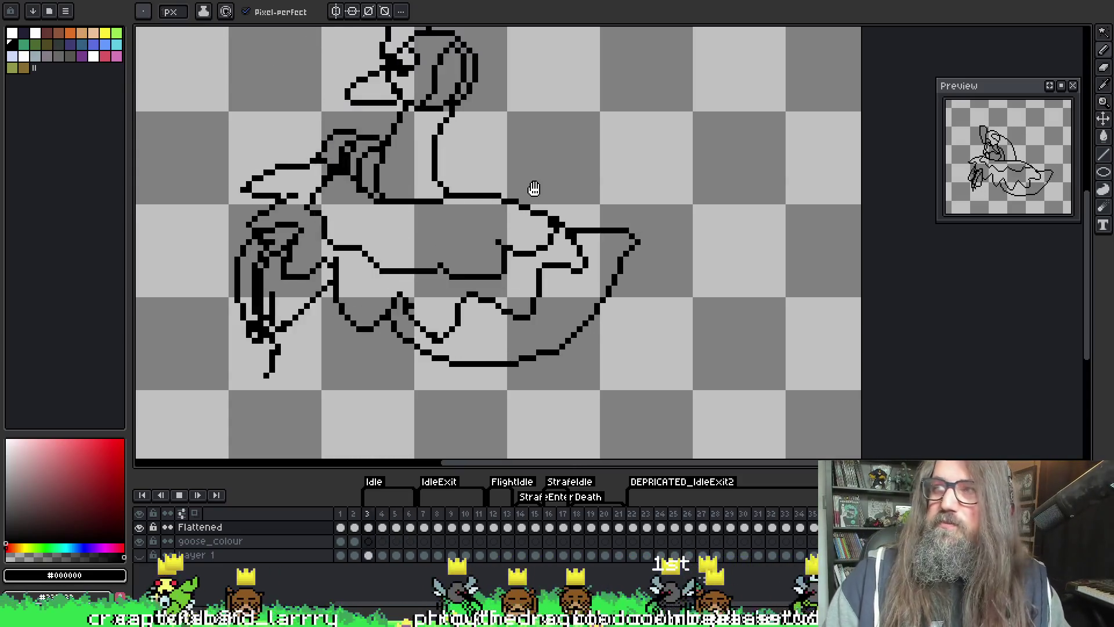
key(Return)
key(Left)
key(Left)
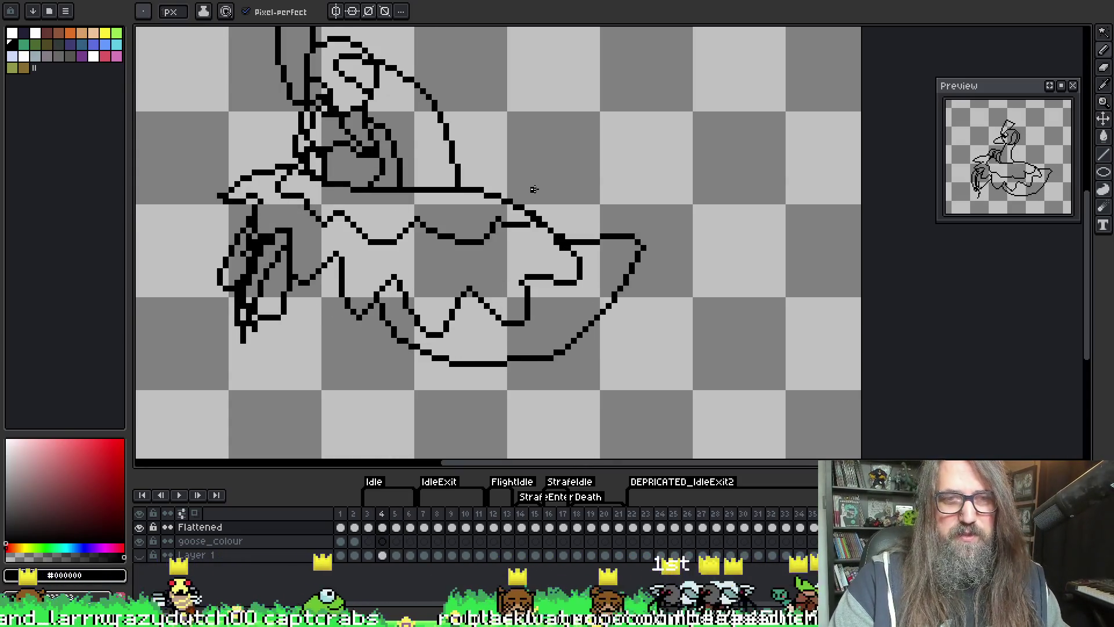
key(Right)
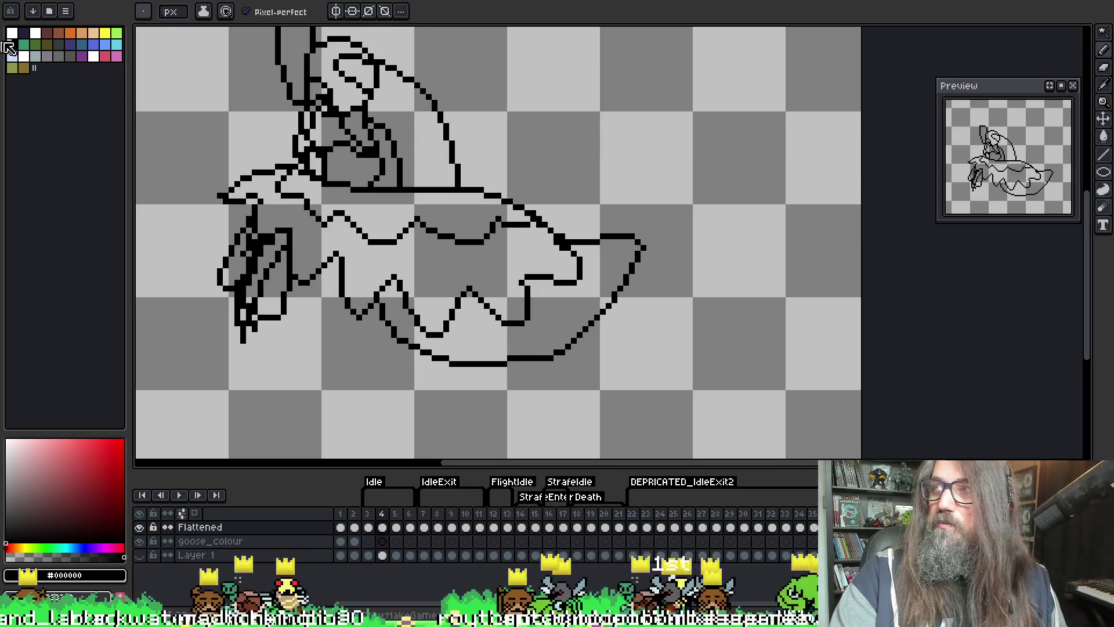
scroll(411, 266, up, 1)
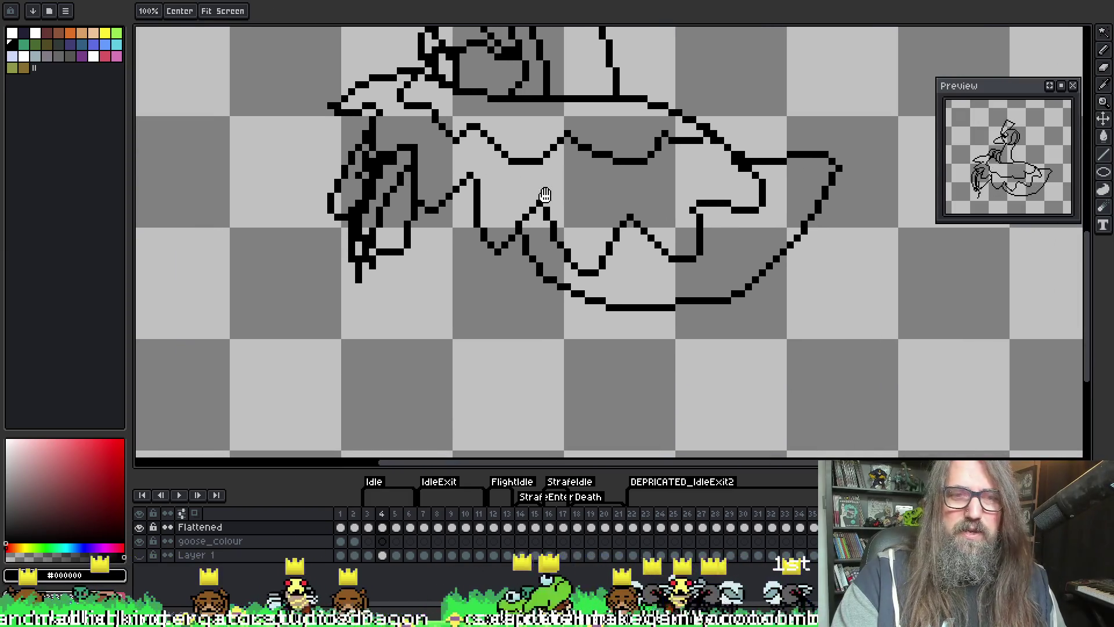
- Sample black from the drawing and draw a line down the wing's left edge on frame 4
key(i)
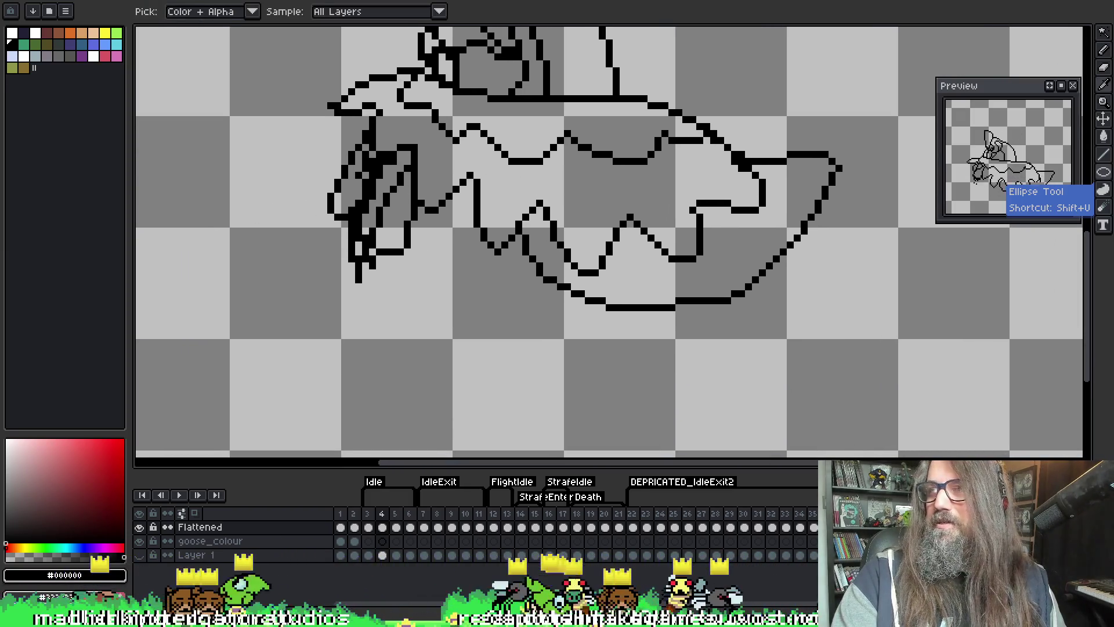
key(b)
scroll(304, 323, up, 1)
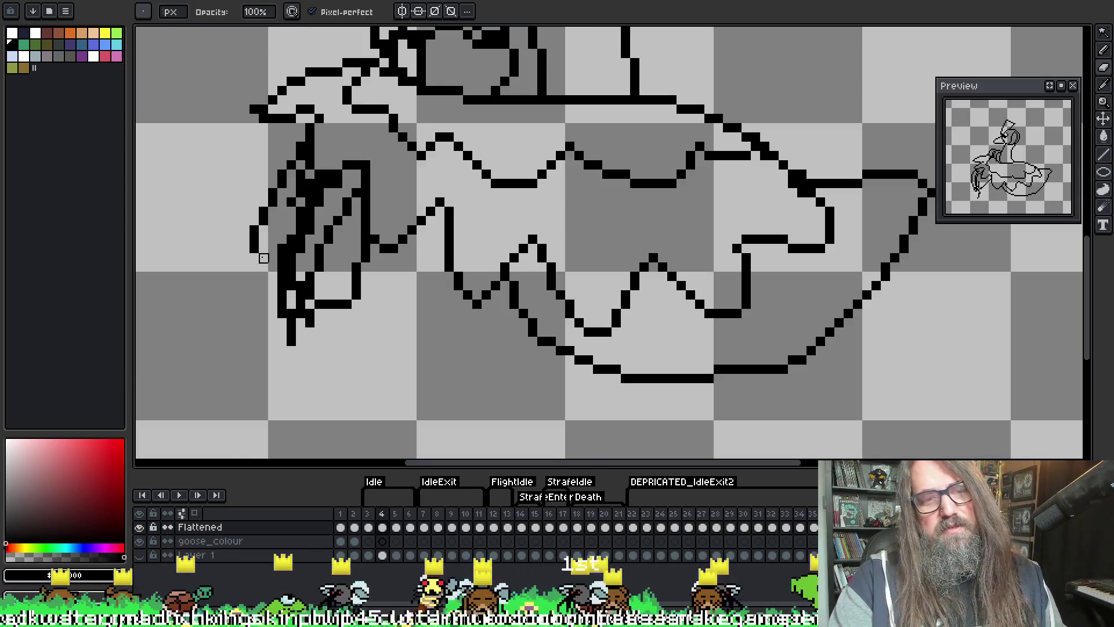
key(e)
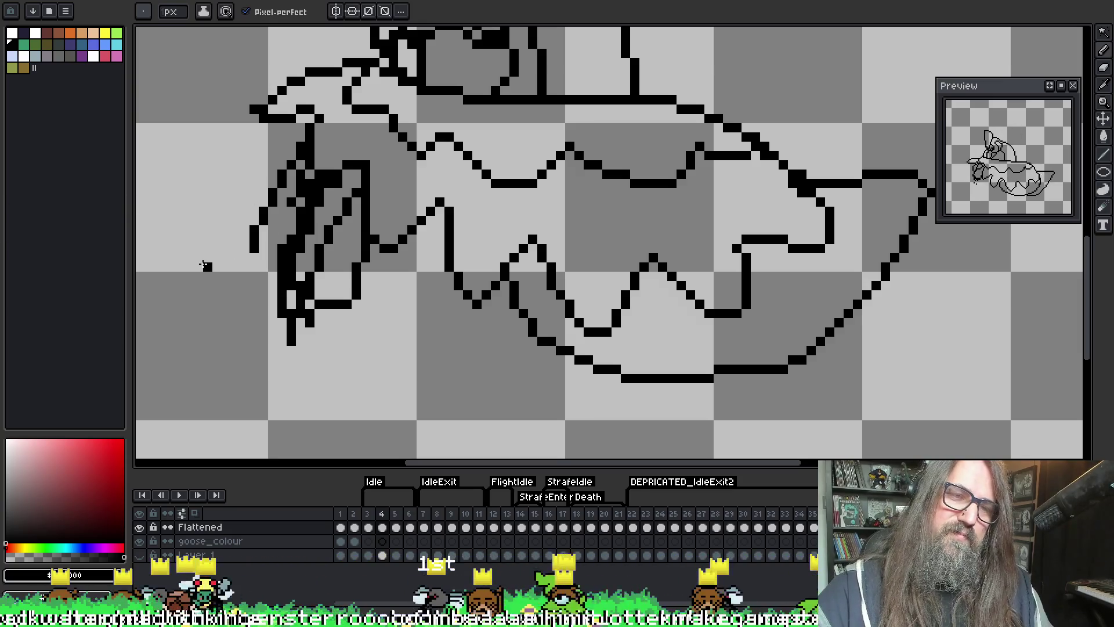
drag(254, 247, 263, 325)
- Touch up the wing's left edge with Pencil and Eraser, then compare against frame 3
key(b)
key(e)
key(b)
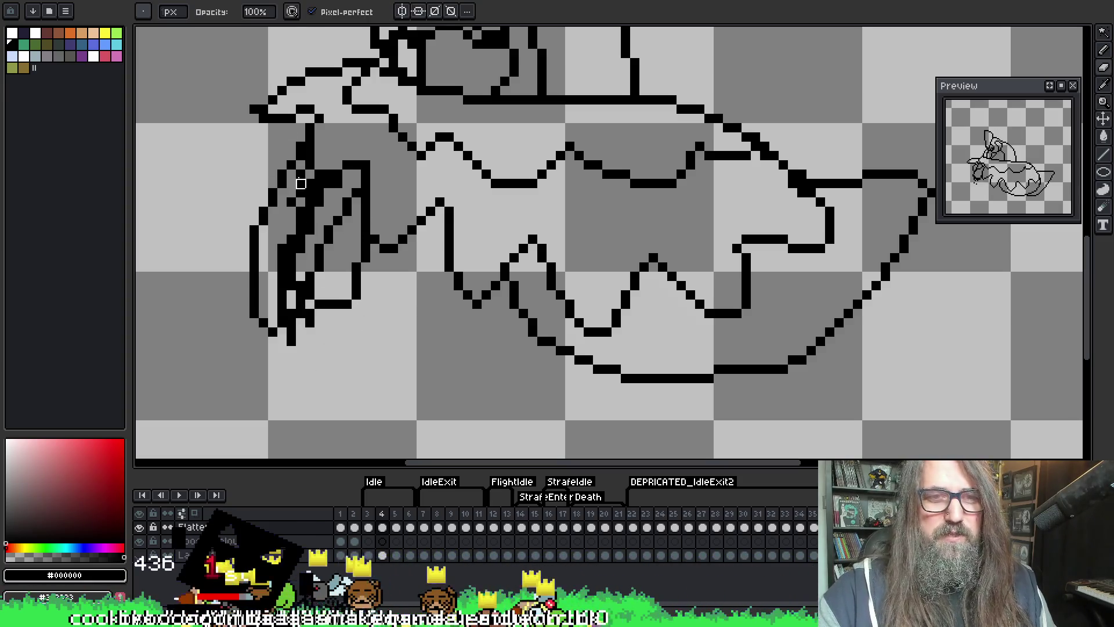
key(e)
key(b)
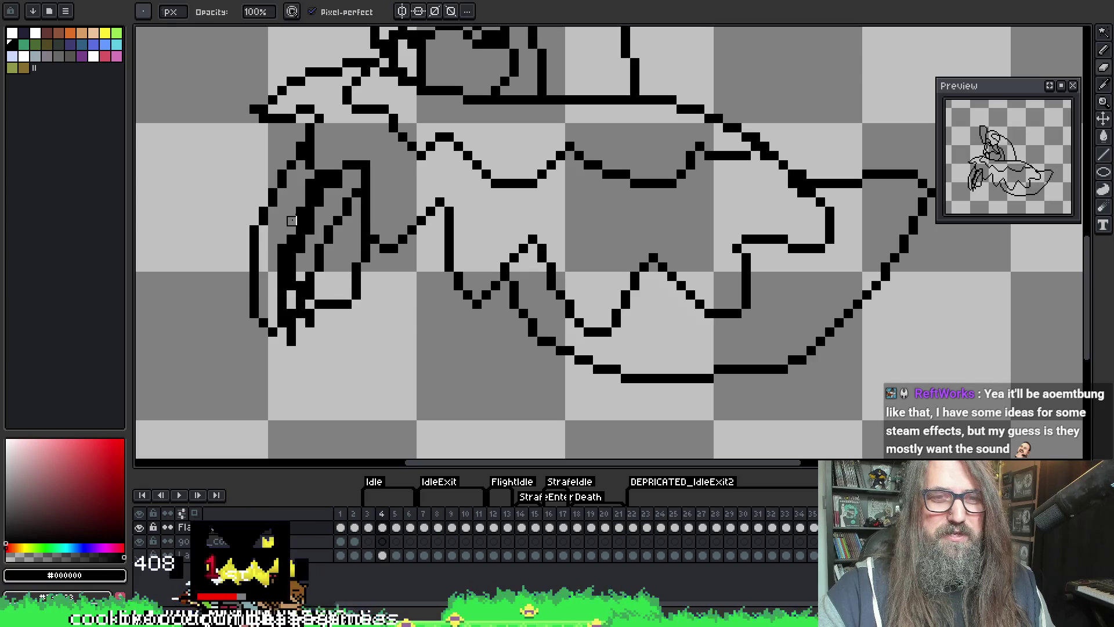
key(e)
key(b)
key(e)
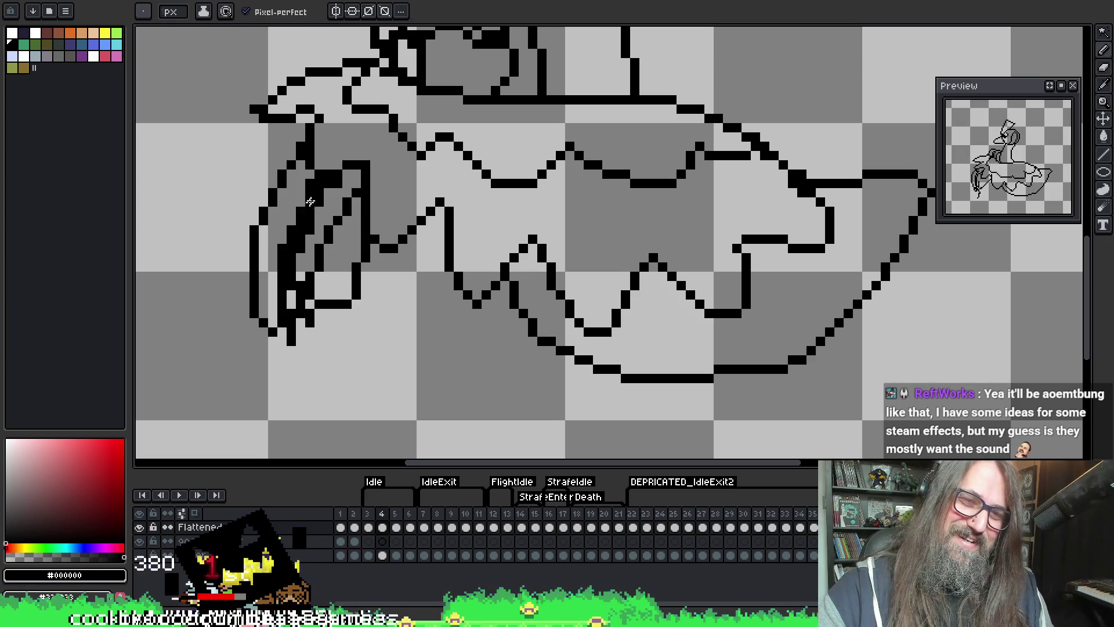
key(b)
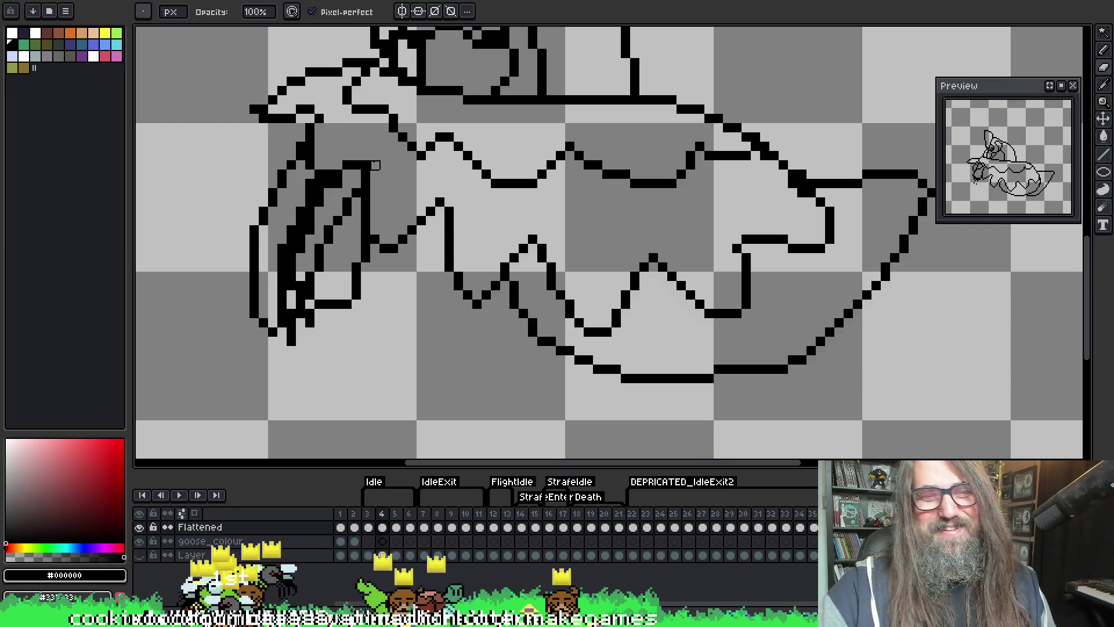
key(alt)
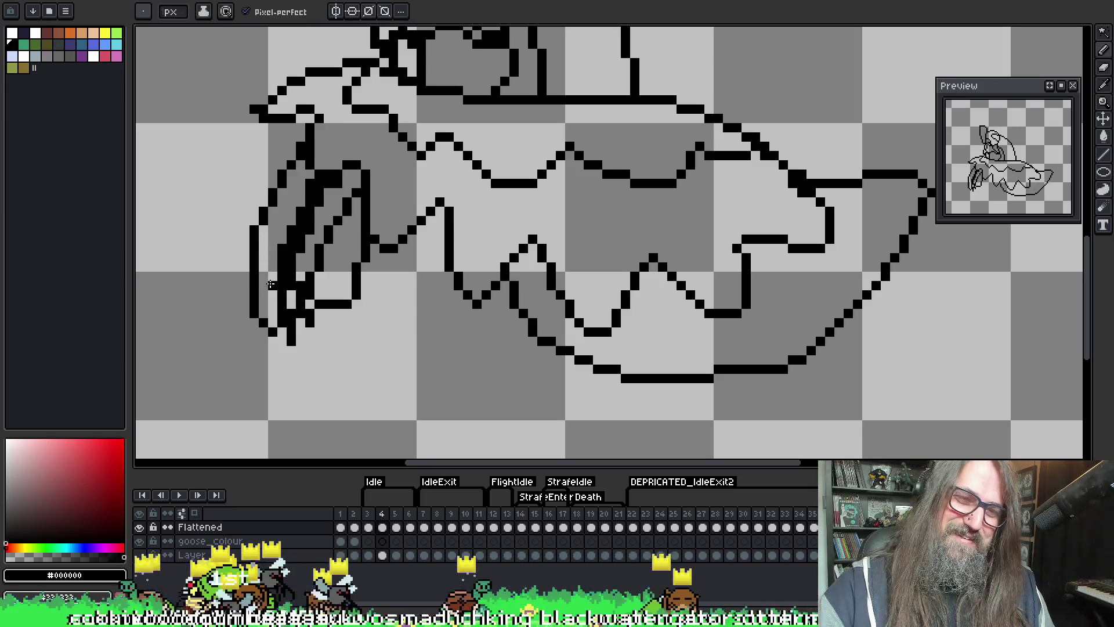
key(Left)
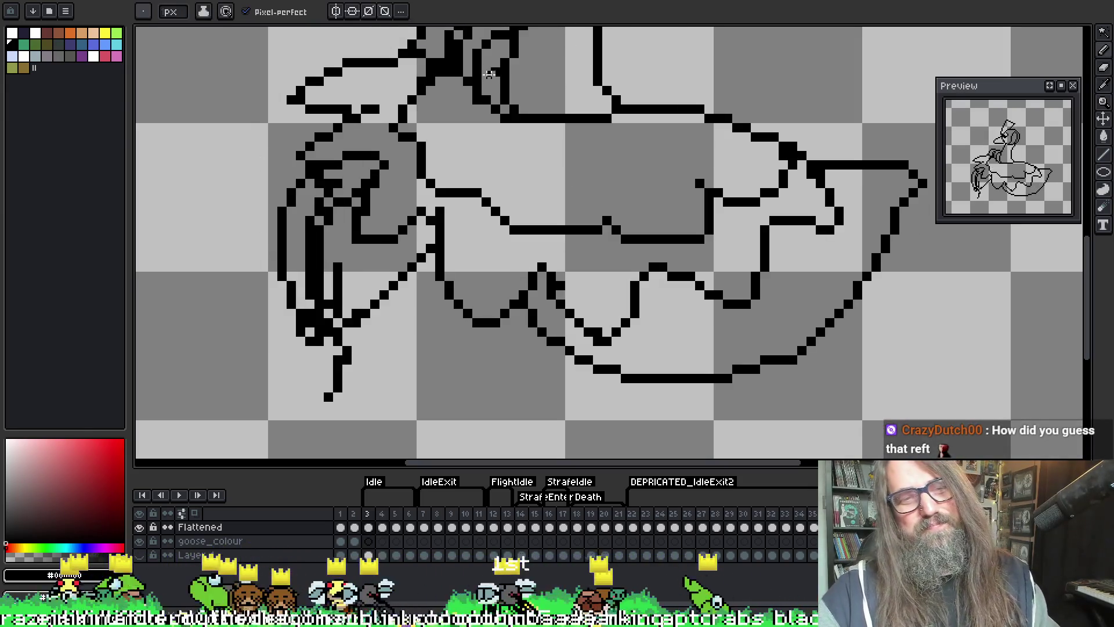
- Add a single pixel under frame 4's wing tip, extending its diagonal
key(Right)
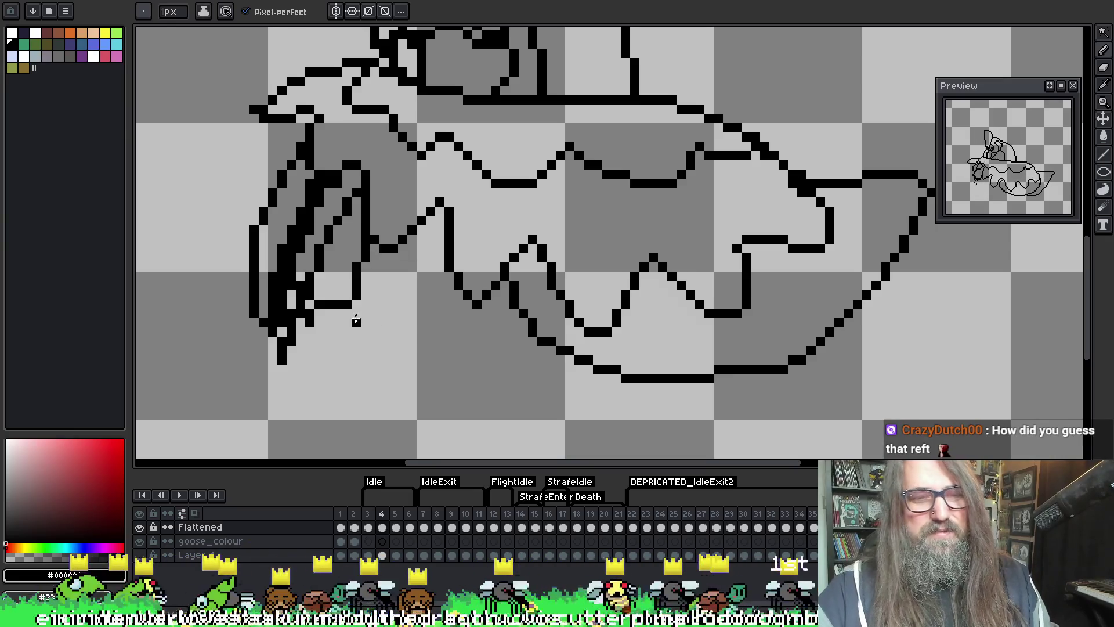
key(ctrl)
key(Left)
key(Right)
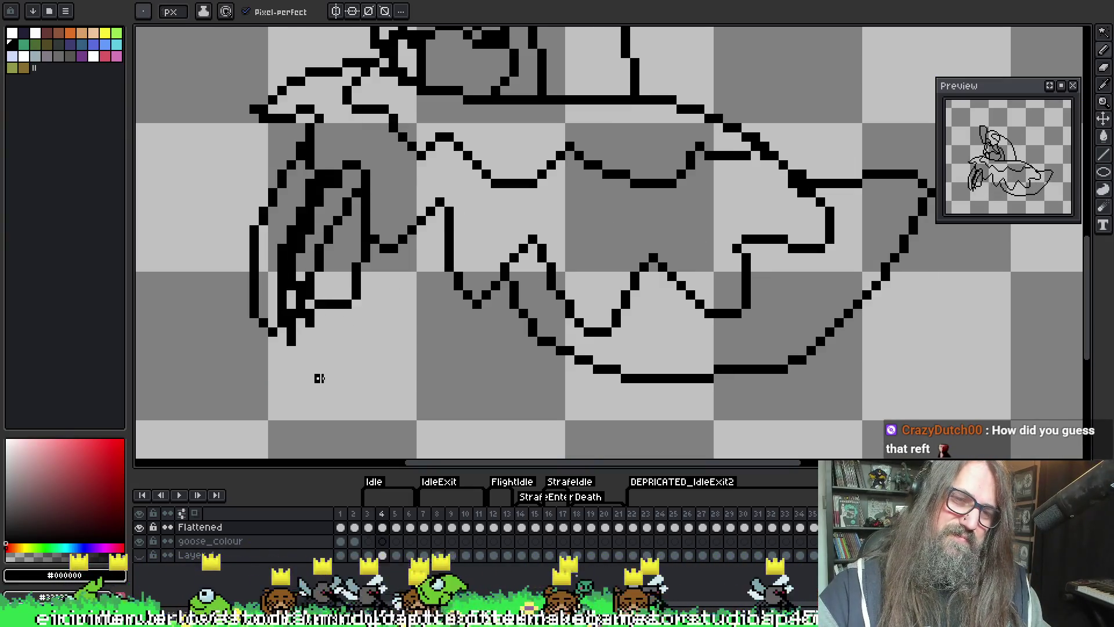
key(Left)
key(Right)
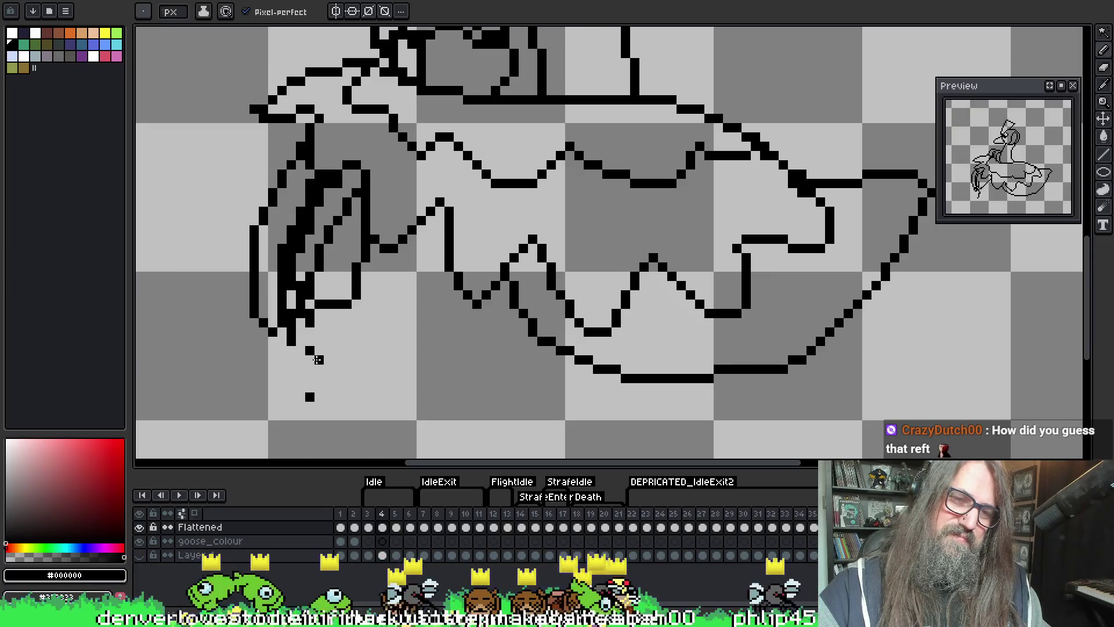
click(318, 360)
- Flip between neighbouring frames to check the wing motion
key(Left)
key(Right)
key(Right)
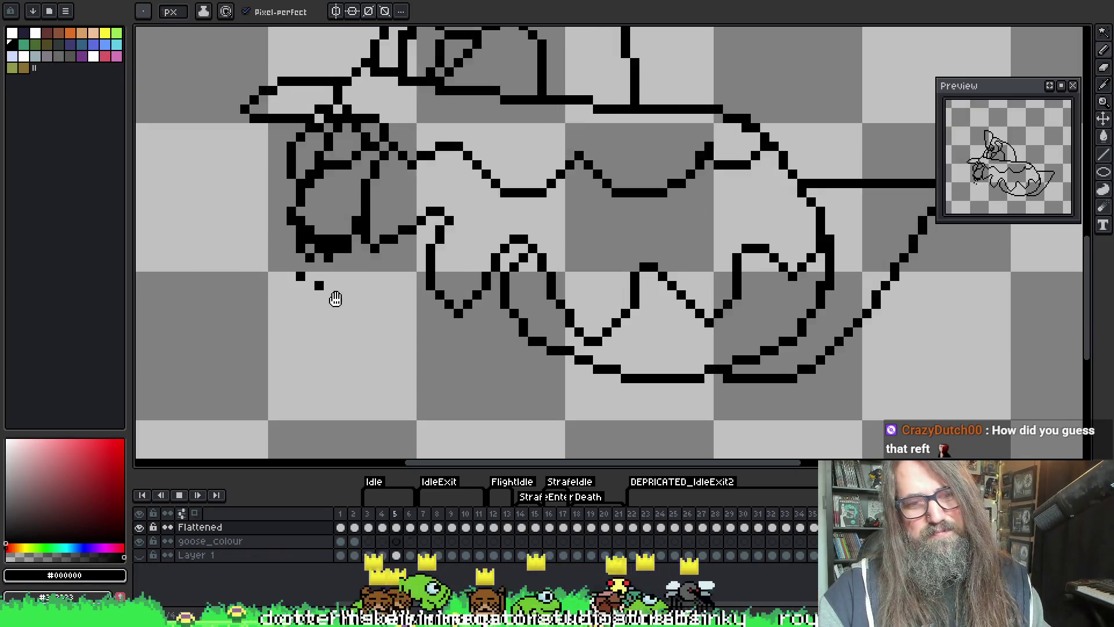
key(Left)
key(Left)
key(Right)
key(Right)
key(Right)
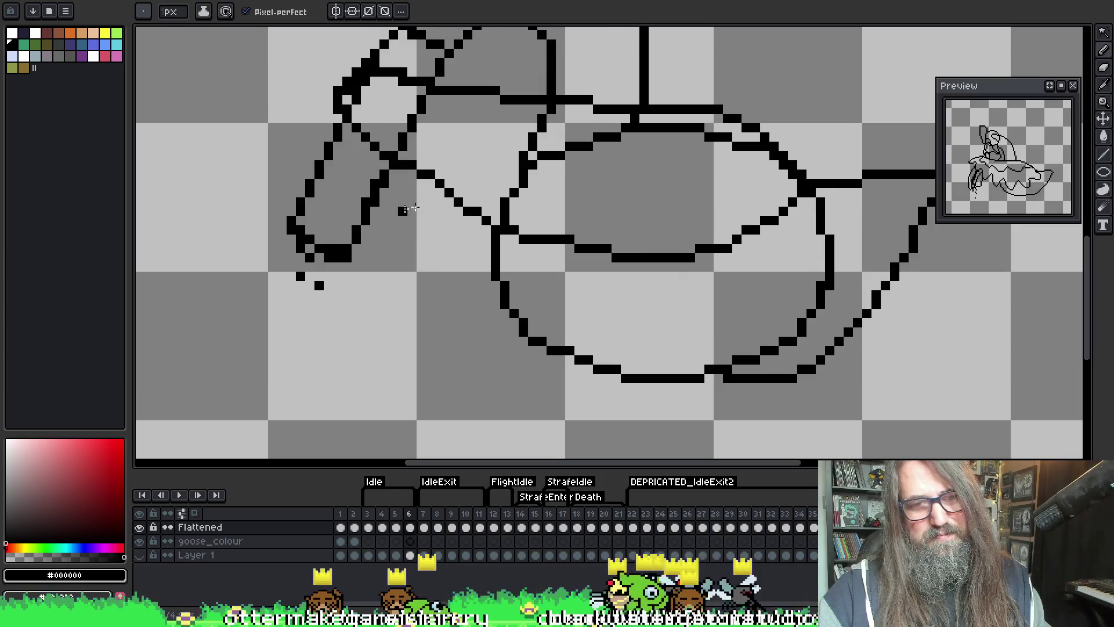
key(Left)
key(Left)
key(Right)
key(Right)
key(Left)
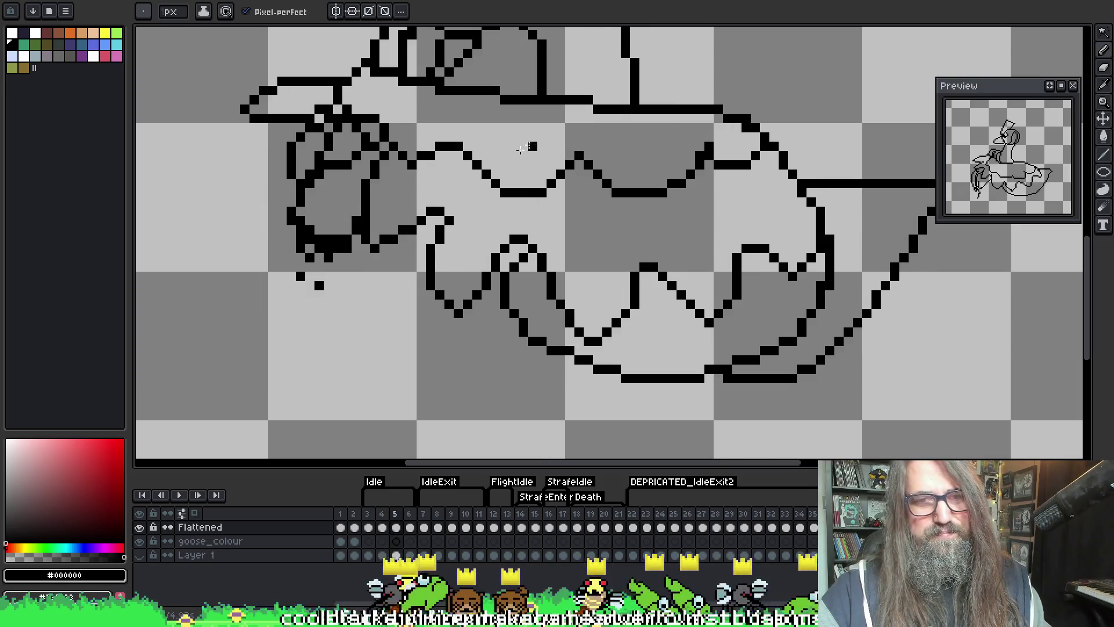
drag(487, 169, 438, 261)
scroll(438, 259, down, 1)
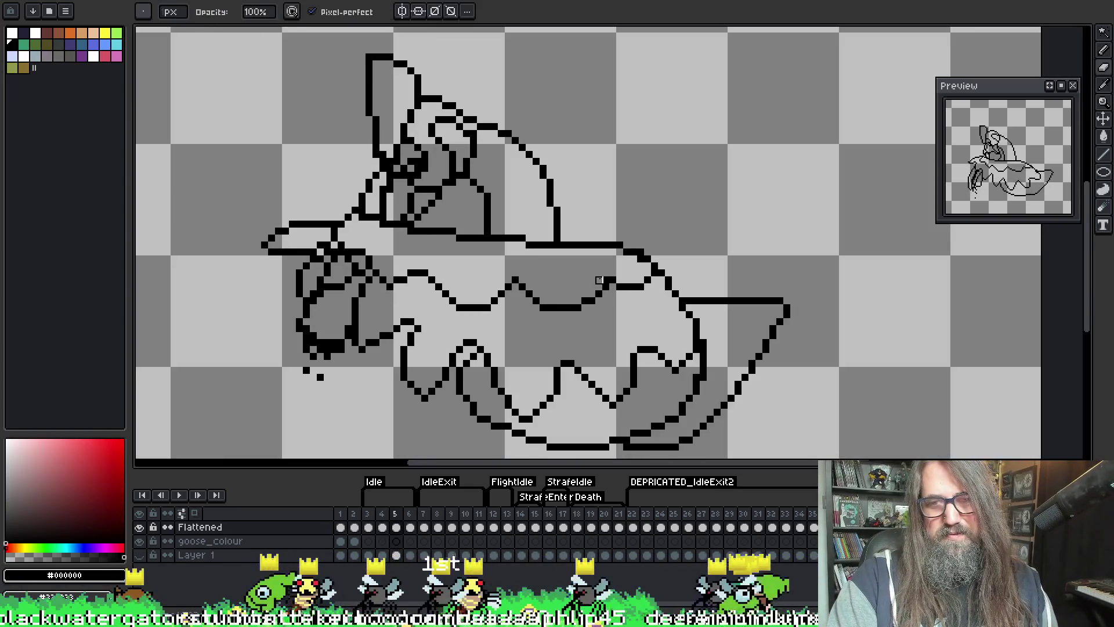
- Move to frame 6 and pan until the goose's head and body are in view
key(Left)
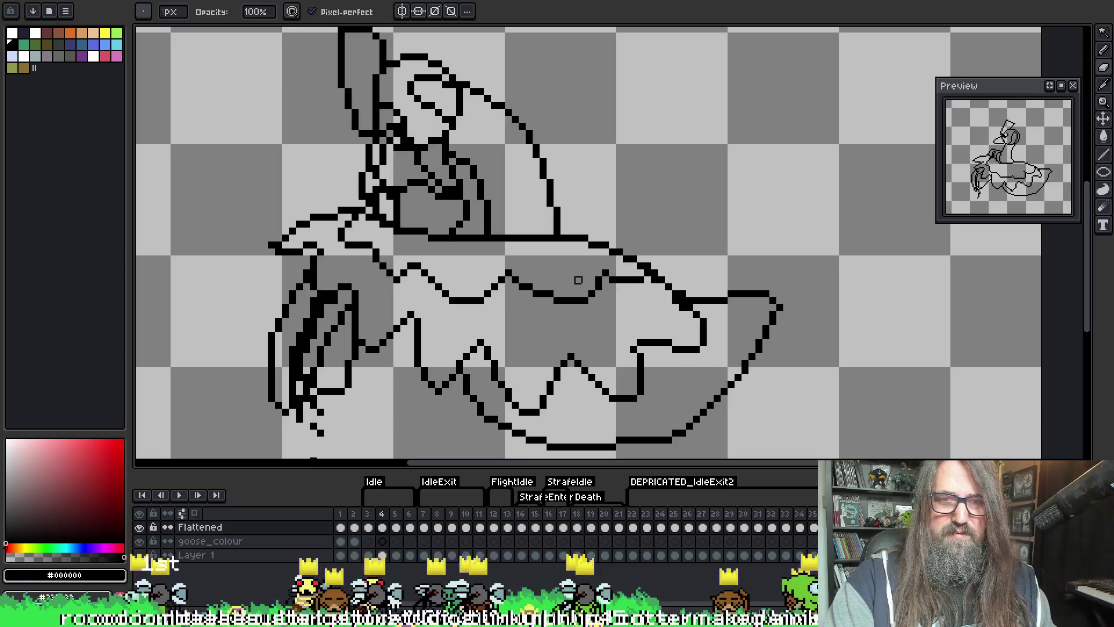
key(Left)
key(Right)
key(Right)
key(Right)
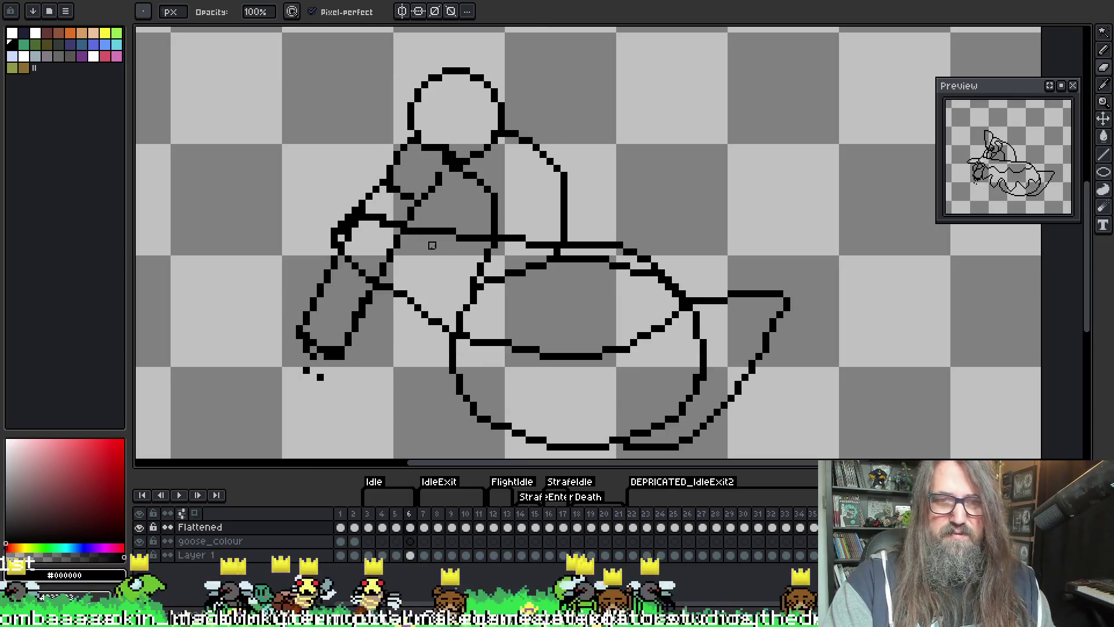
mouse_move(411, 217)
mouse_down()
mouse_move(376, 188)
mouse_move(361, 282)
mouse_up()
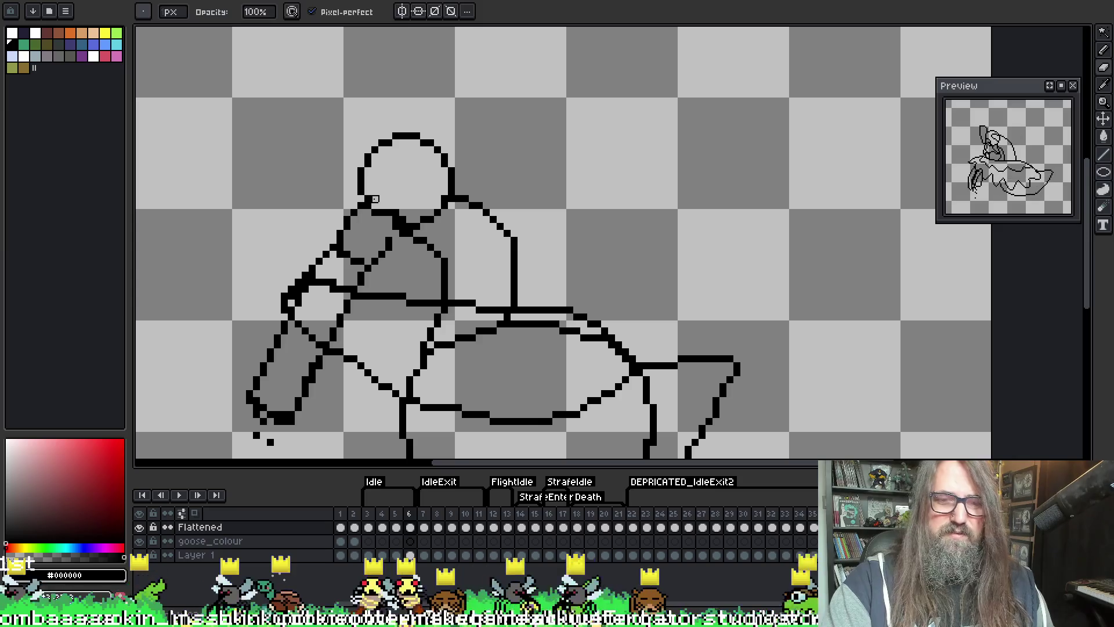
mouse_move(382, 172)
mouse_down()
mouse_move(393, 220)
mouse_move(376, 238)
mouse_move(387, 228)
mouse_move(381, 255)
mouse_move(400, 232)
mouse_up()
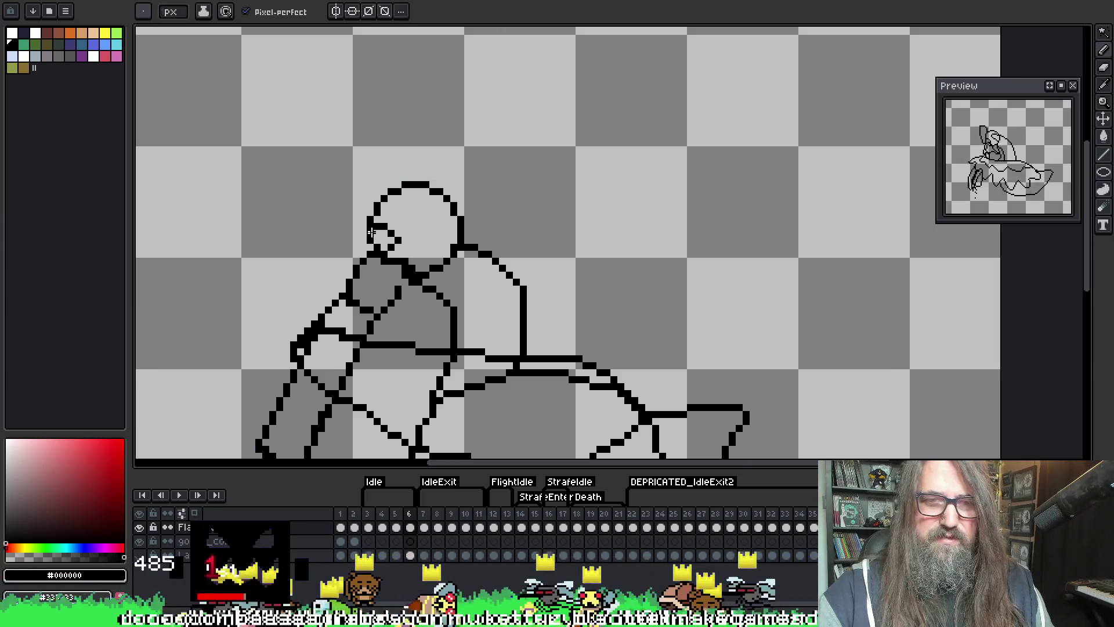
key(e)
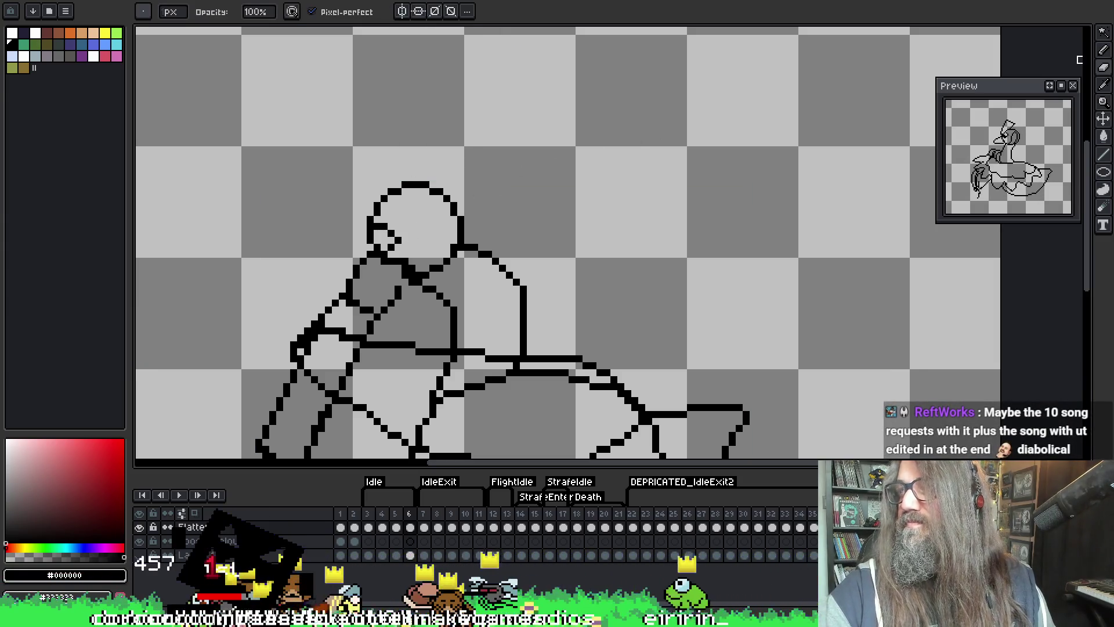
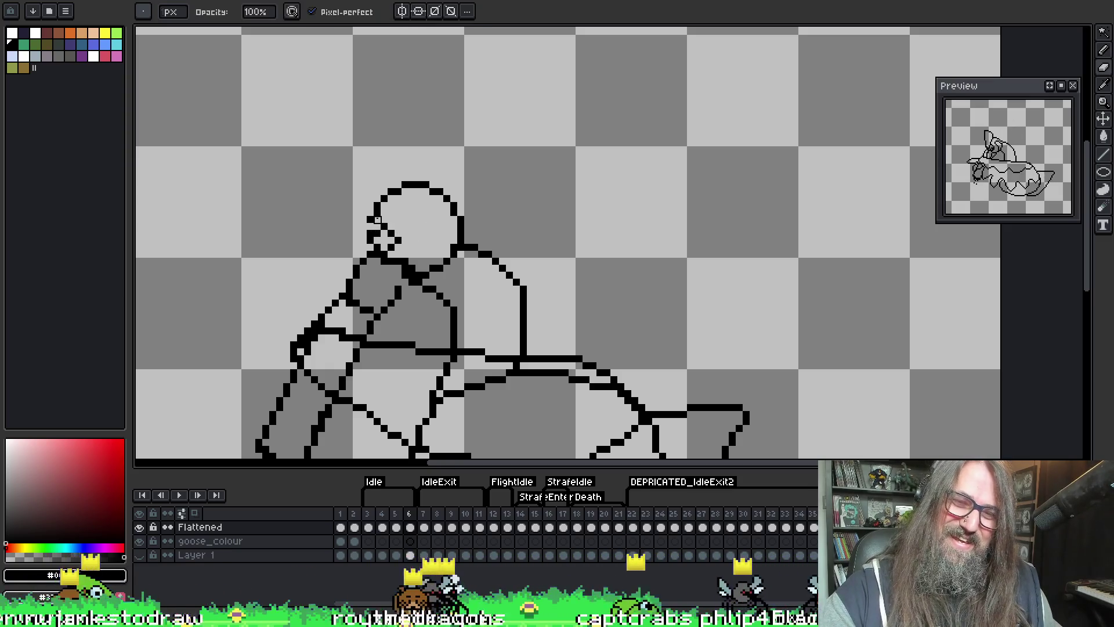
- Touch up the black pixels around the eye at the head's left edge, checking neighbouring frames
key(e)
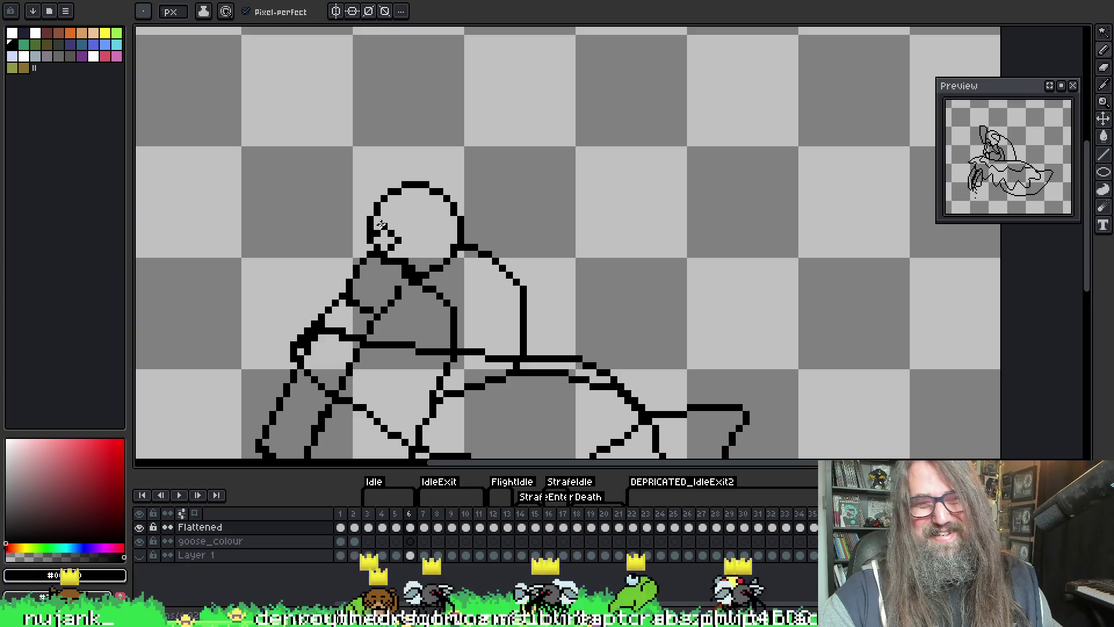
key(ctrl+z)
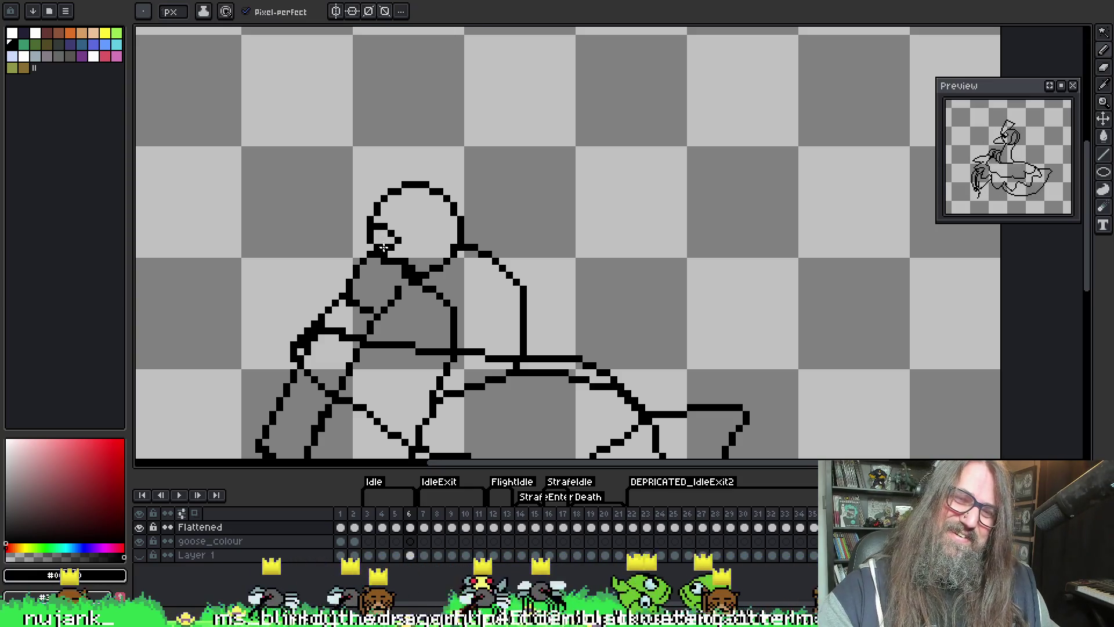
key(b)
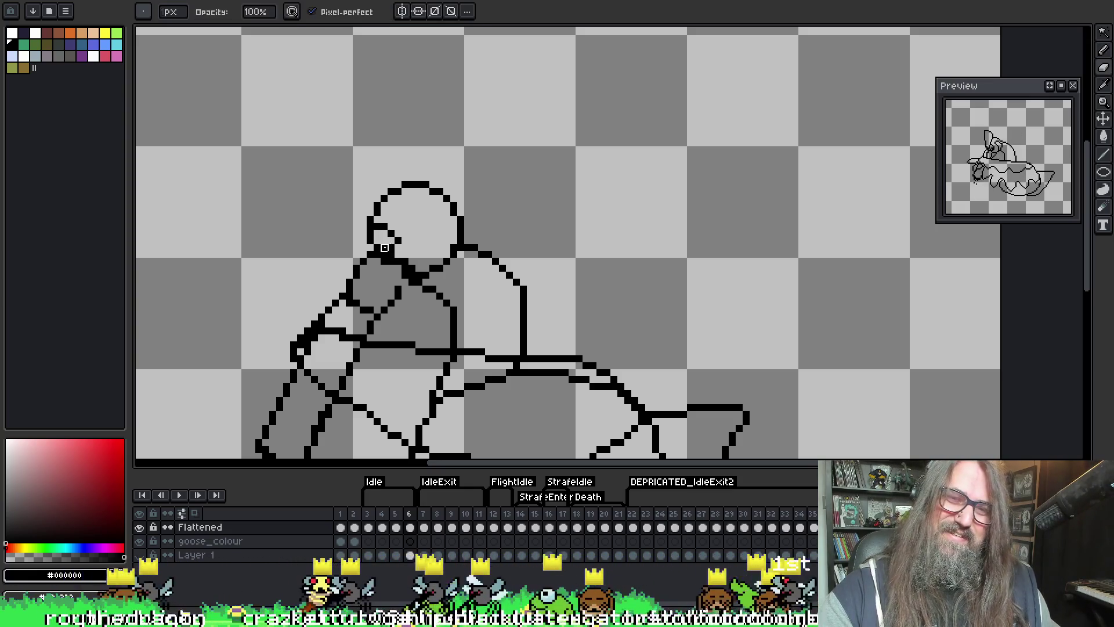
key(e)
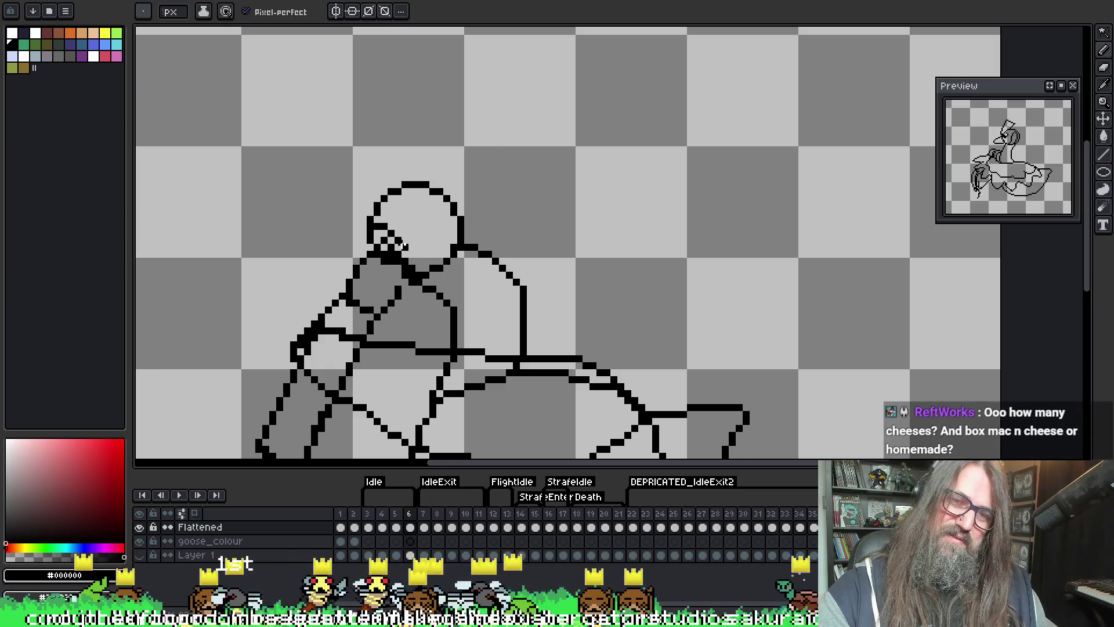
key(b)
key(Return)
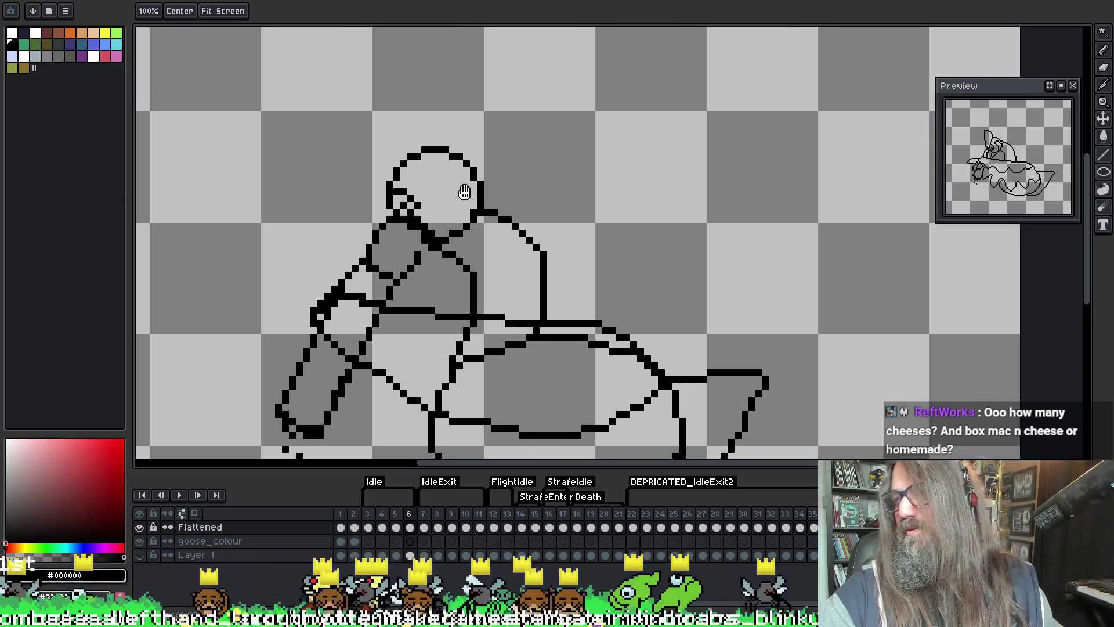
key(Return)
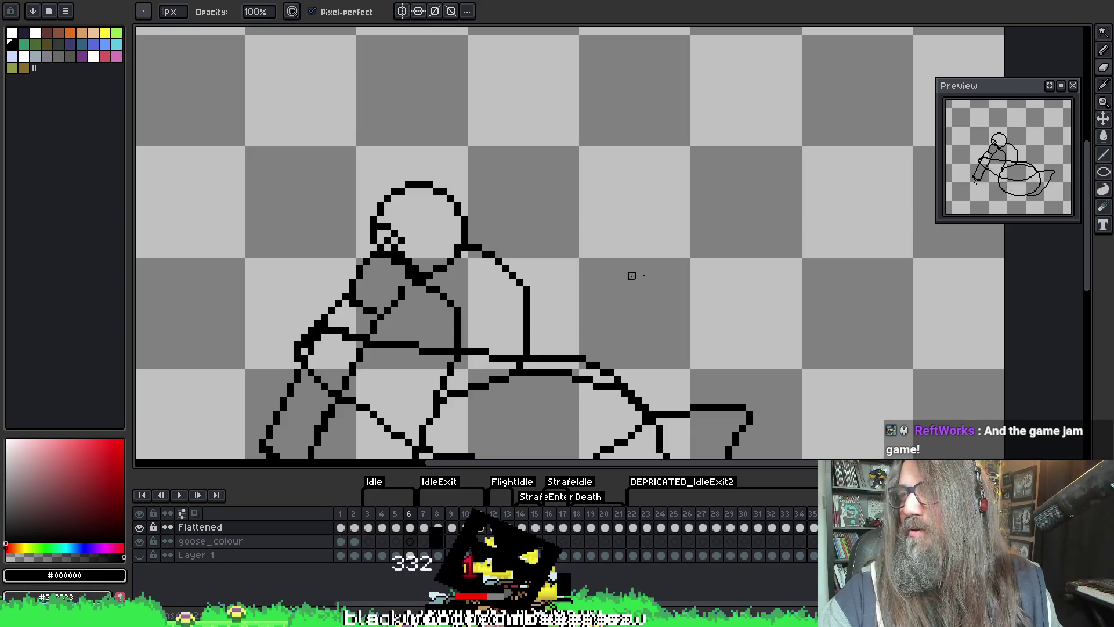
- Rework the left shoulder line below the head by alternately drawing and erasing black pixels
key(i)
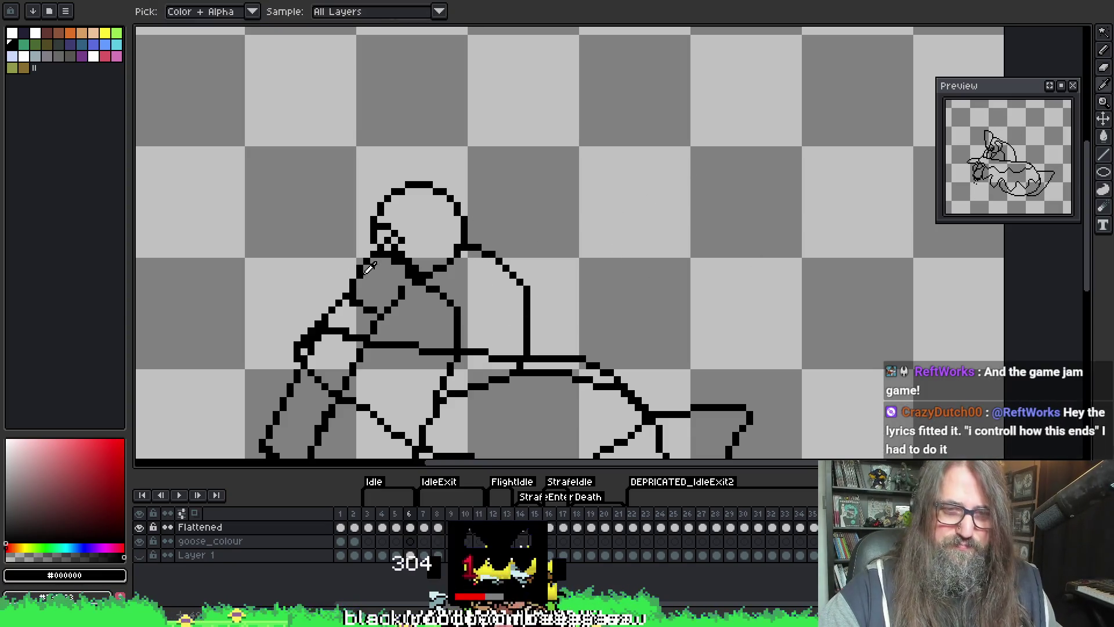
key(b)
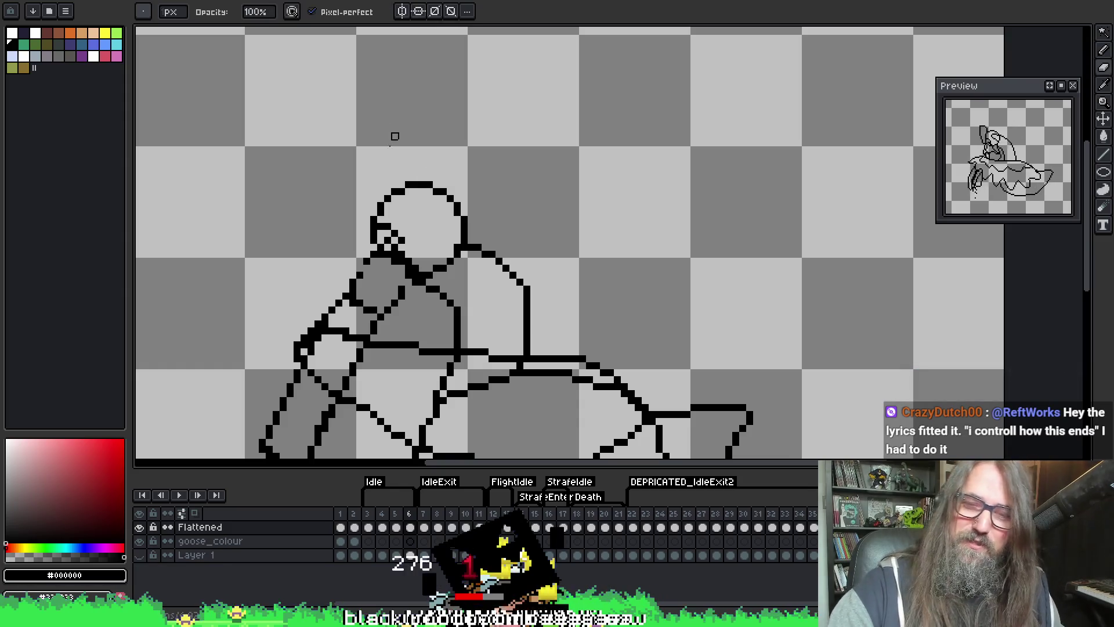
key(e)
key(b)
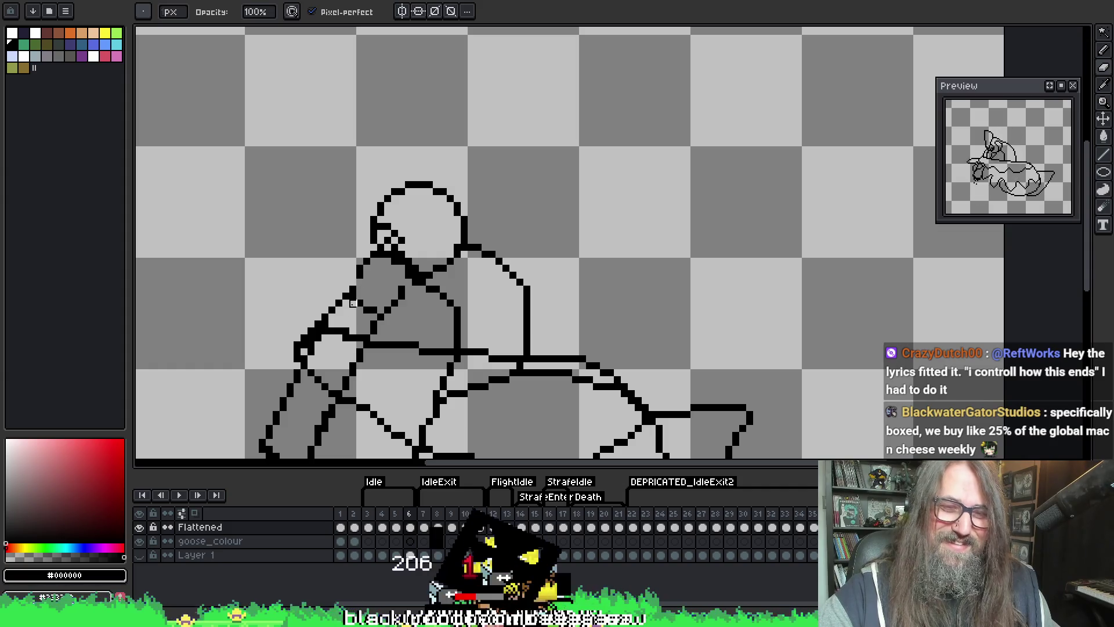
key(e)
key(b)
key(e)
key(b)
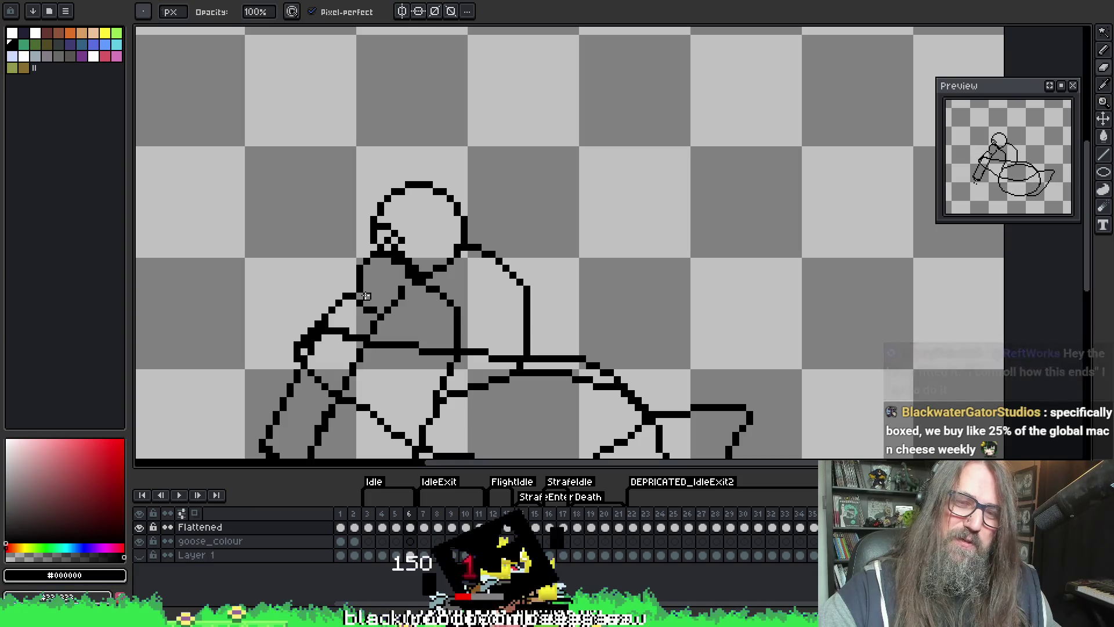
key(e)
key(b)
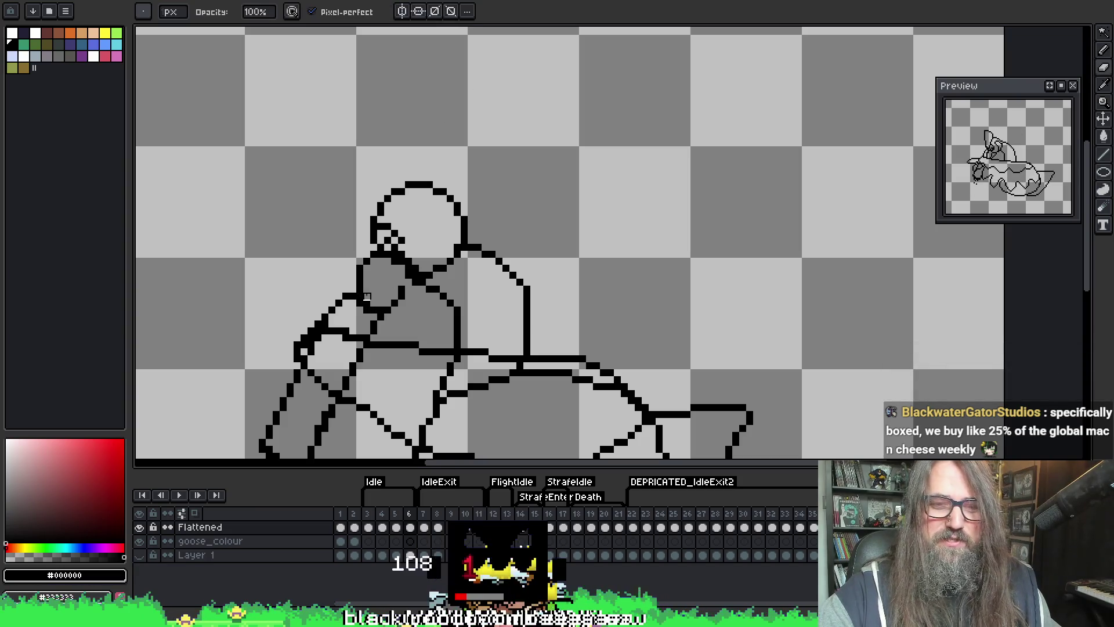
key(e)
key(b)
key(e)
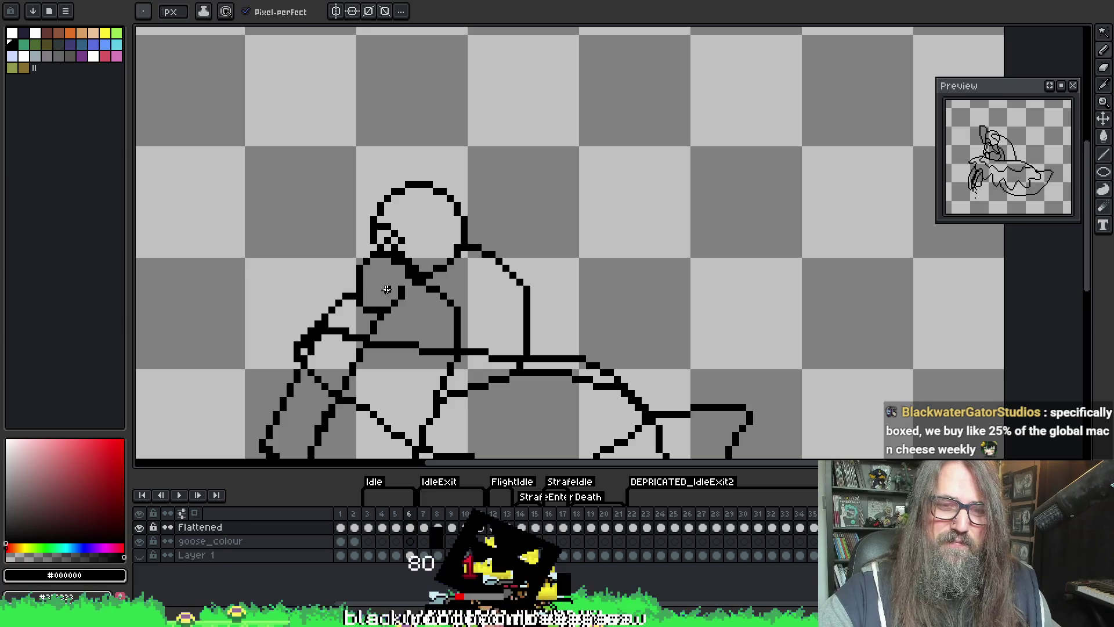
key(b)
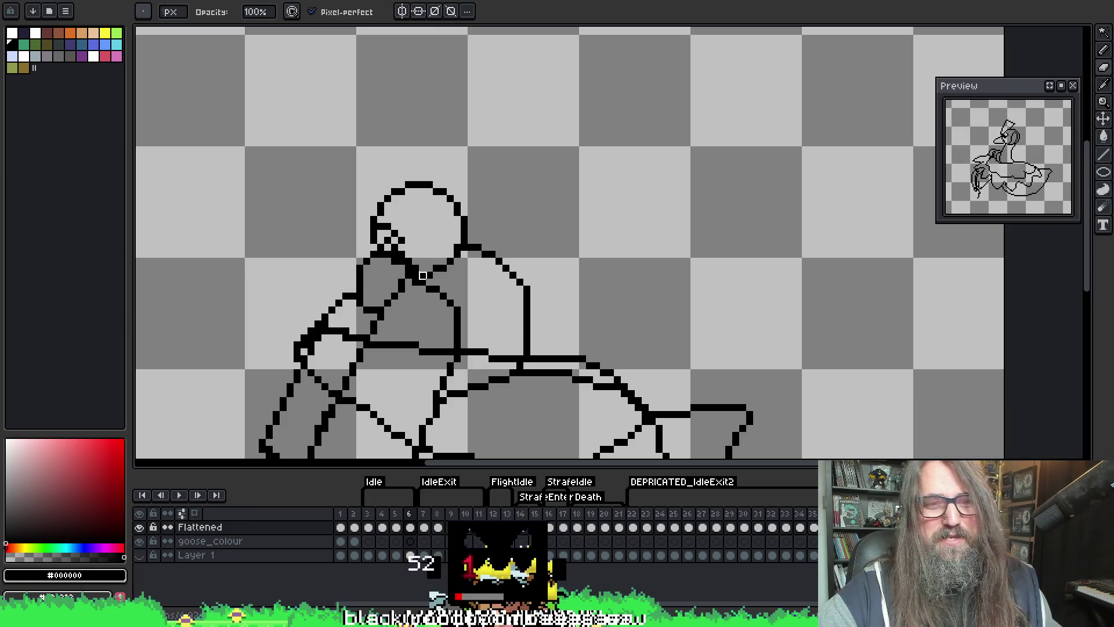
key(e)
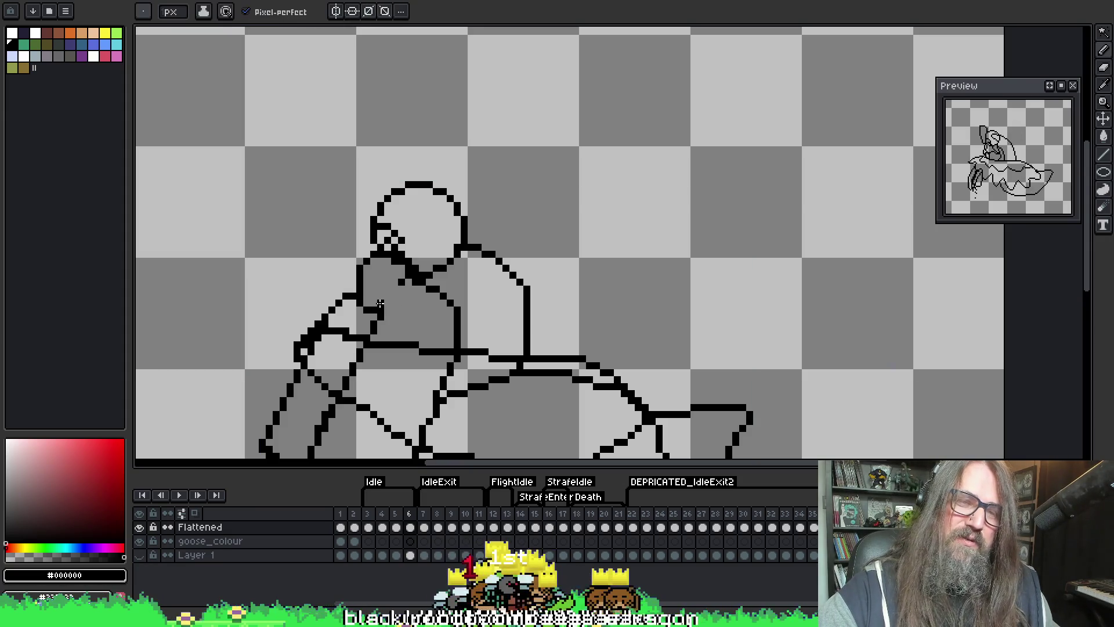
key(b)
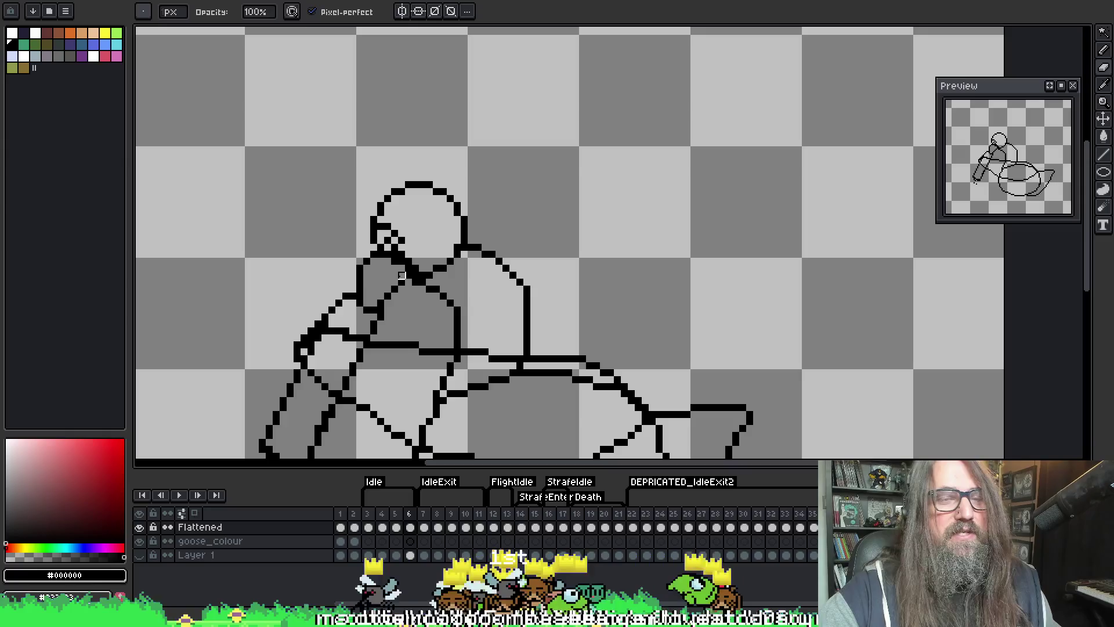
key(e)
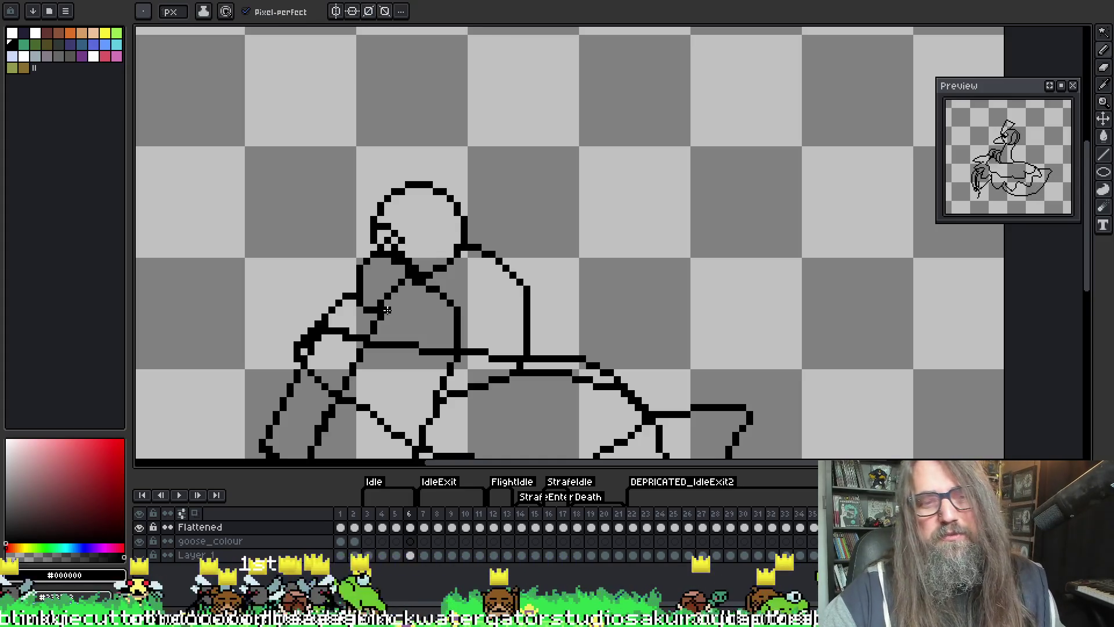
- Step to the neighbouring frames and back to compare the reworked shoulder line
key(Left)
key(Right)
key(Left)
key(Left)
key(Right)
key(Right)
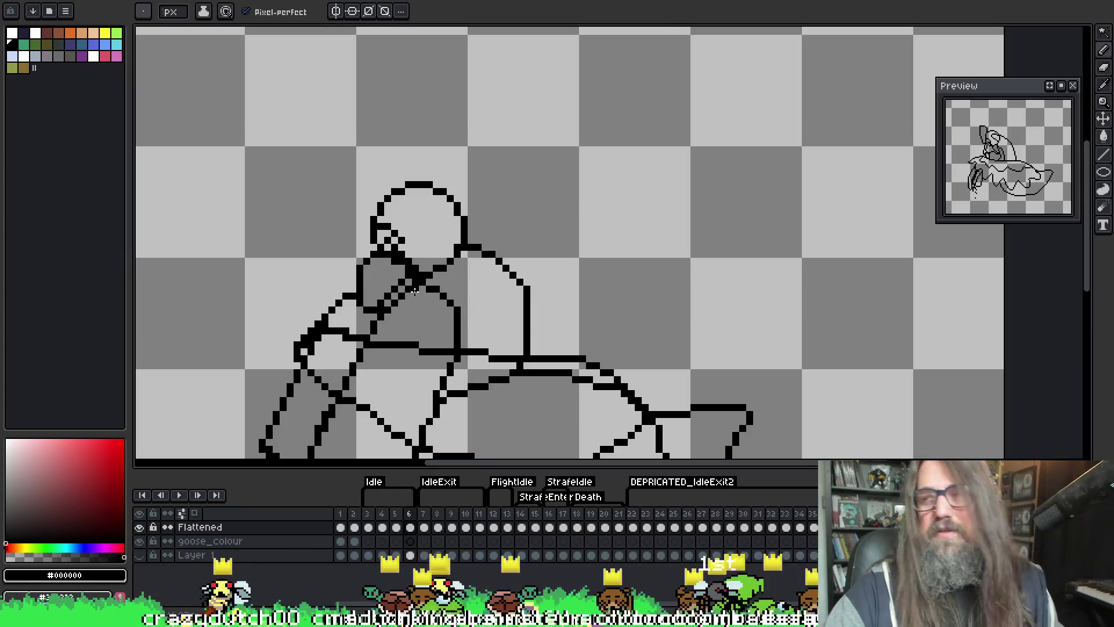
- Recentre the view on the rider and redraw the line under the head in sampled black
drag(365, 148, 358, 137)
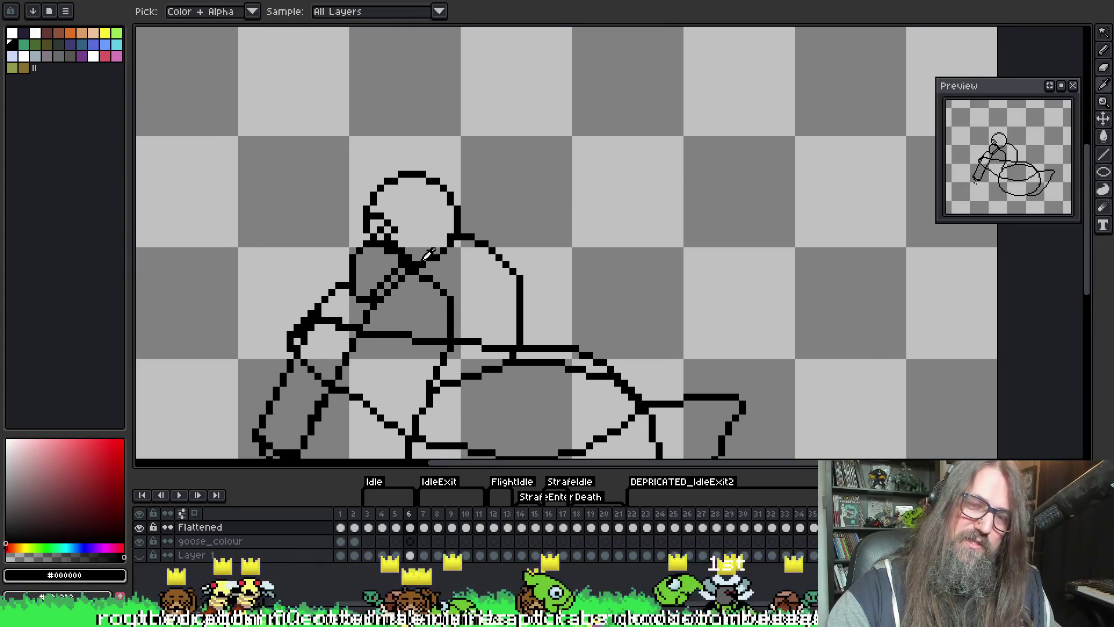
drag(367, 286, 364, 274)
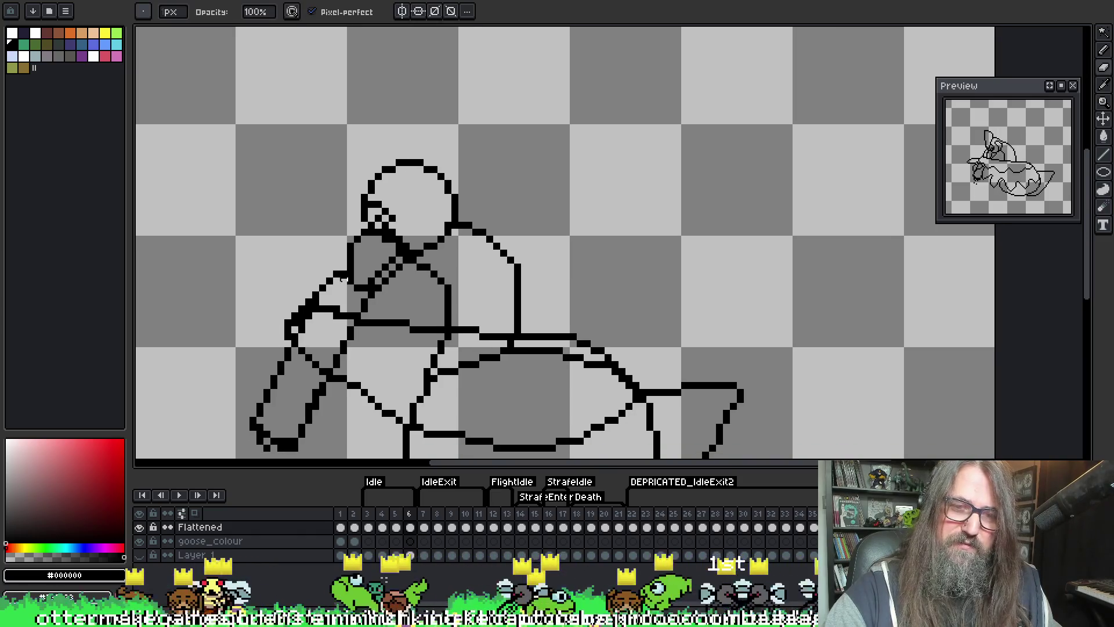
drag(525, 212, 530, 204)
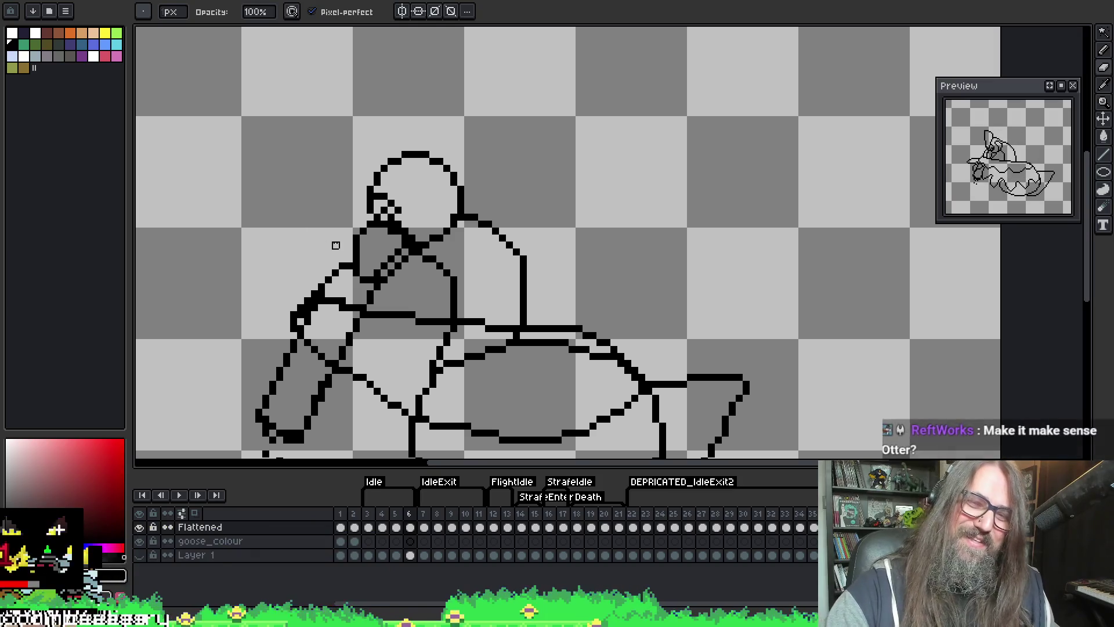
key(e)
key(i)
key(b)
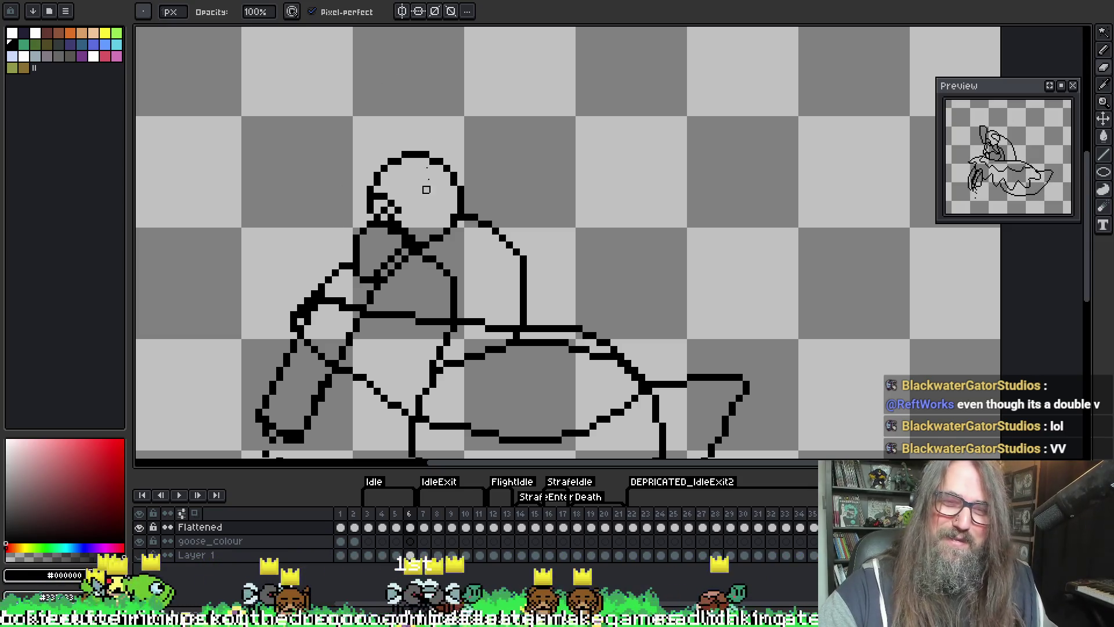
- Add black pixels at the head's upper-left edge and a small eye inside the head
key(i)
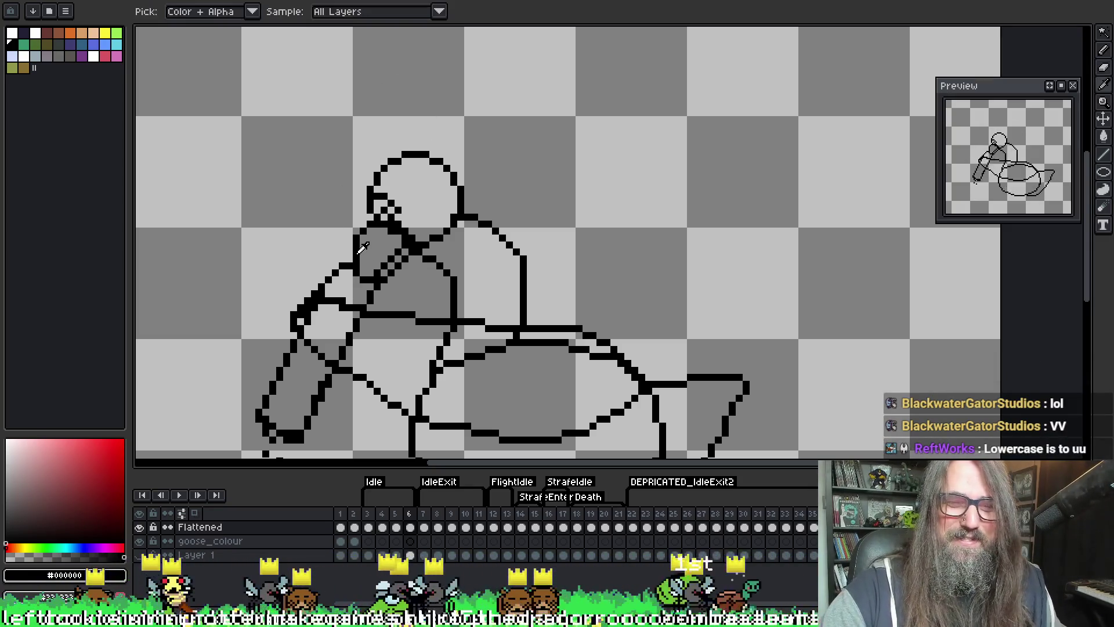
key(b)
click(367, 172)
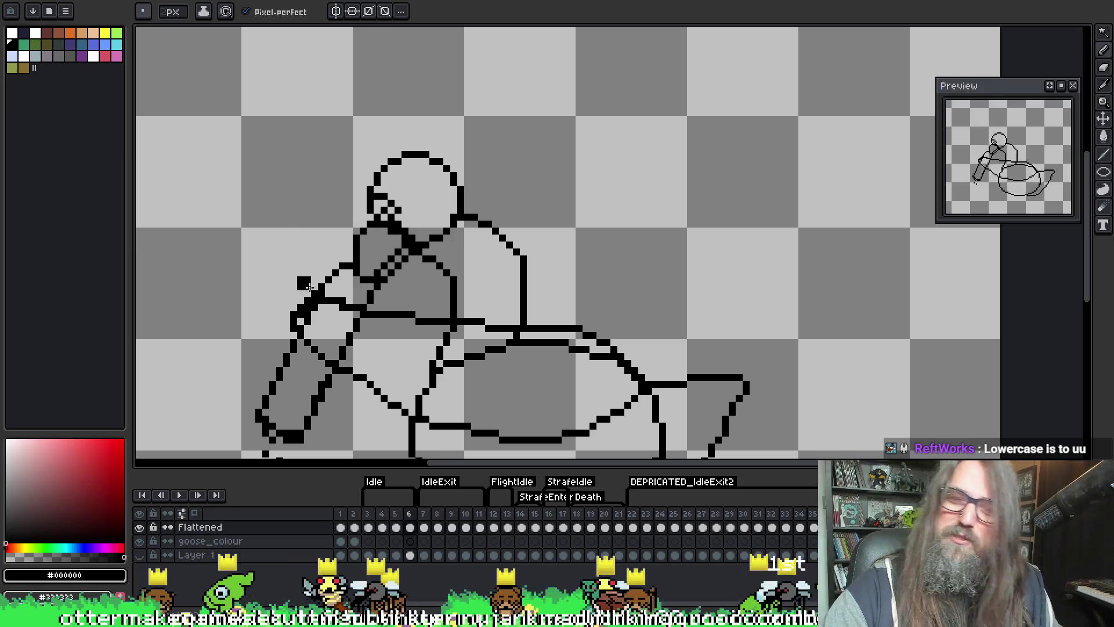
key(e)
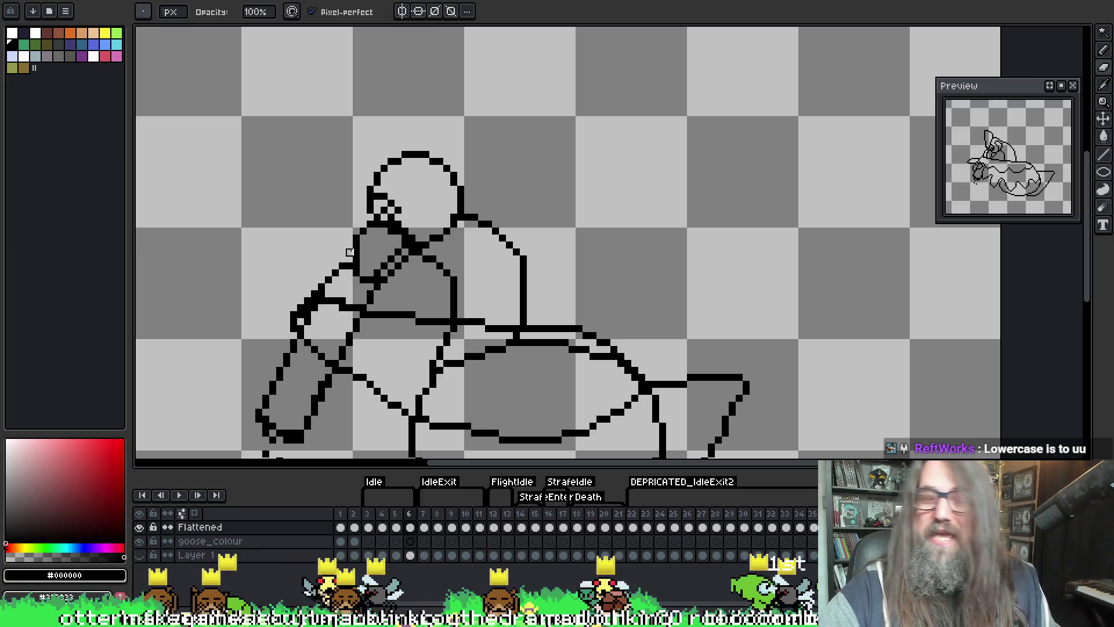
key(i)
key(b)
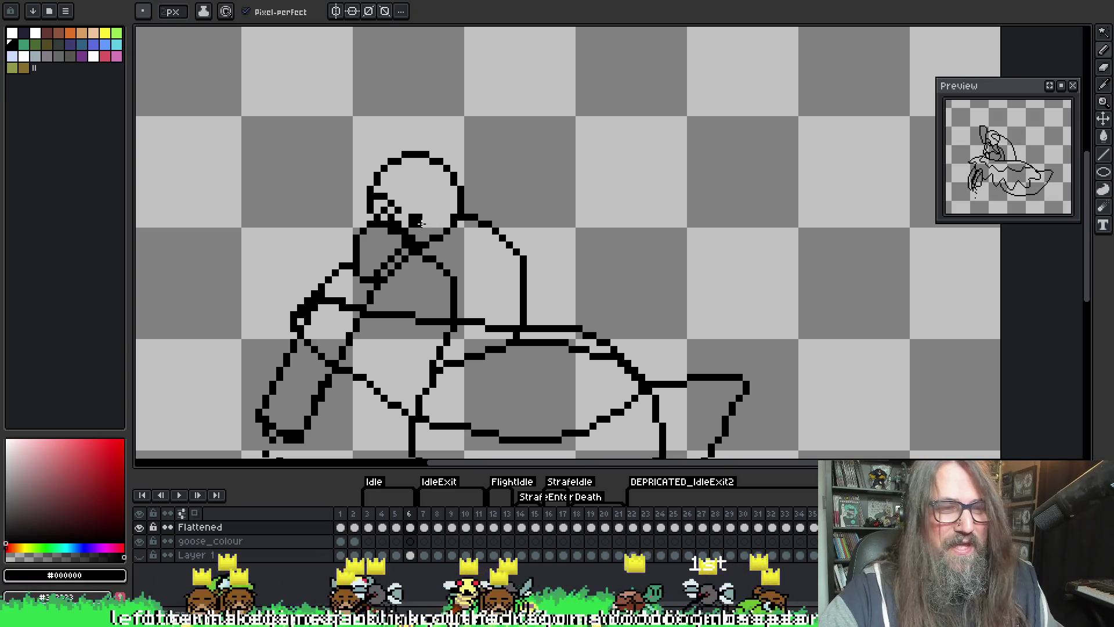
click(415, 192)
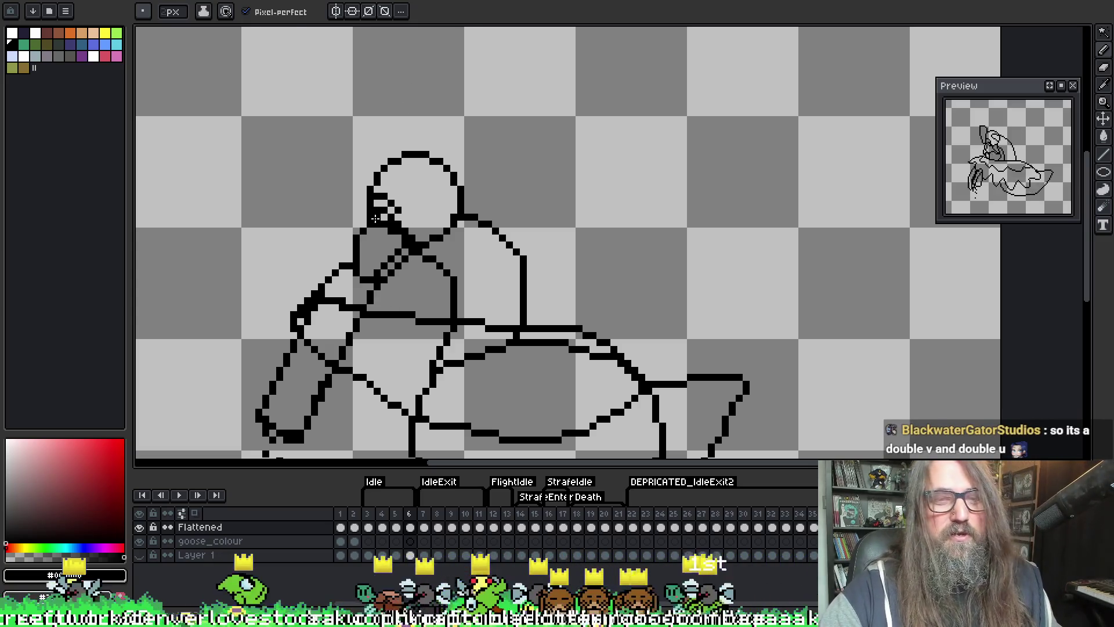
- Clean up the dark blob of pixels at the head's left edge
key(e)
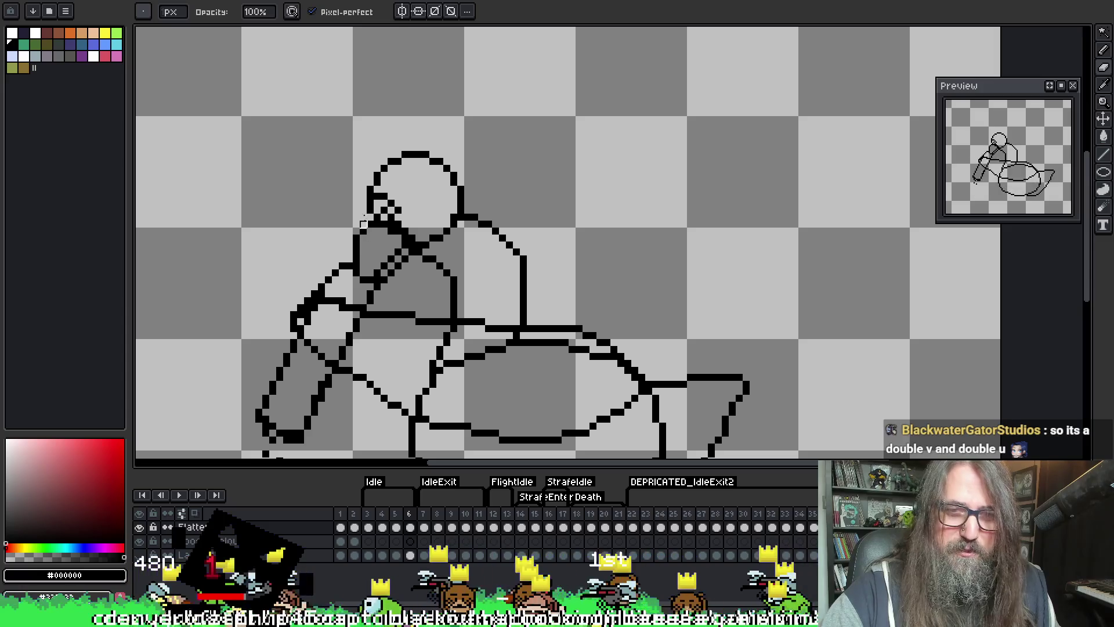
key(i)
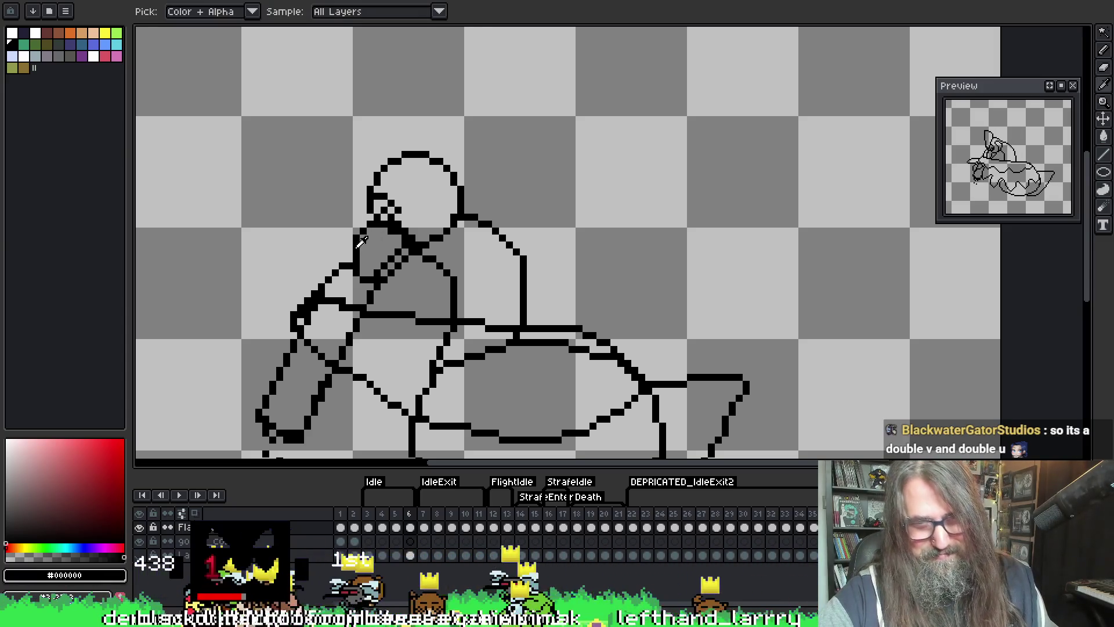
key(b)
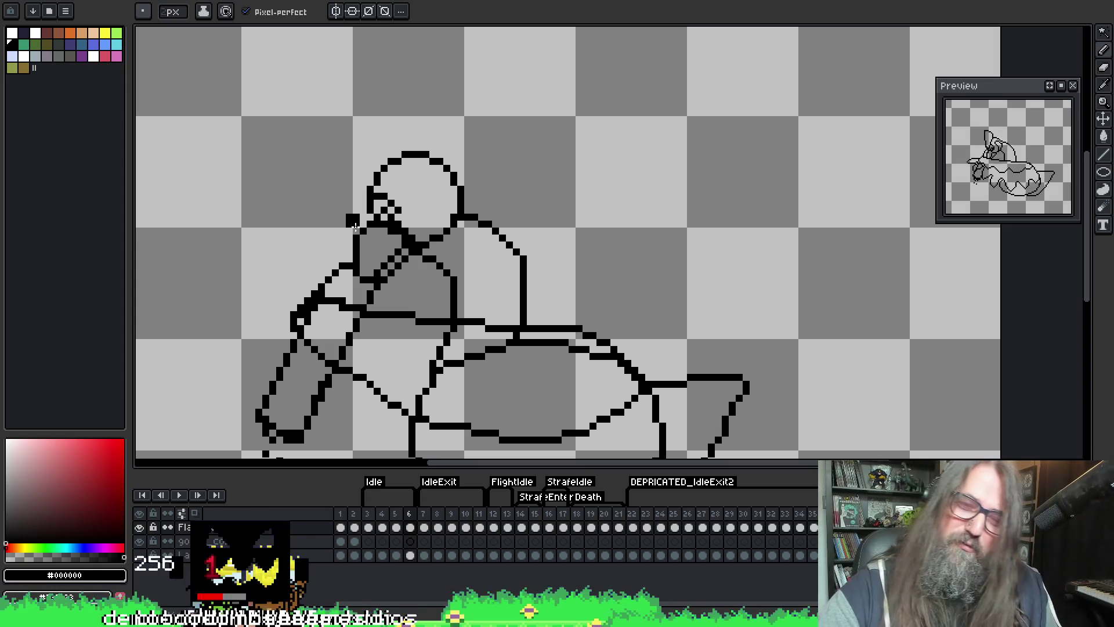
key(e)
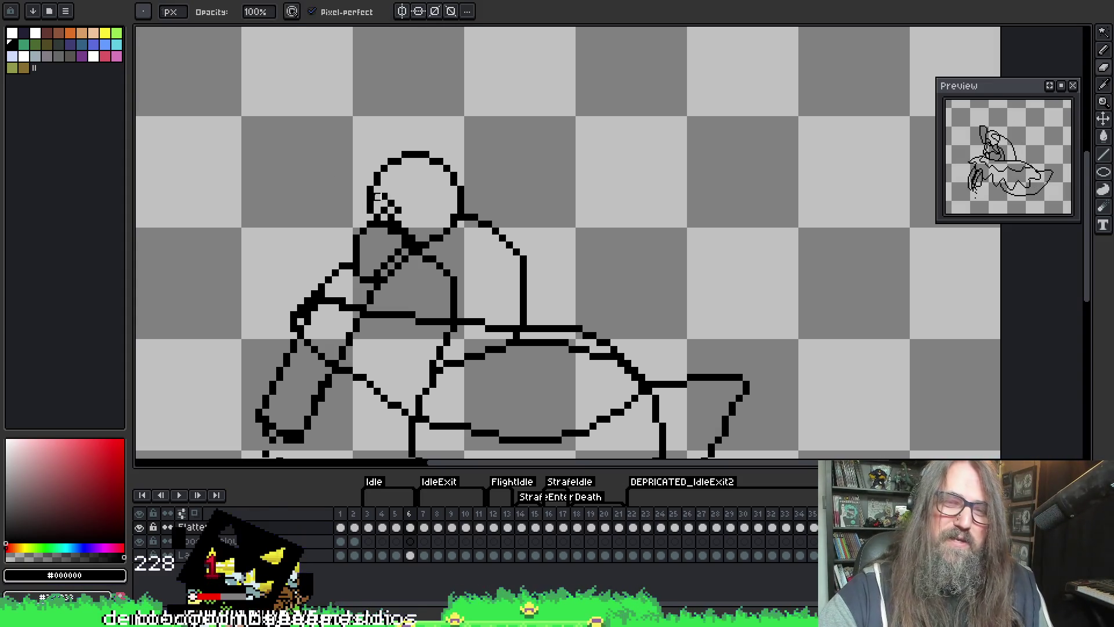
key(b)
drag(378, 204, 388, 219)
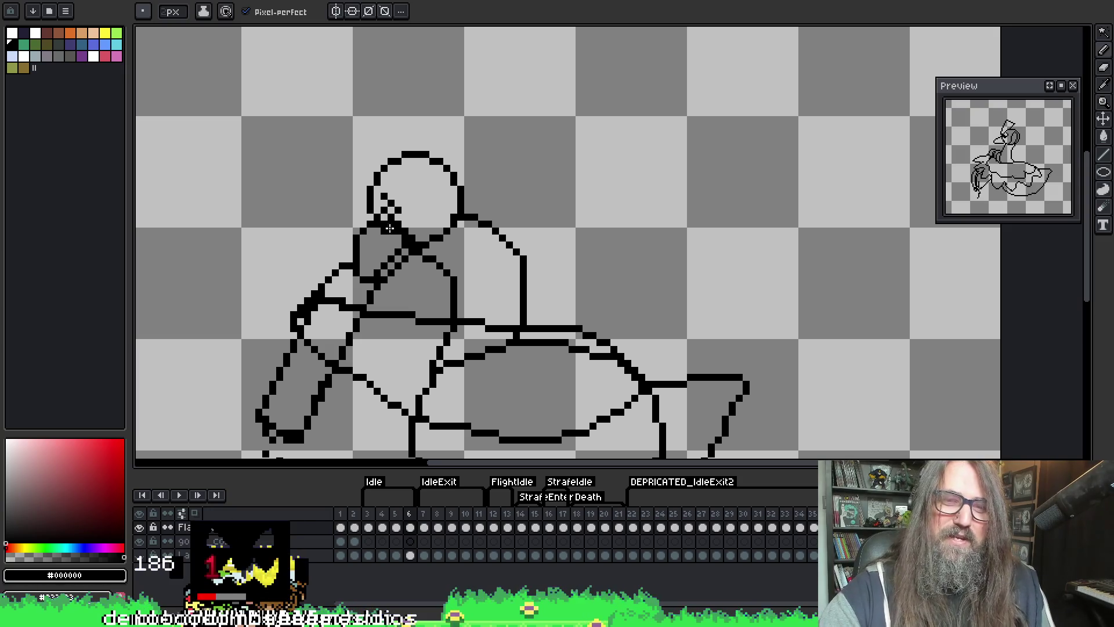
- Draw a black line rising from the head as the first tall hat
key(e)
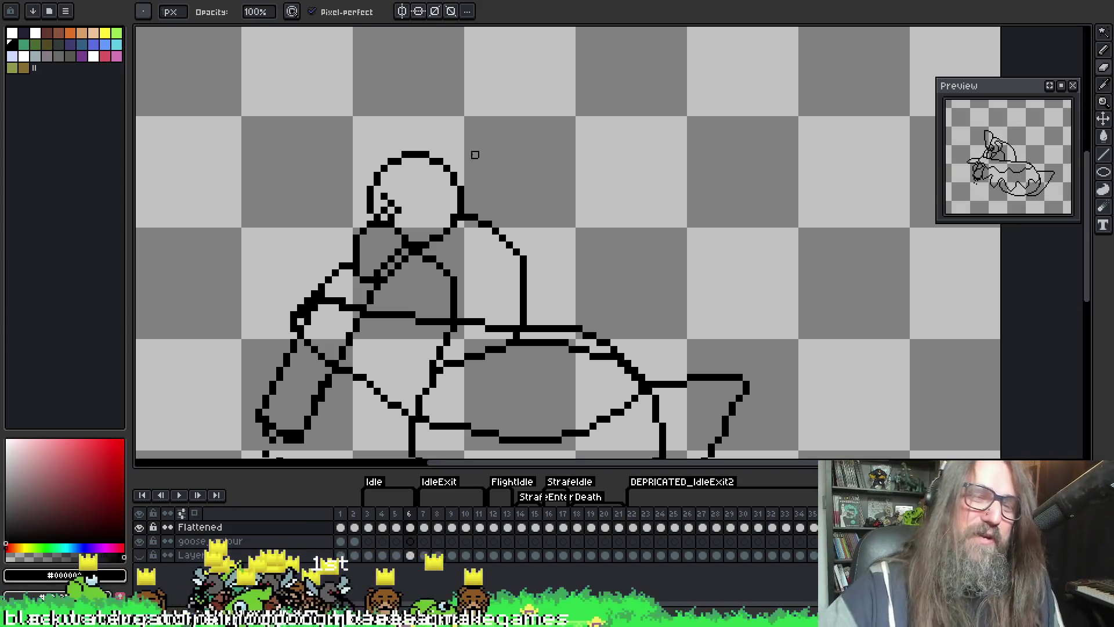
key(i)
key(b)
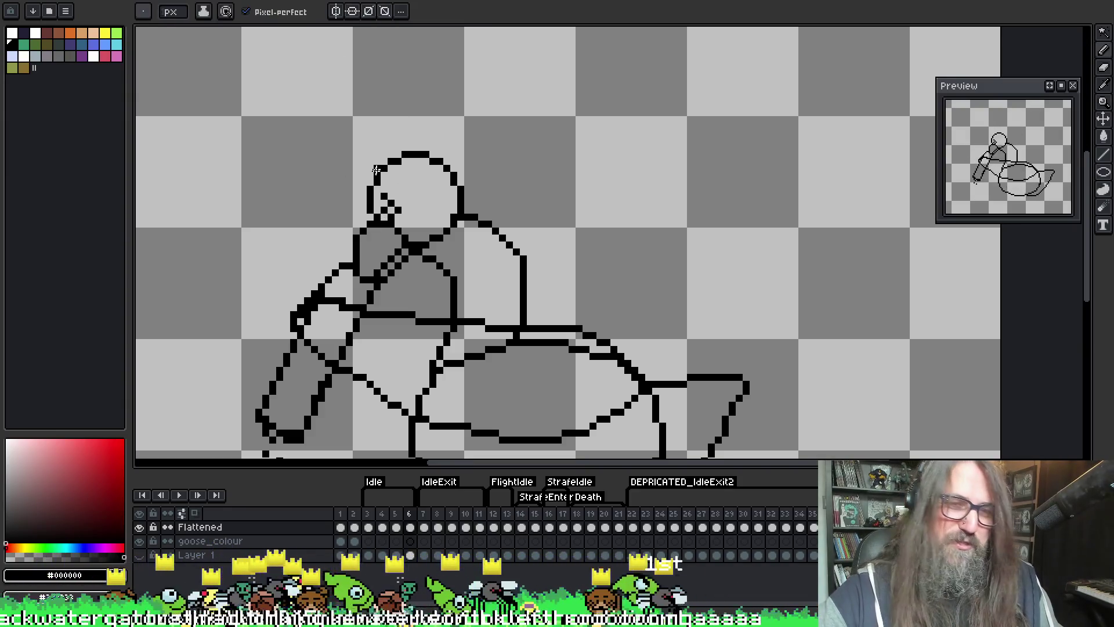
mouse_move(369, 217)
mouse_down()
mouse_move(370, 149)
mouse_move(384, 196)
mouse_move(376, 213)
mouse_up()
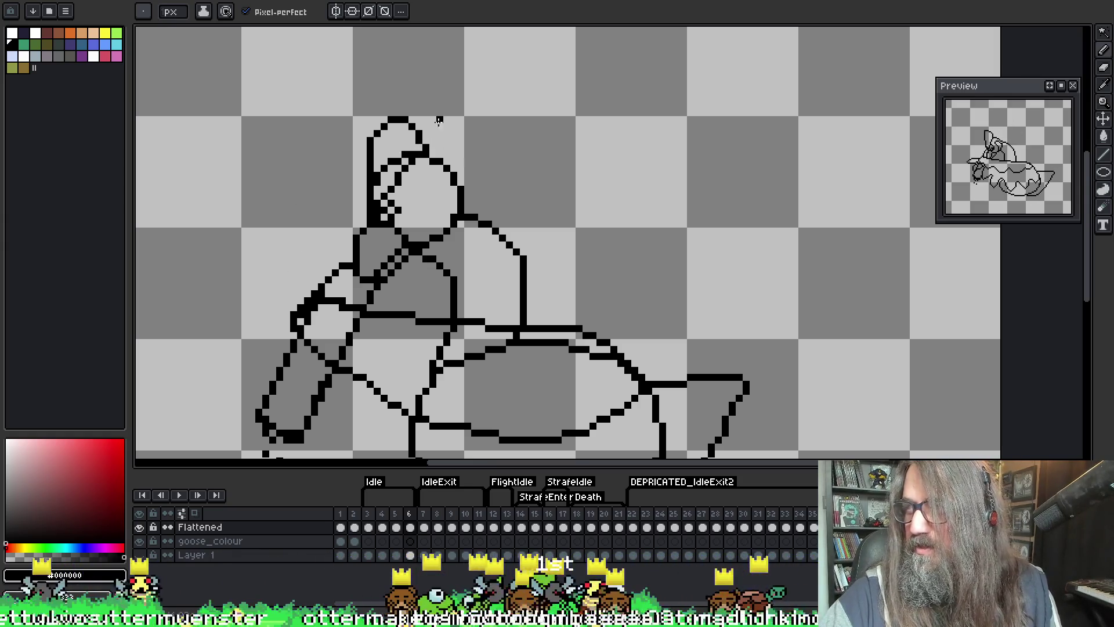
- Undo the first hat back to a round head, then draw a new line up from its left side
key(b)
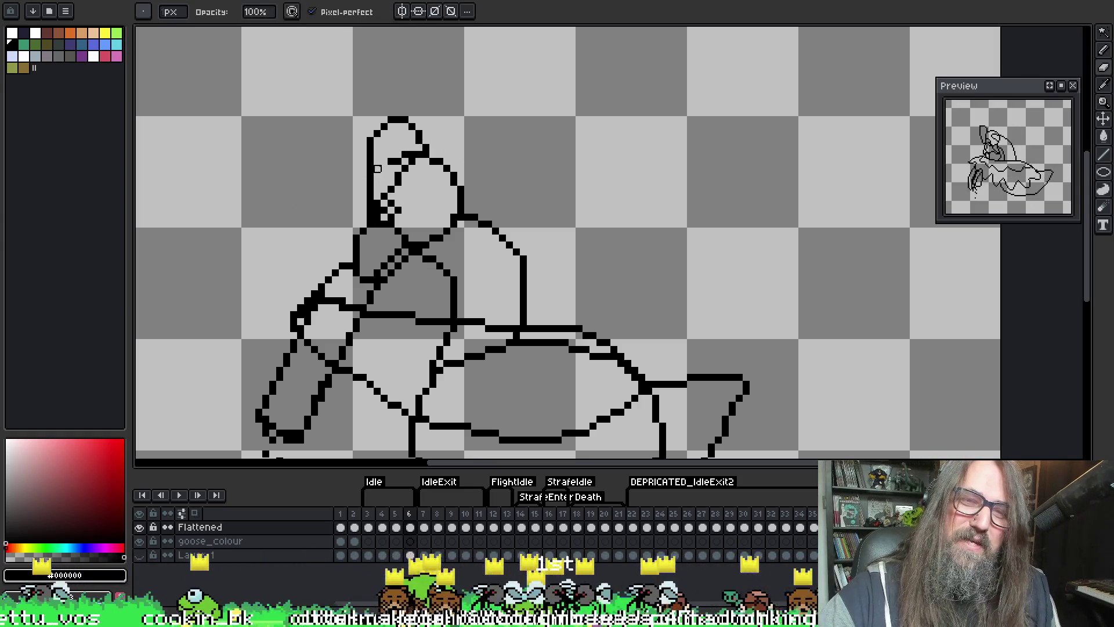
key(ctrl+z)
key(ctrl+z)
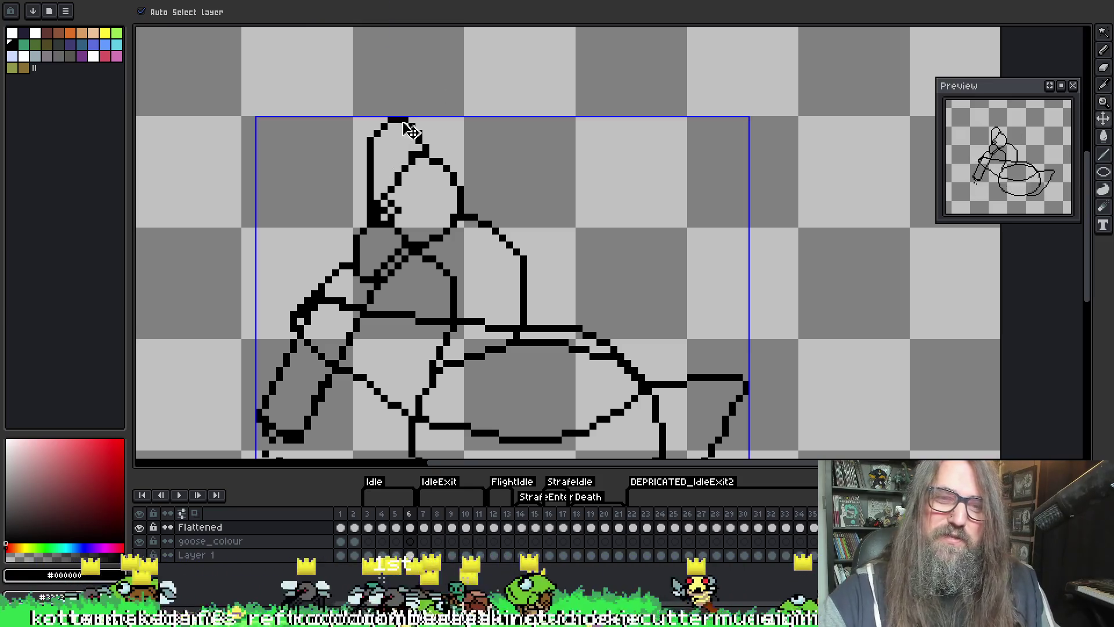
key(ctrl+d)
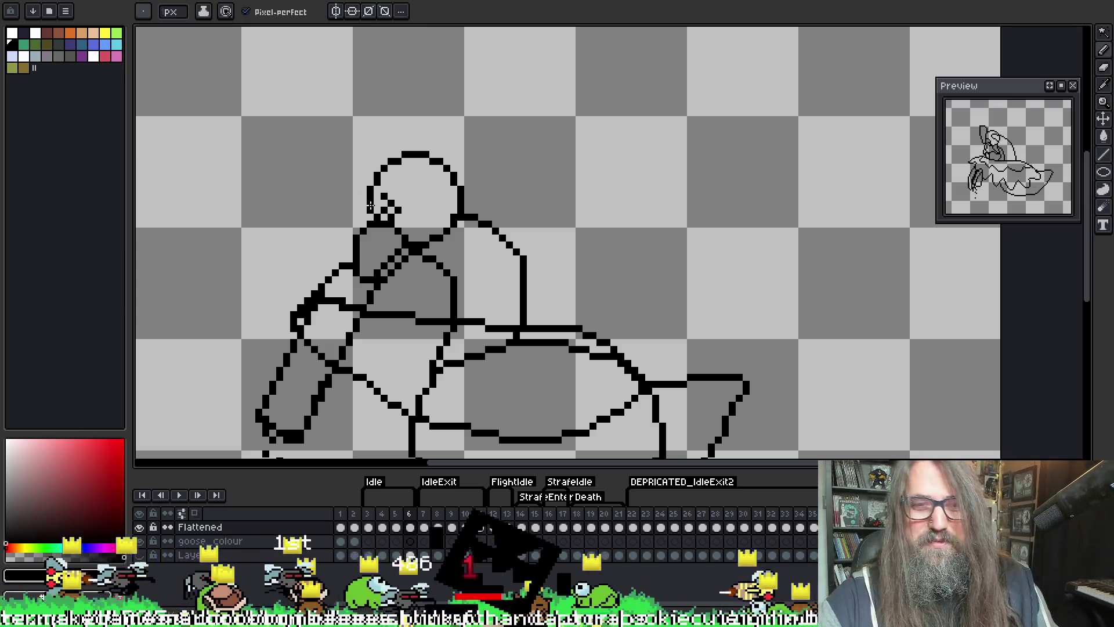
mouse_move(369, 207)
mouse_down()
mouse_move(374, 119)
mouse_move(406, 98)
mouse_up()
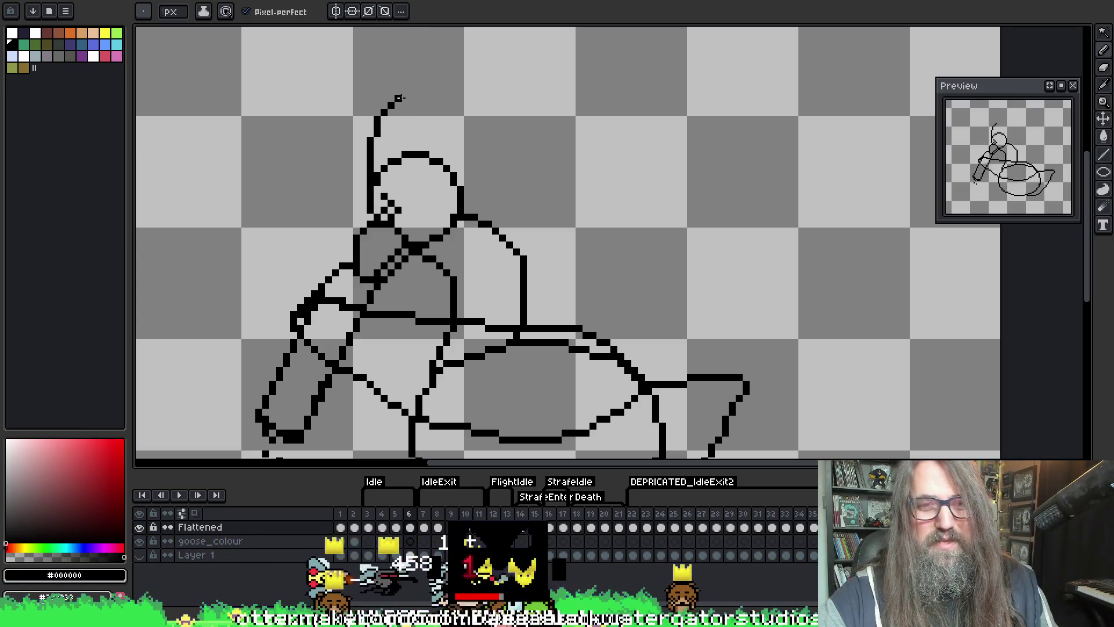
- Undo the stray strokes above the head and draw the hat's left side and upper-left edge
key(ctrl)
key(ctrl+z)
key(Right)
key(Right)
key(Left)
key(Left)
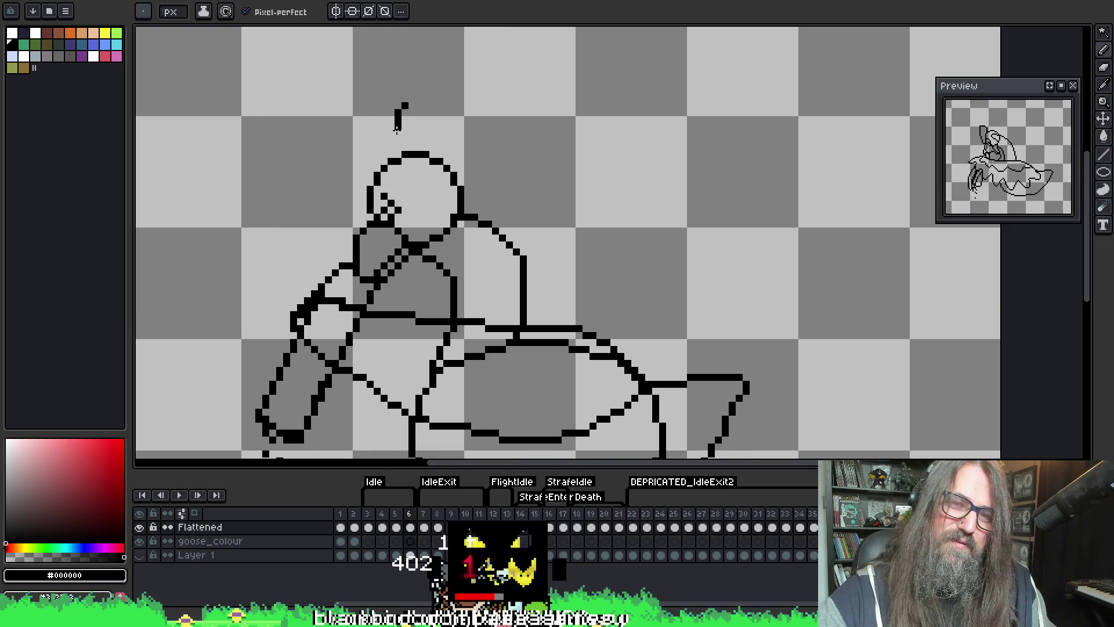
key(ctrl+z)
mouse_move(383, 190)
mouse_down()
mouse_move(405, 112)
mouse_move(351, 107)
mouse_move(376, 203)
mouse_up()
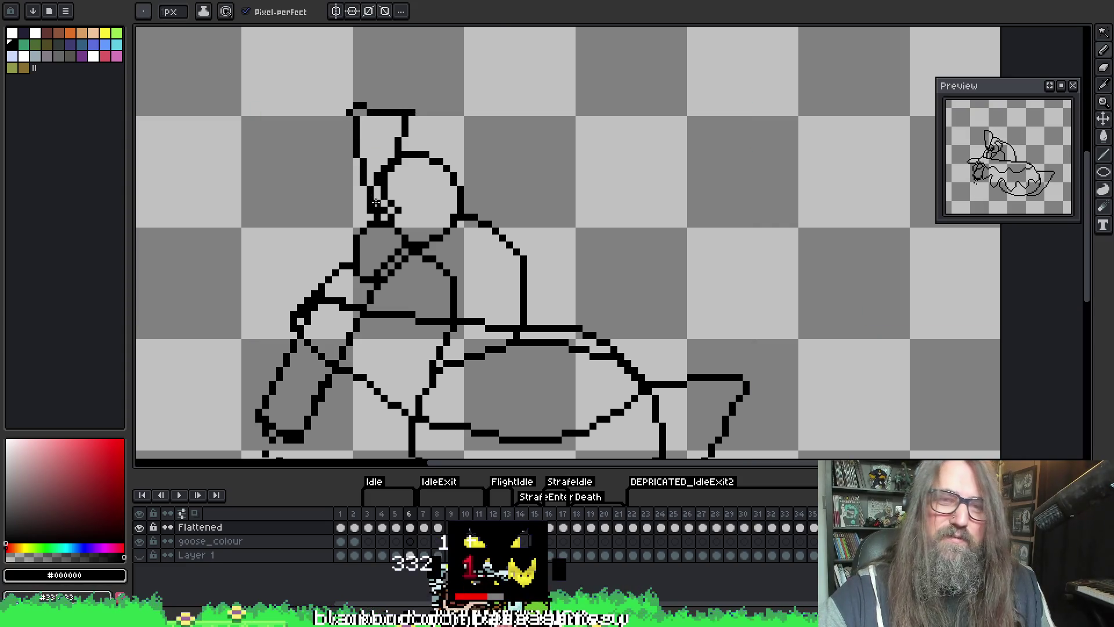
mouse_move(370, 147)
mouse_down()
mouse_move(352, 134)
mouse_move(357, 119)
mouse_up()
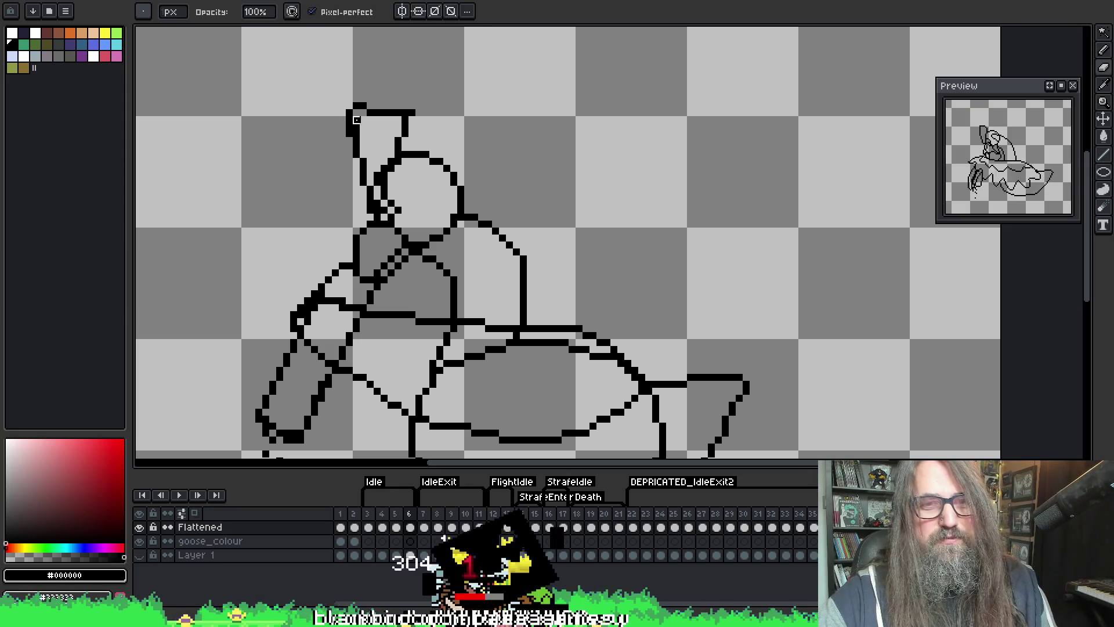
- Add black pixels where the hat meets the head, checking against the previous frame
key(e)
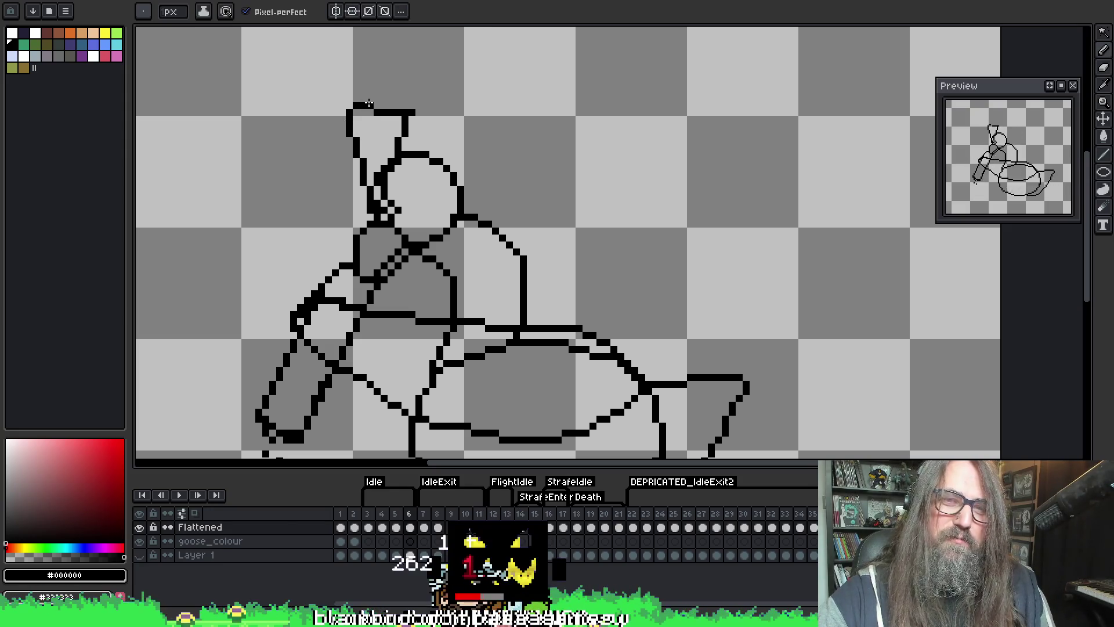
key(b)
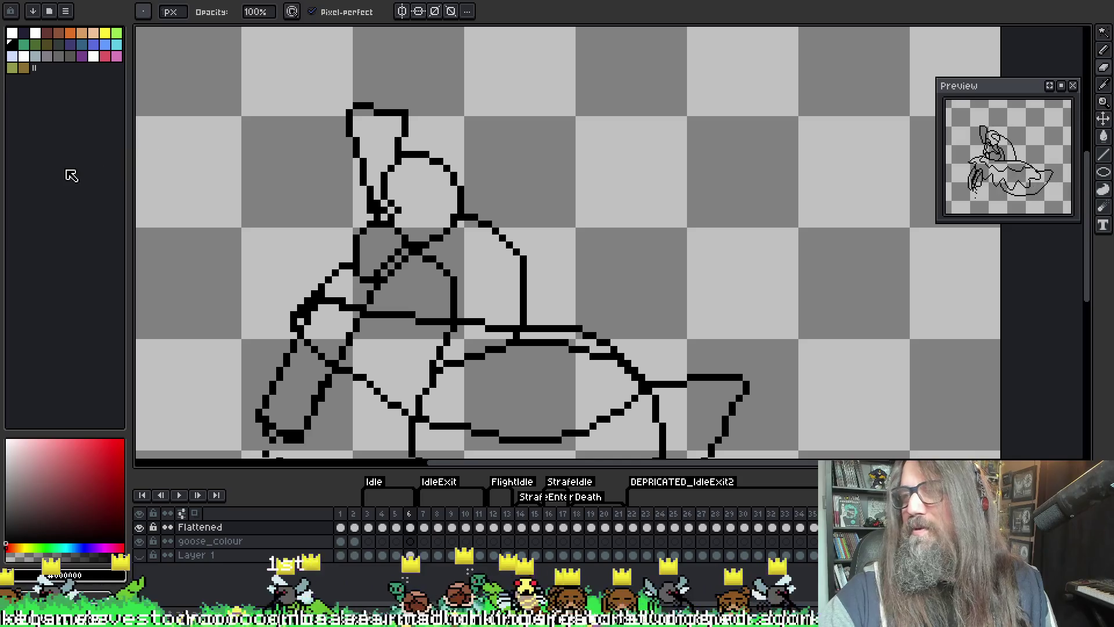
key(i)
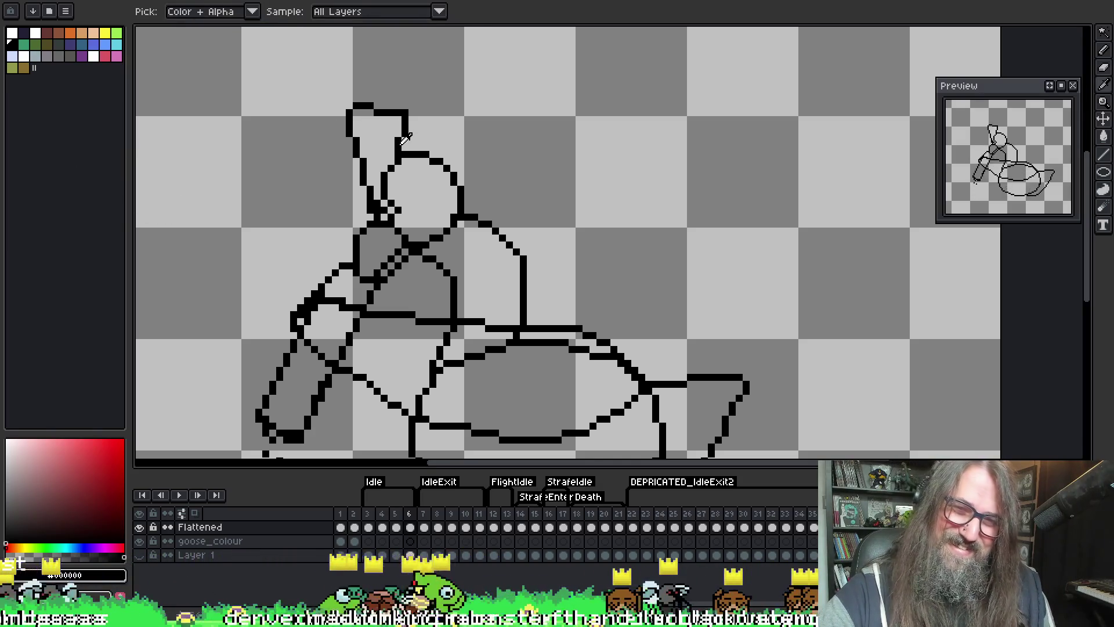
key(b)
key(e)
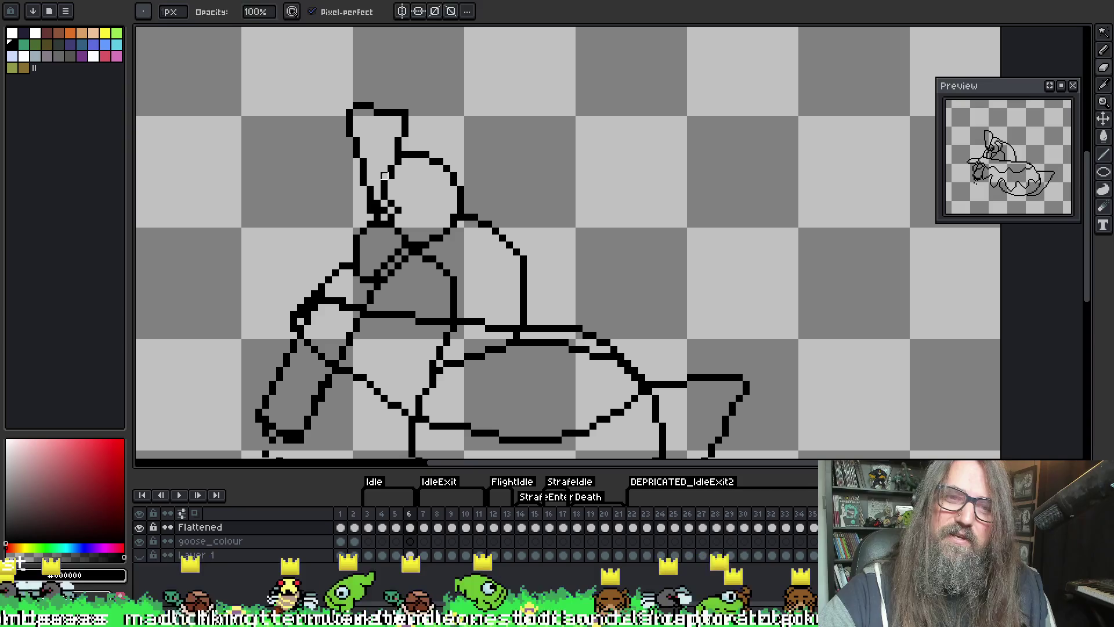
key(b)
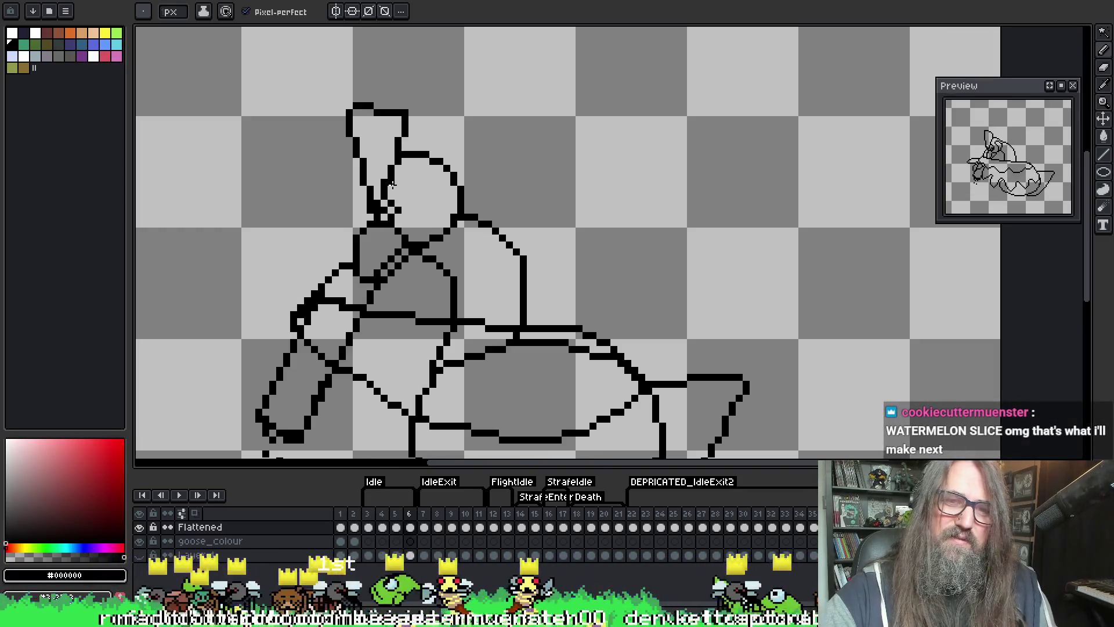
drag(404, 216, 408, 187)
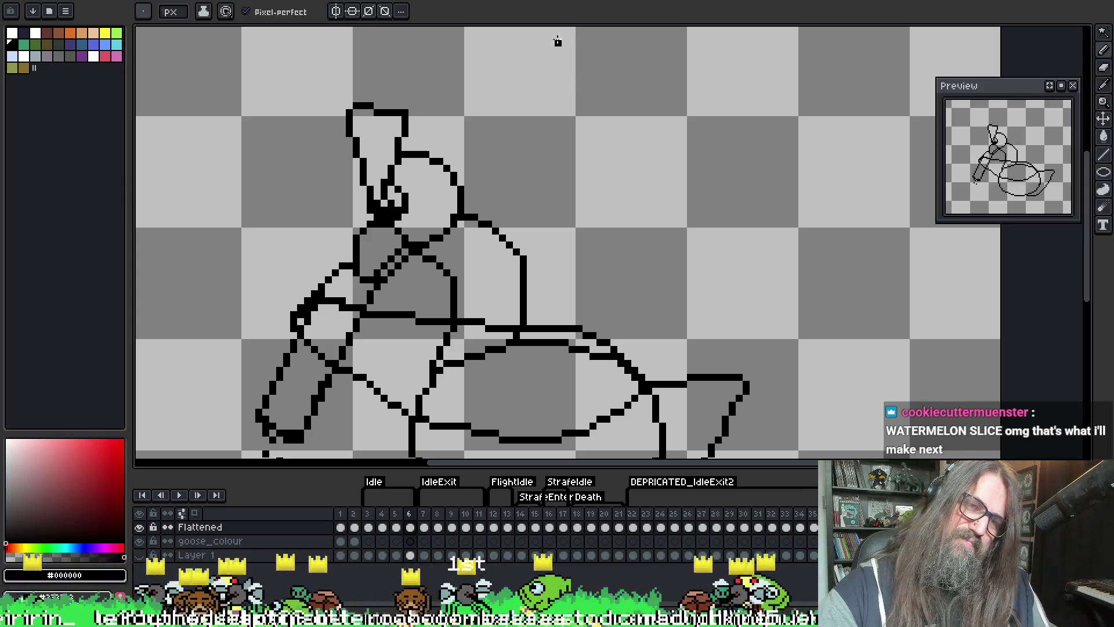
key(Left)
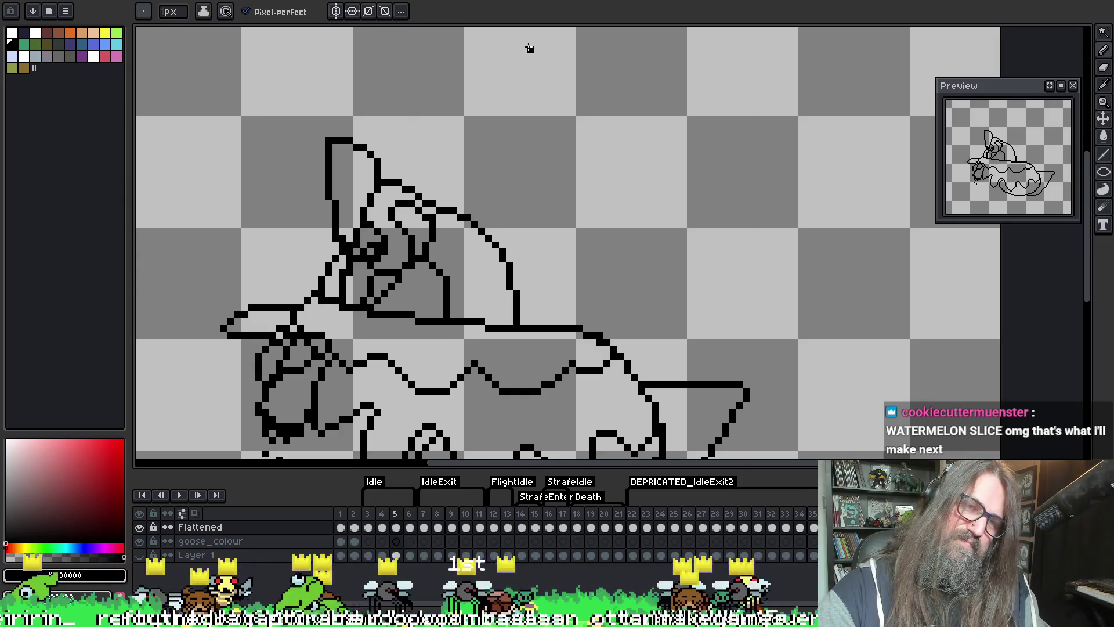
key(Right)
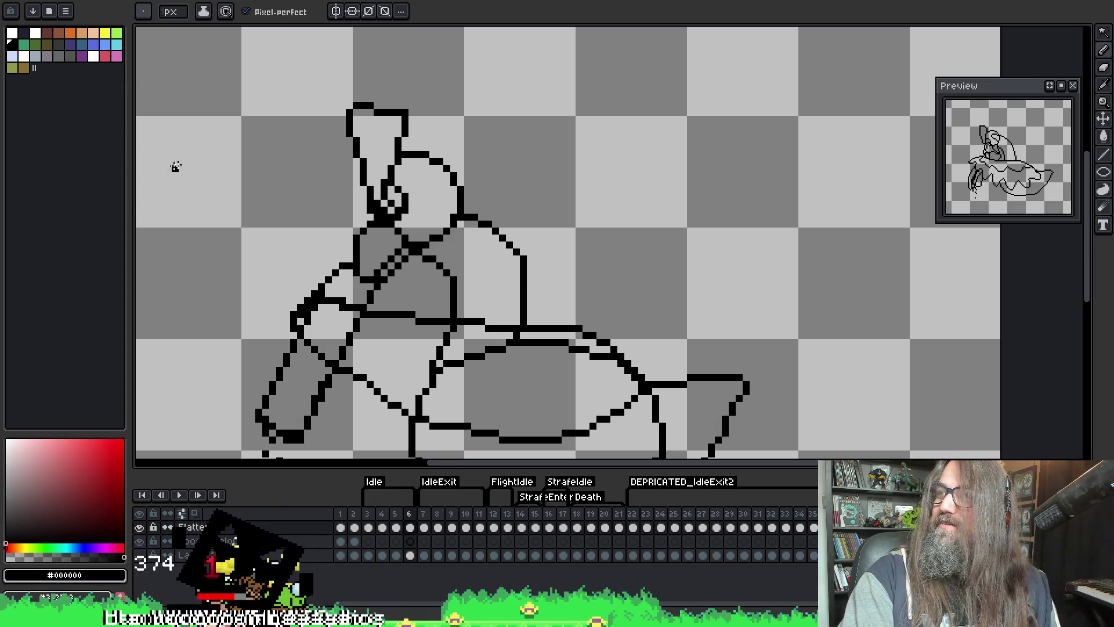
- Erase stray pixels at the head's top-right and restore the corner pixel
mouse_move(169, 144)
mouse_down()
mouse_move(181, 149)
mouse_move(179, 124)
mouse_move(173, 138)
mouse_up()
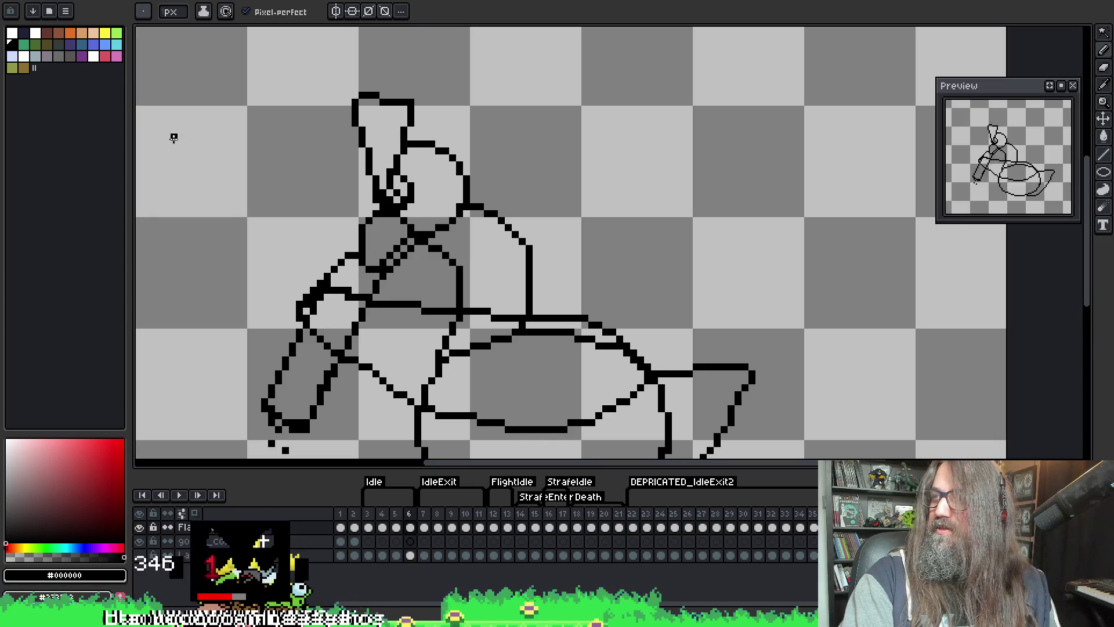
scroll(162, 169, up, 1)
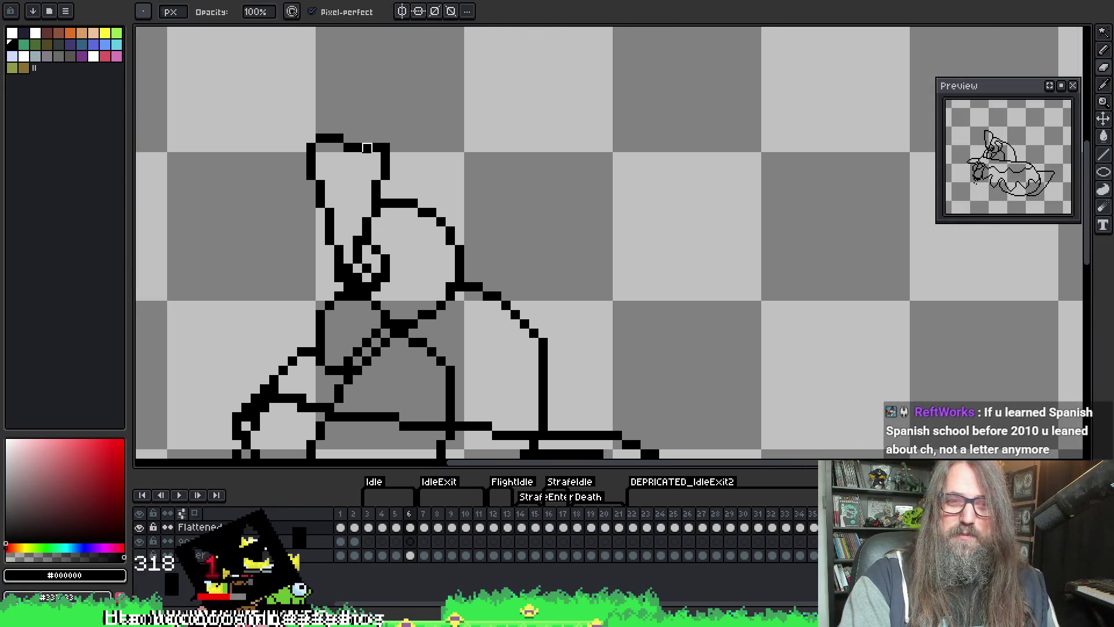
drag(380, 152, 459, 241)
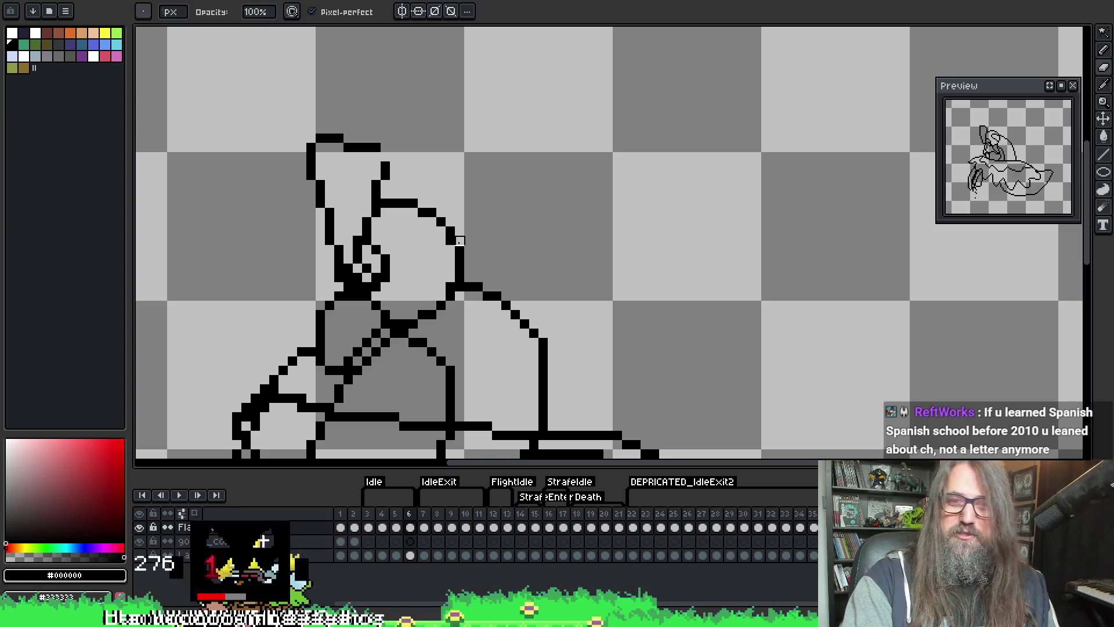
key(b)
click(384, 157)
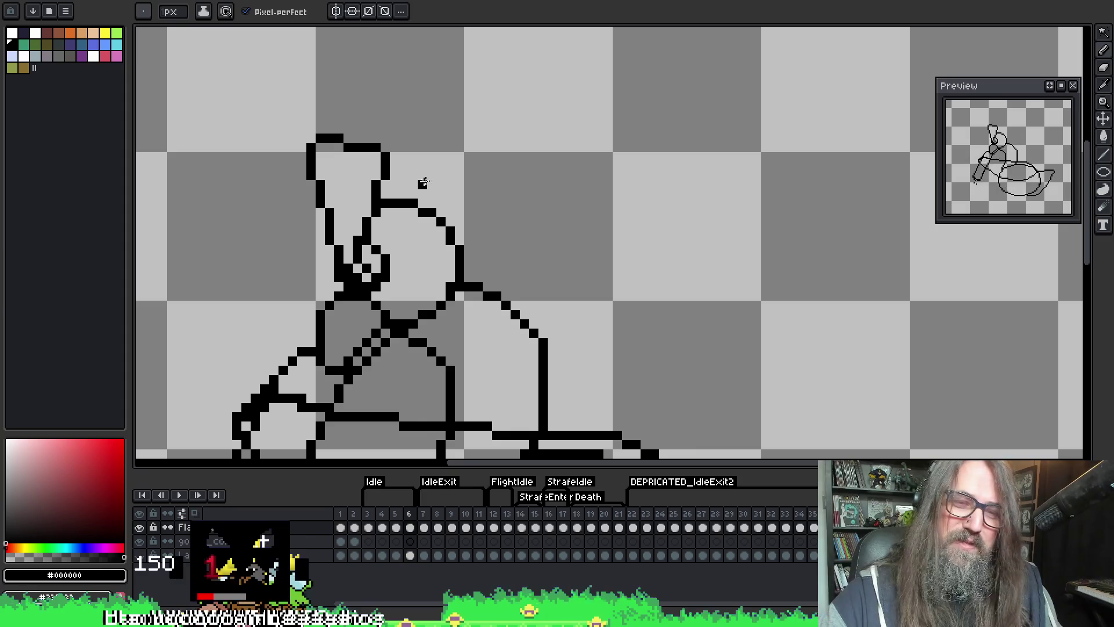
- Fix individual black pixels near the hat's base and erase the stray ones
drag(423, 183, 428, 139)
key(alt)
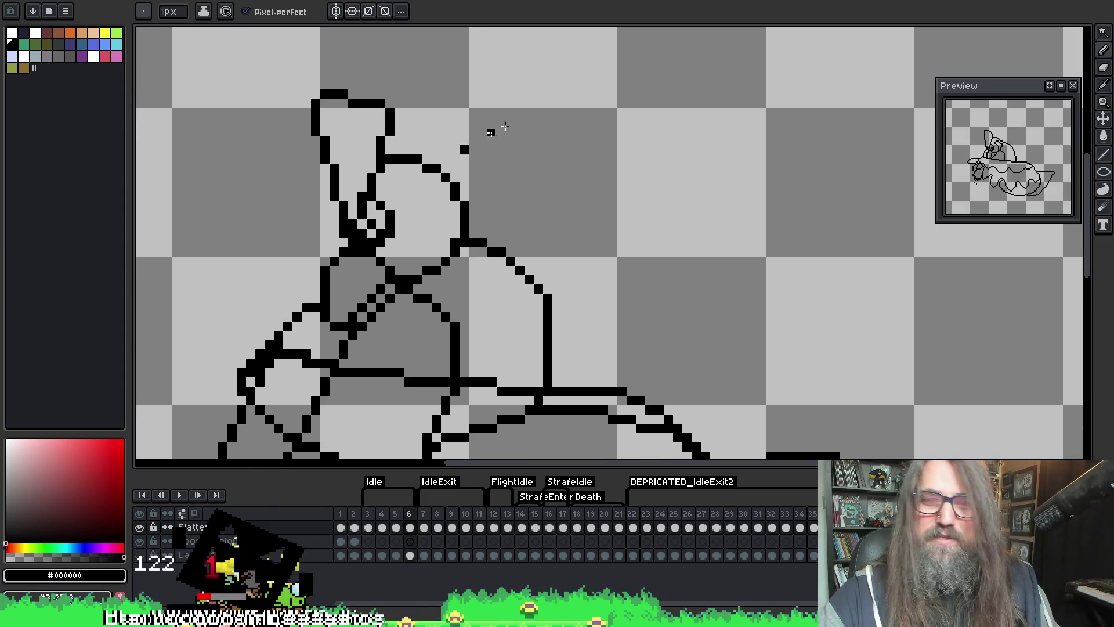
scroll(487, 182, up, 4)
drag(486, 183, 412, 213)
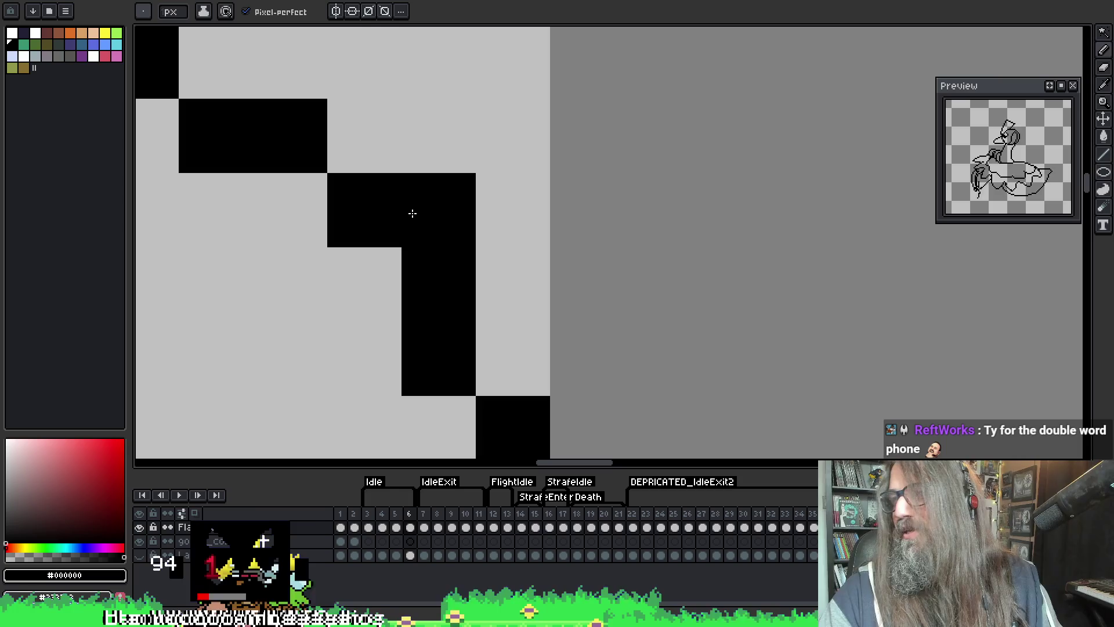
scroll(412, 214, down, 5)
scroll(466, 167, up, 1)
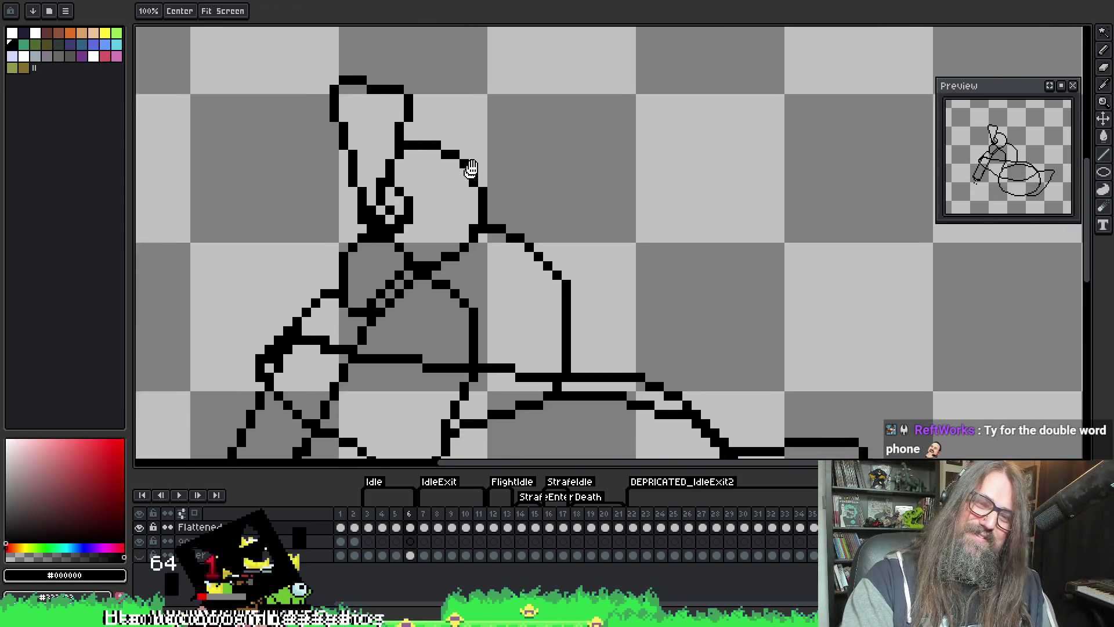
scroll(387, 200, up, 2)
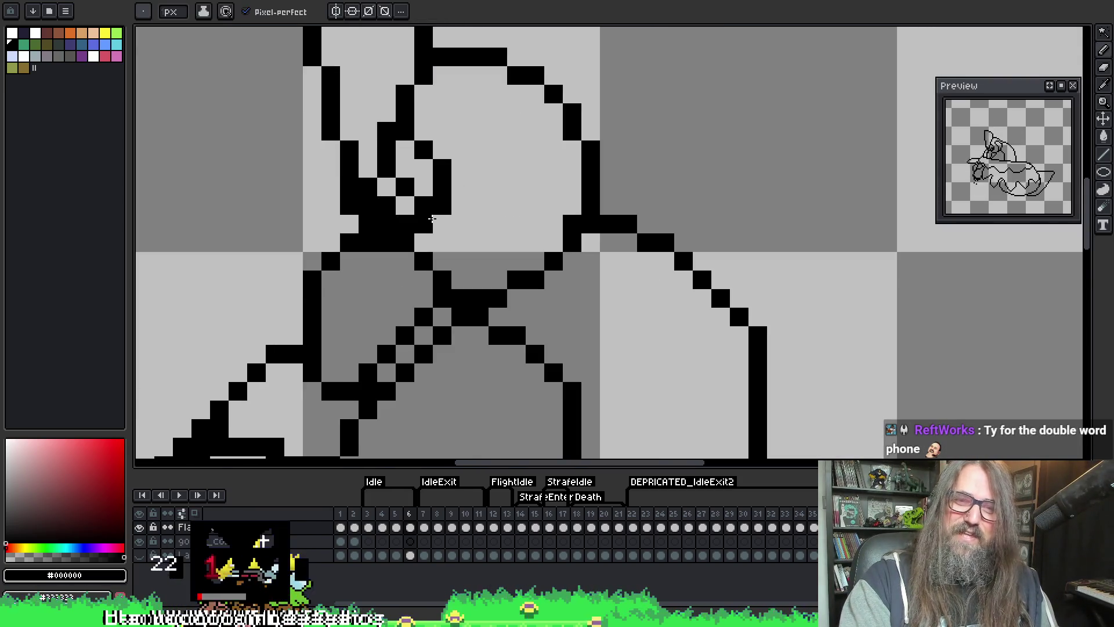
click(436, 220)
click(423, 242)
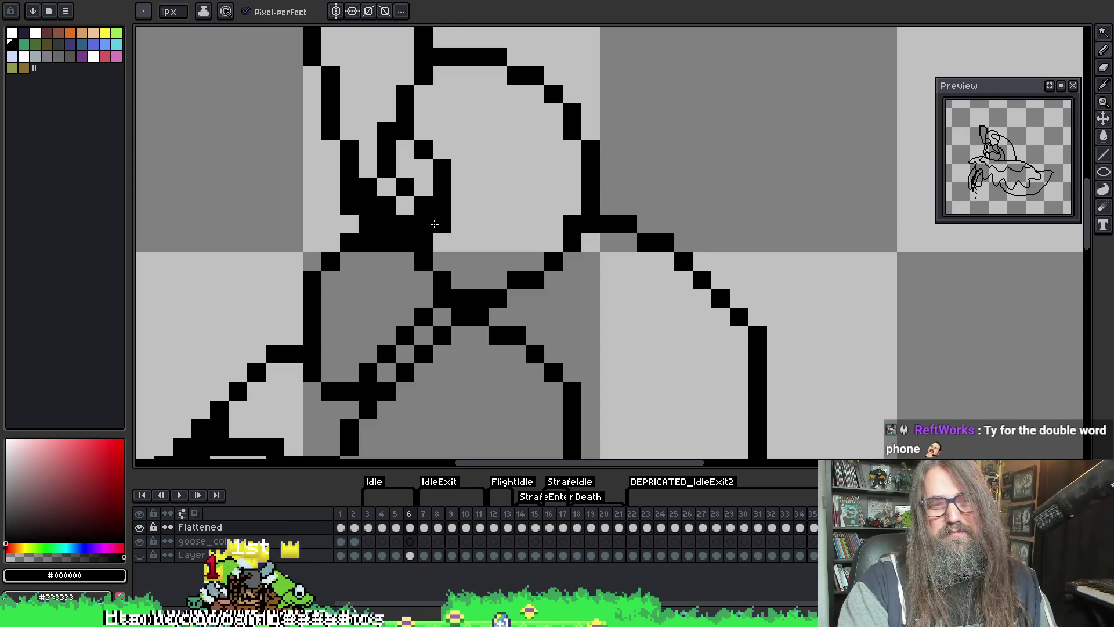
key(v)
key(e)
drag(386, 243, 368, 242)
- Compare frame 5 with its previous frame and bring the head's left side into view
scroll(385, 298, down, 2)
mouse_move(457, 266)
mouse_down()
mouse_move(478, 199)
mouse_move(471, 210)
mouse_up()
key(comma)
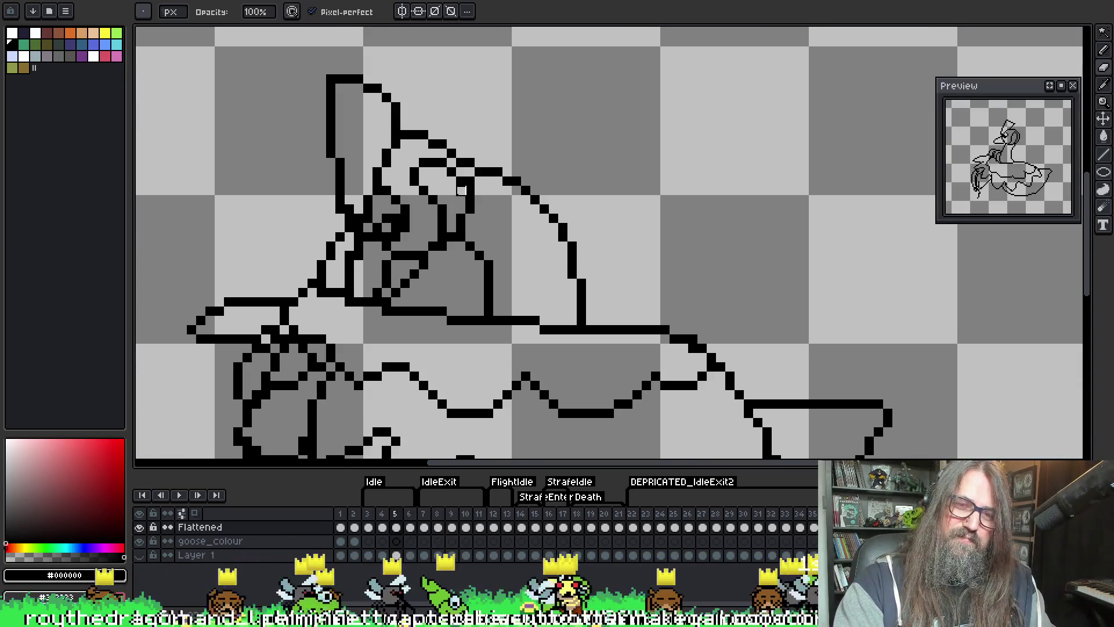
key(period)
key(comma)
drag(386, 237, 440, 123)
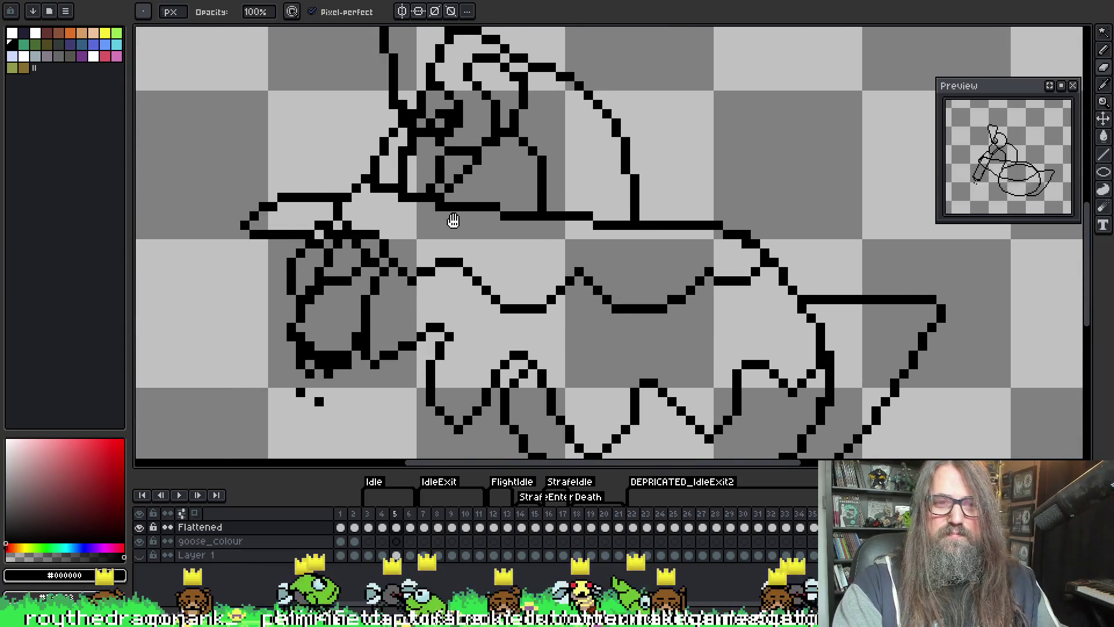
scroll(440, 159, up, 2)
- Redraw a straight black line down the head's left contour and erase its stray pixels
key(e)
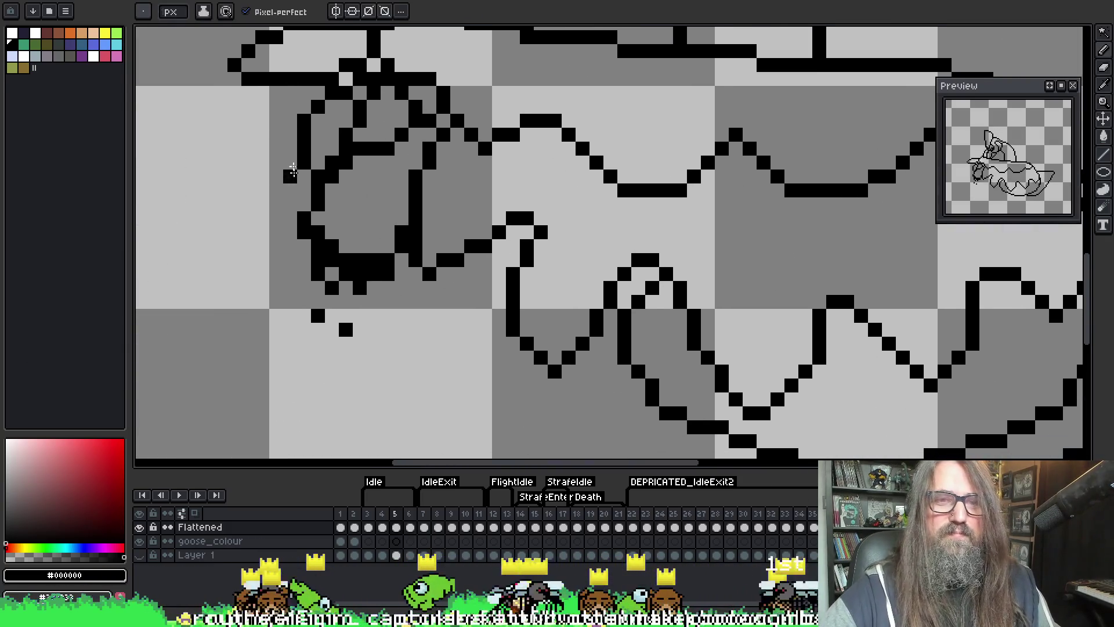
mouse_move(344, 164)
mouse_down()
mouse_move(331, 238)
mouse_move(312, 166)
mouse_up()
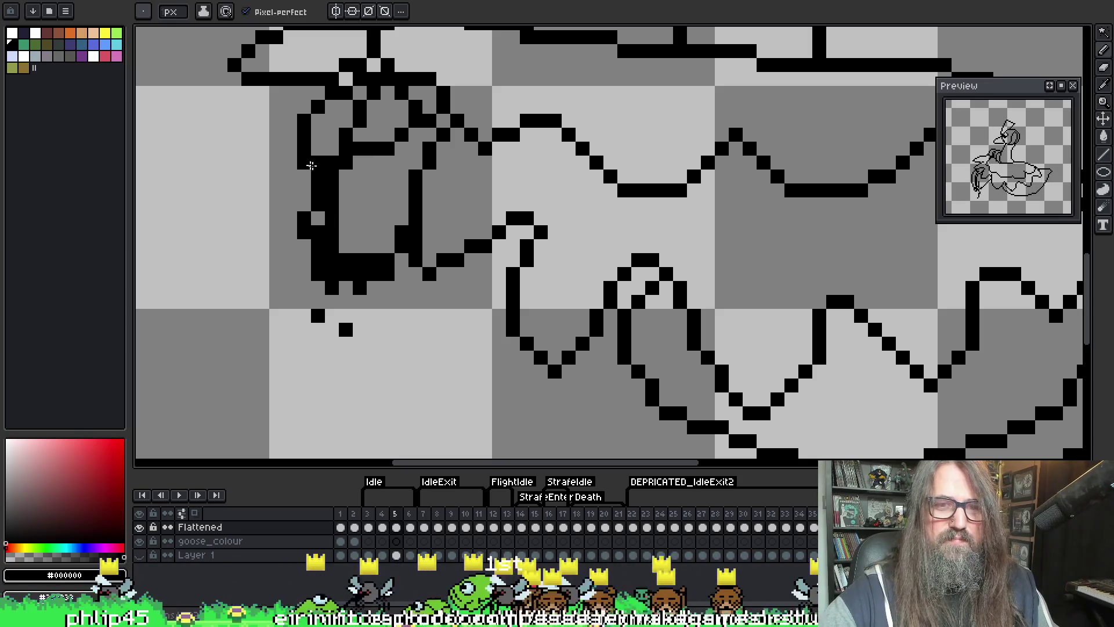
key(Right)
mouse_move(314, 103)
mouse_down()
mouse_move(273, 191)
mouse_move(288, 290)
mouse_up()
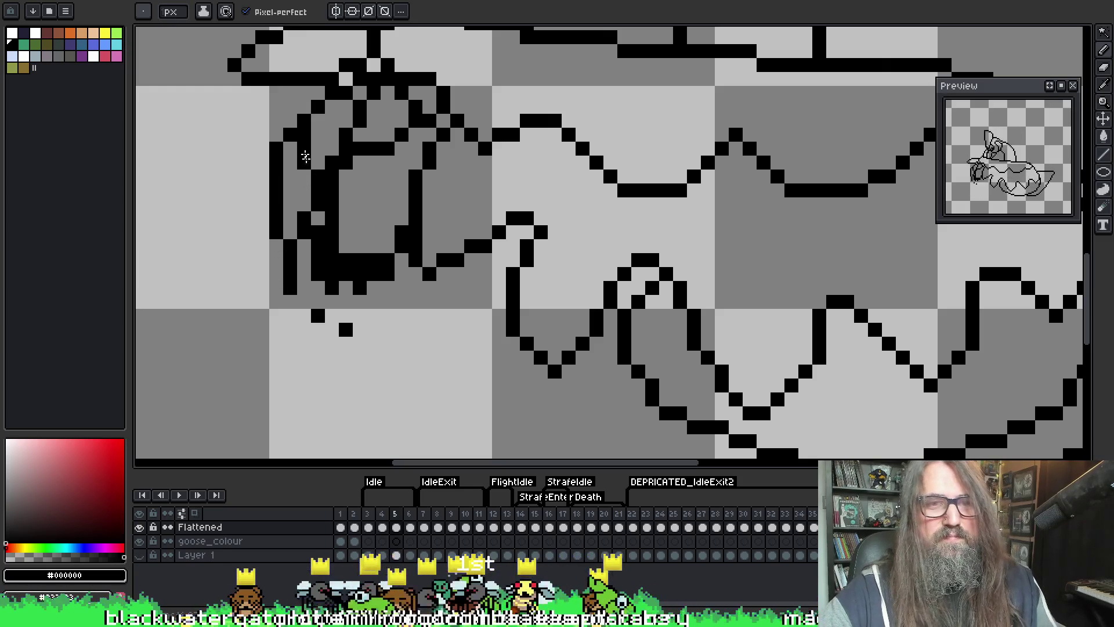
key(ctrl+z)
mouse_move(303, 119)
mouse_down()
mouse_move(275, 226)
mouse_move(285, 295)
mouse_move(303, 301)
mouse_up()
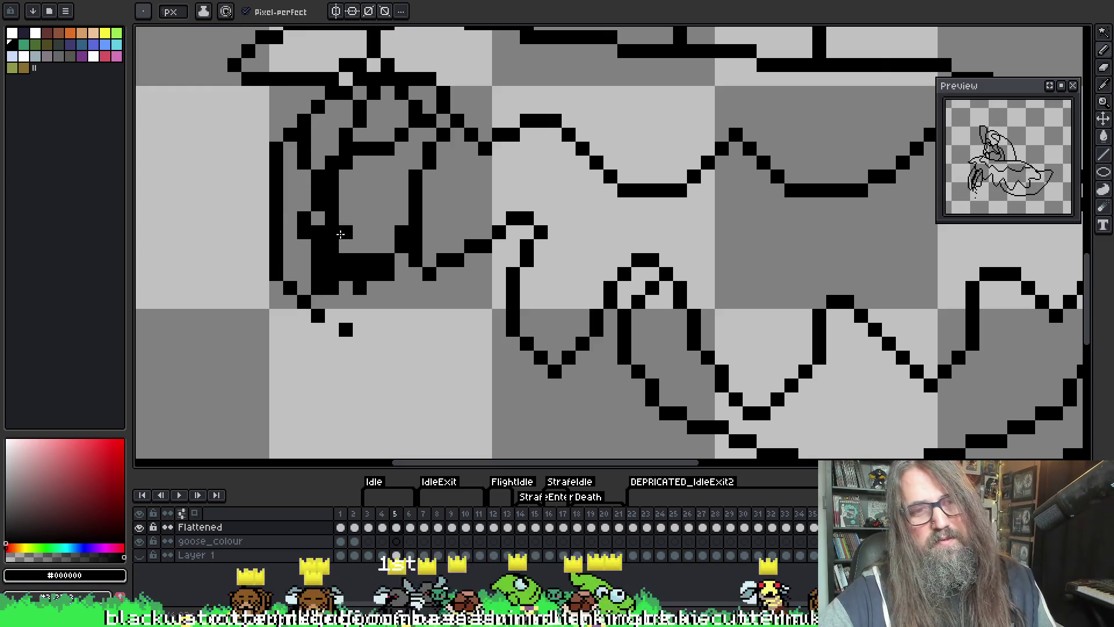
key(e)
drag(304, 148, 304, 162)
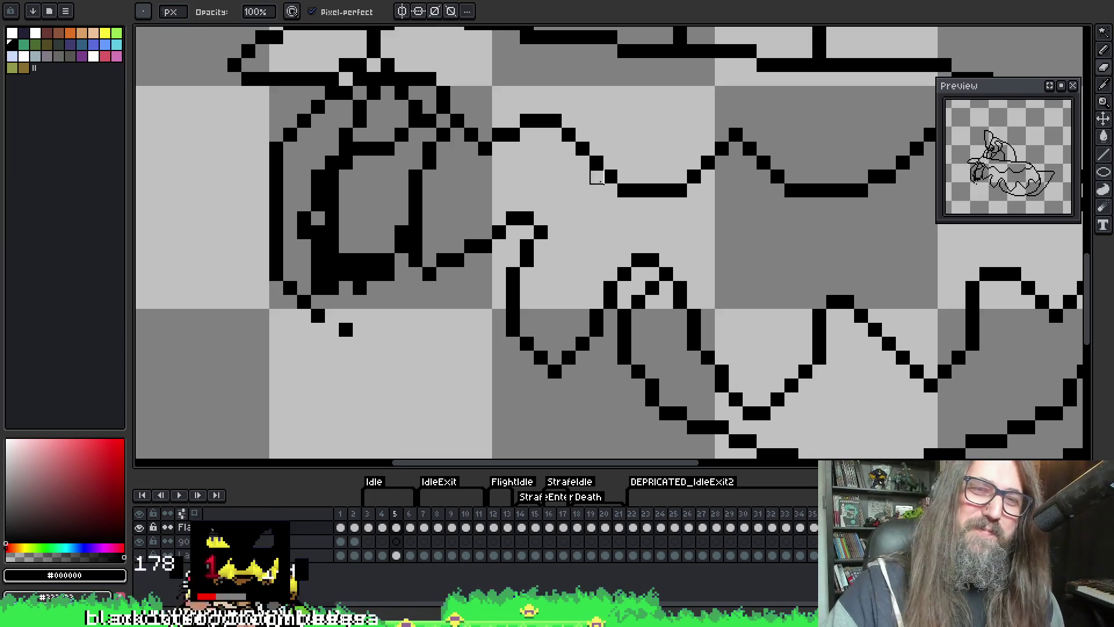
- Step to frame 6 and back to frame 5 to compare the head
scroll(581, 246, up, 3)
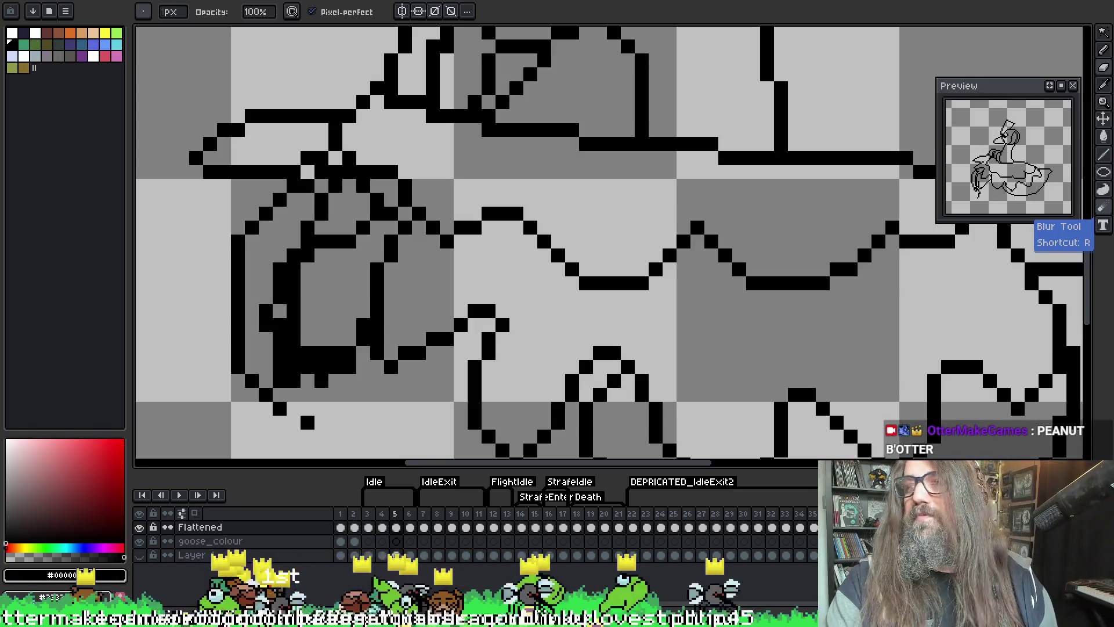
scroll(481, 204, down, 3)
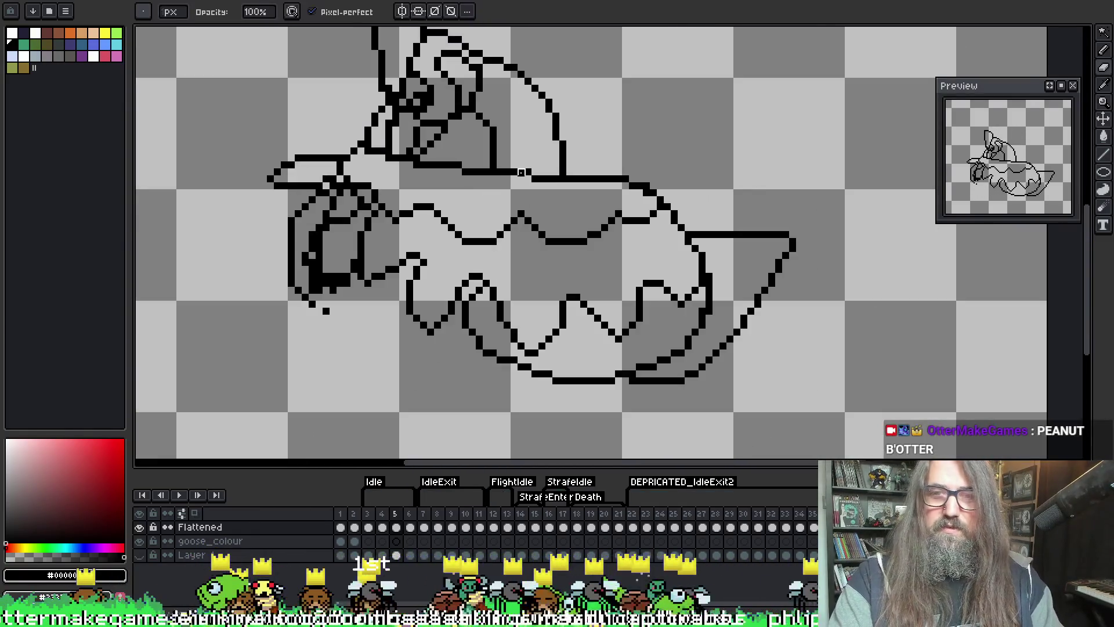
key(period)
key(comma)
key(comma)
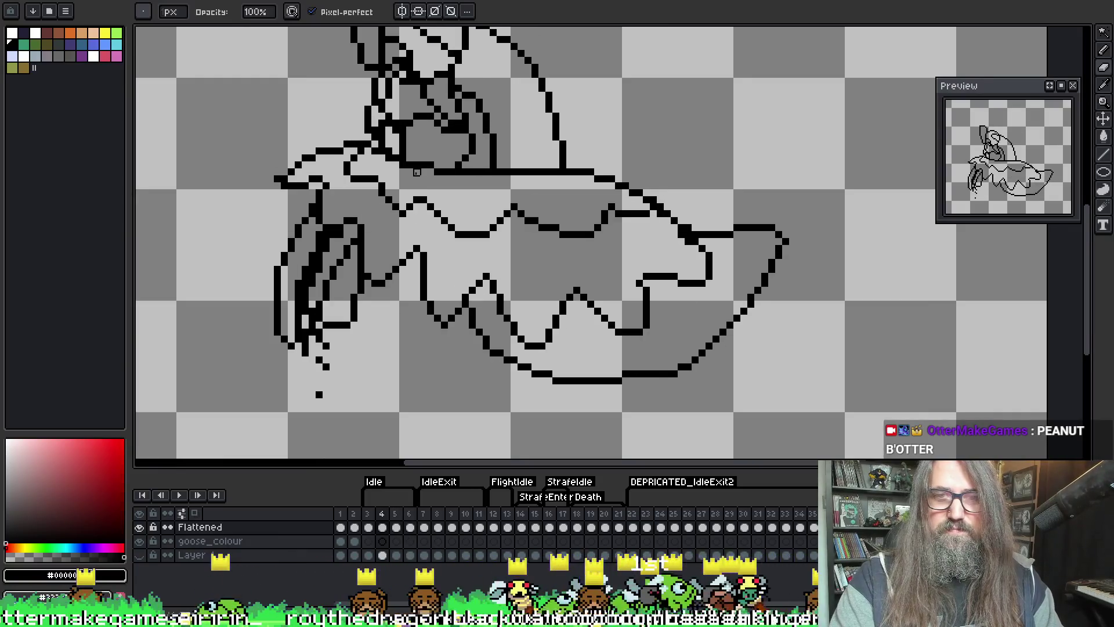
key(period)
- Erase stray black outline pixels on the head
scroll(333, 200, up, 2)
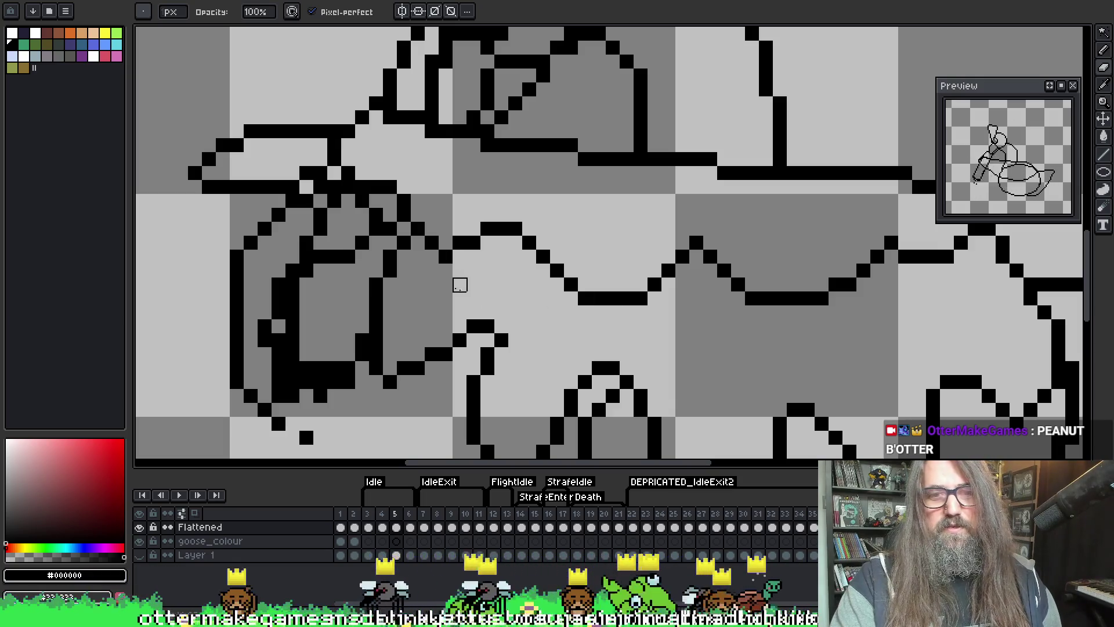
scroll(458, 285, down, 3)
scroll(513, 288, up, 3)
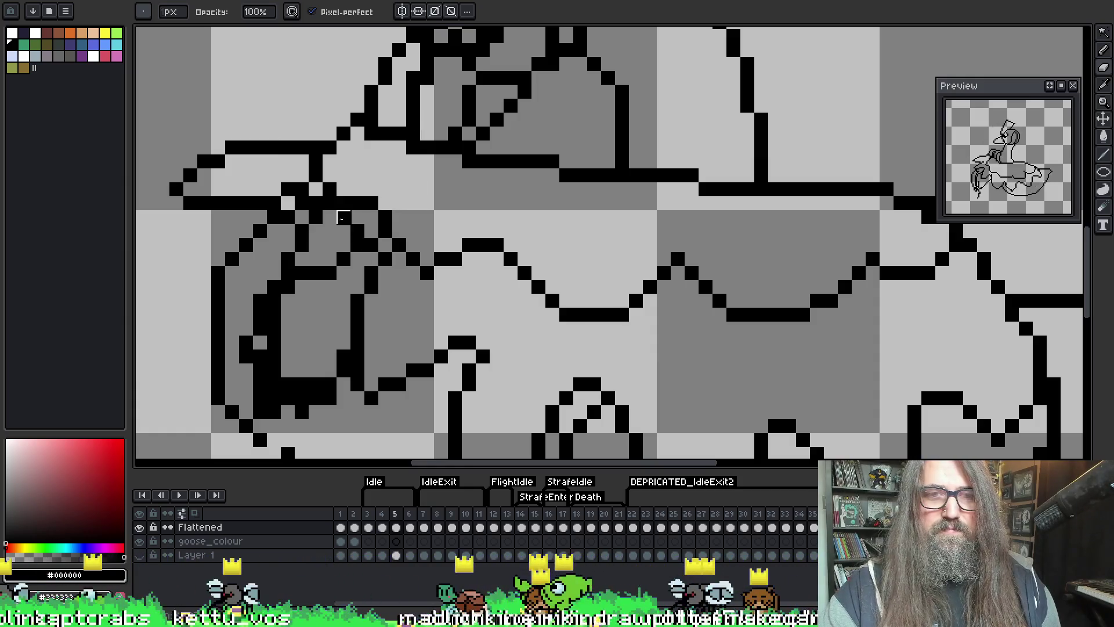
mouse_move(289, 189)
mouse_down()
mouse_move(316, 209)
mouse_move(302, 189)
mouse_up()
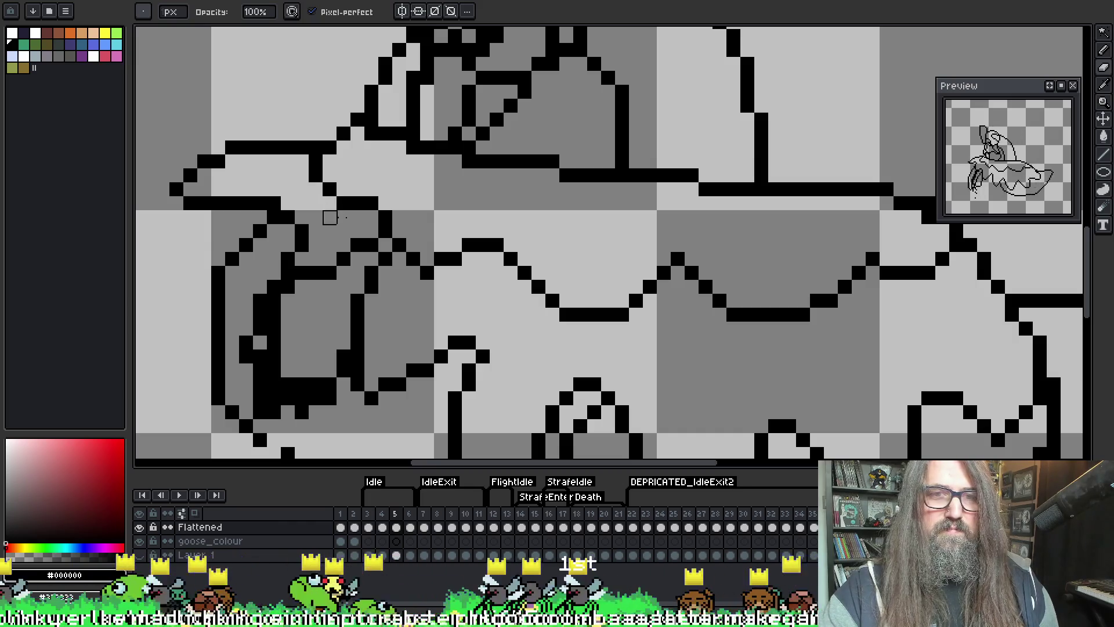
click(371, 245)
- Join the lower stray pixel to the outline and turn on onion skinning with F3
key(b)
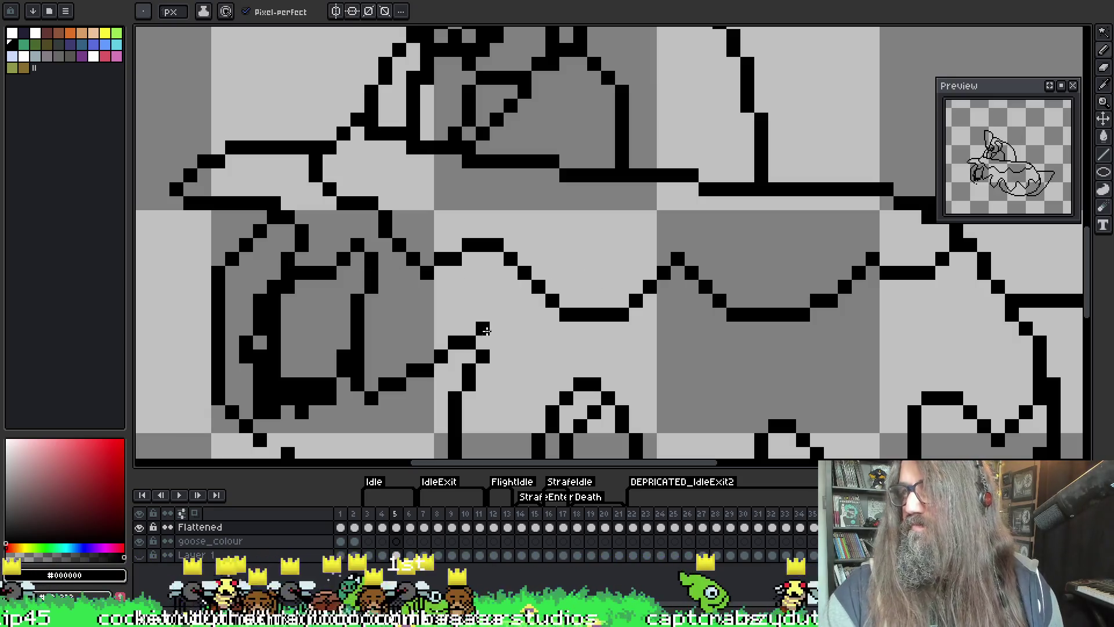
key(space)
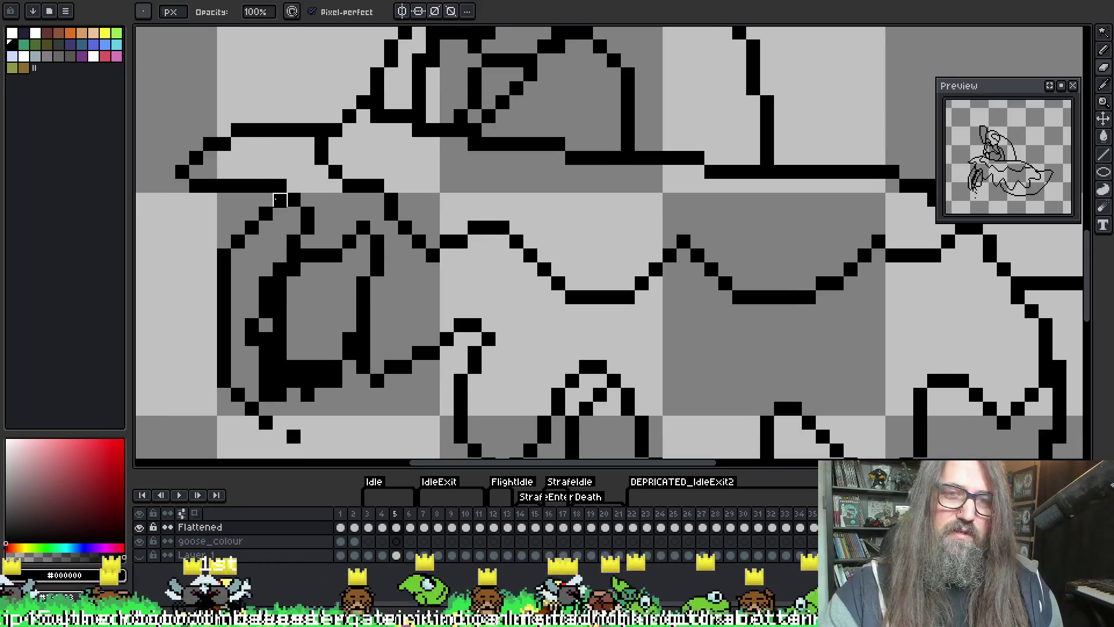
scroll(406, 197, down, 3)
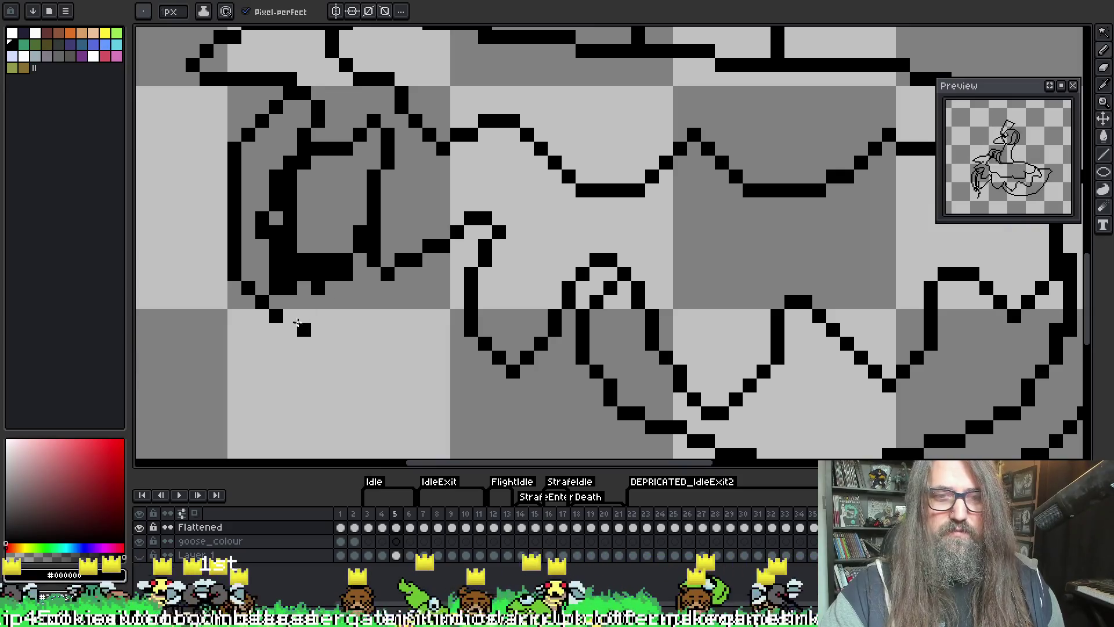
drag(297, 323, 305, 301)
mouse_move(367, 265)
mouse_down()
mouse_move(377, 319)
mouse_move(475, 229)
mouse_move(429, 287)
mouse_up()
key(ctrl+z)
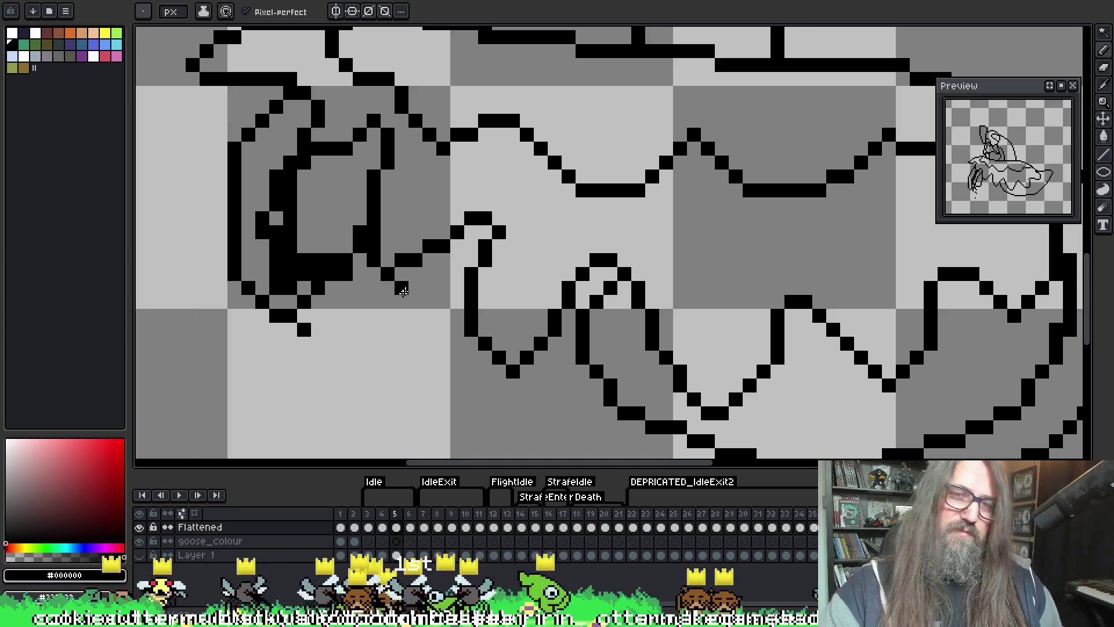
key(F3)
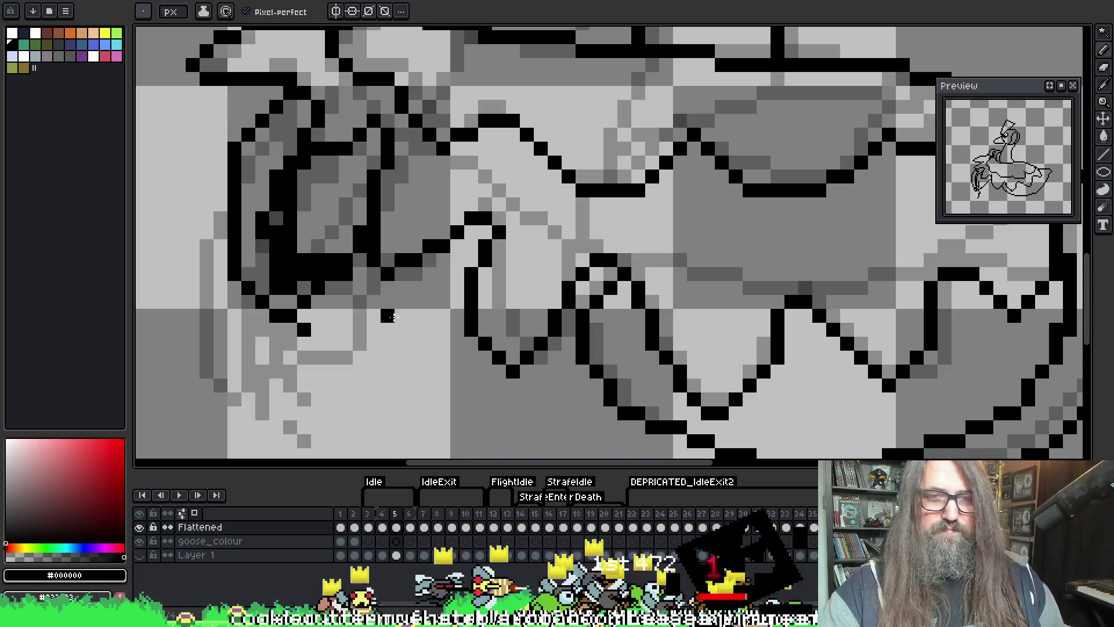
- Draw a new black outline stroke below the head and extend the left outline downward
scroll(390, 316, down, 3)
mouse_move(363, 194)
mouse_down()
mouse_move(371, 226)
mouse_move(415, 268)
mouse_move(467, 168)
mouse_up()
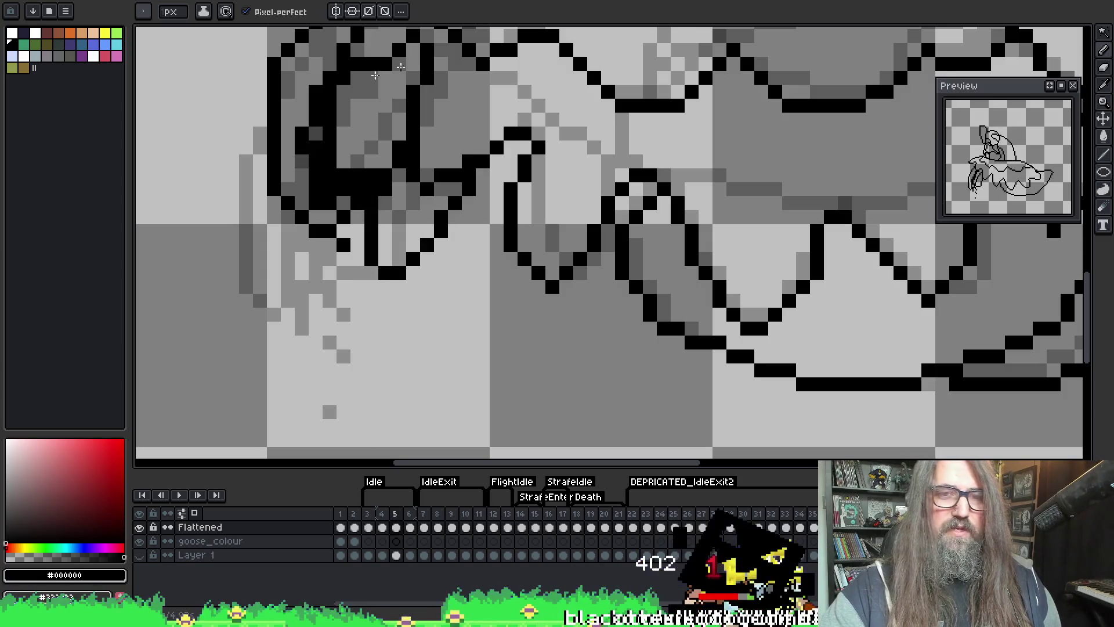
click(359, 243)
drag(354, 191, 368, 273)
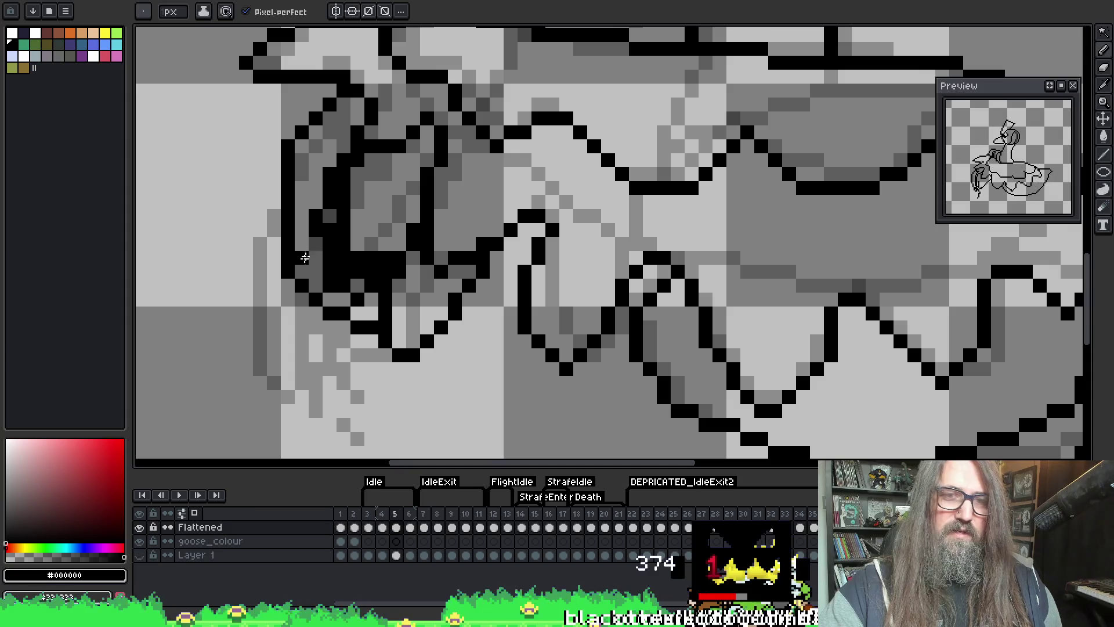
mouse_move(289, 271)
mouse_down()
mouse_move(308, 325)
mouse_move(330, 299)
mouse_up()
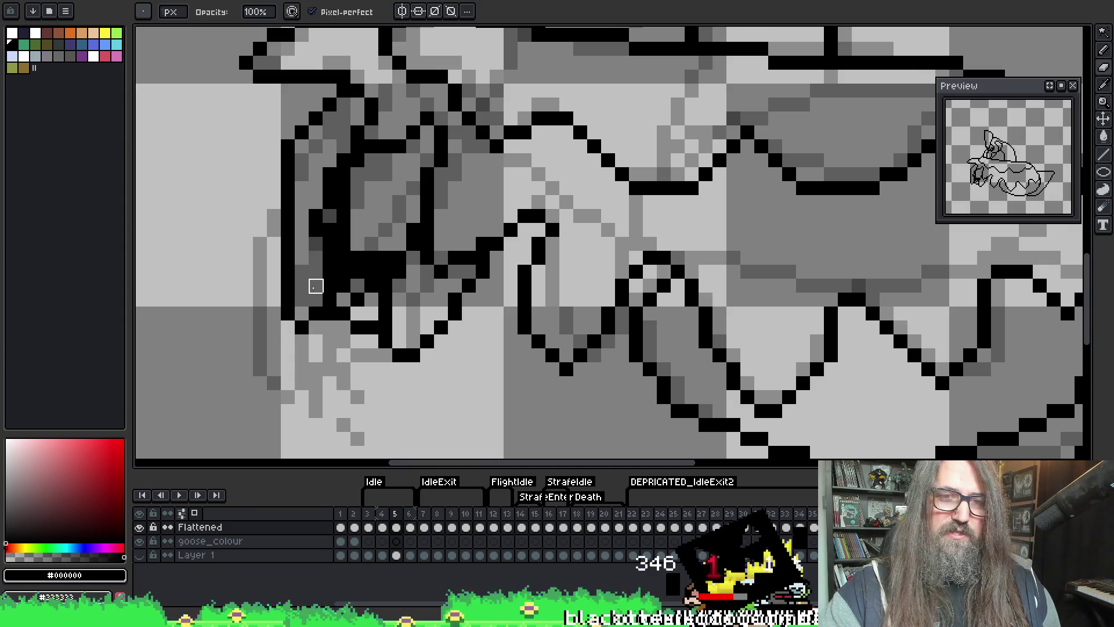
key(e)
key(b)
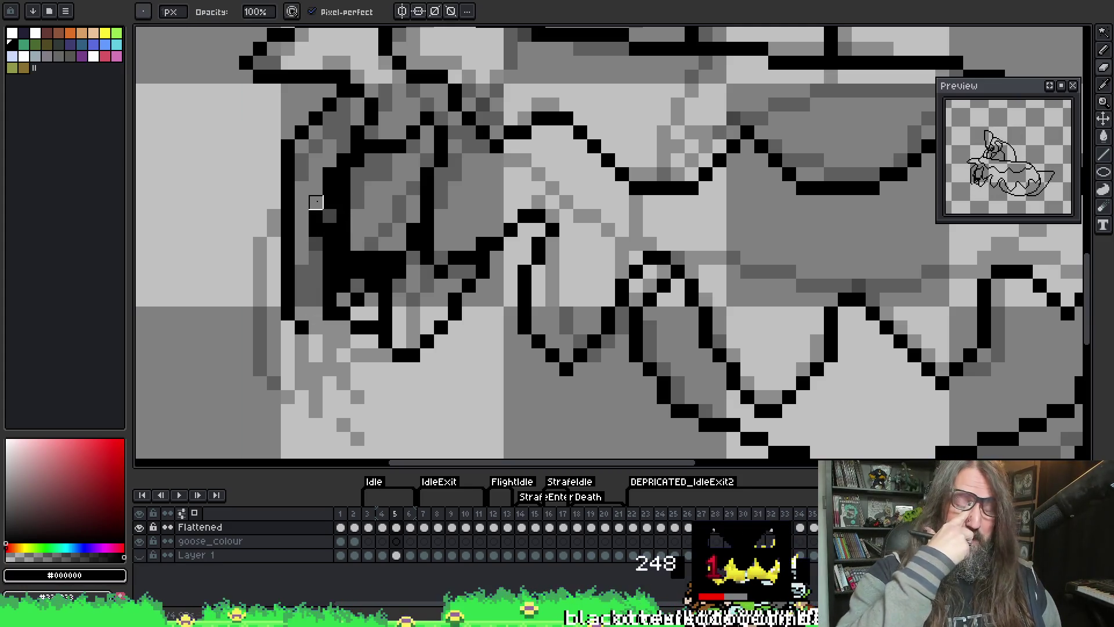
scroll(307, 203, down, 3)
scroll(464, 242, up, 1)
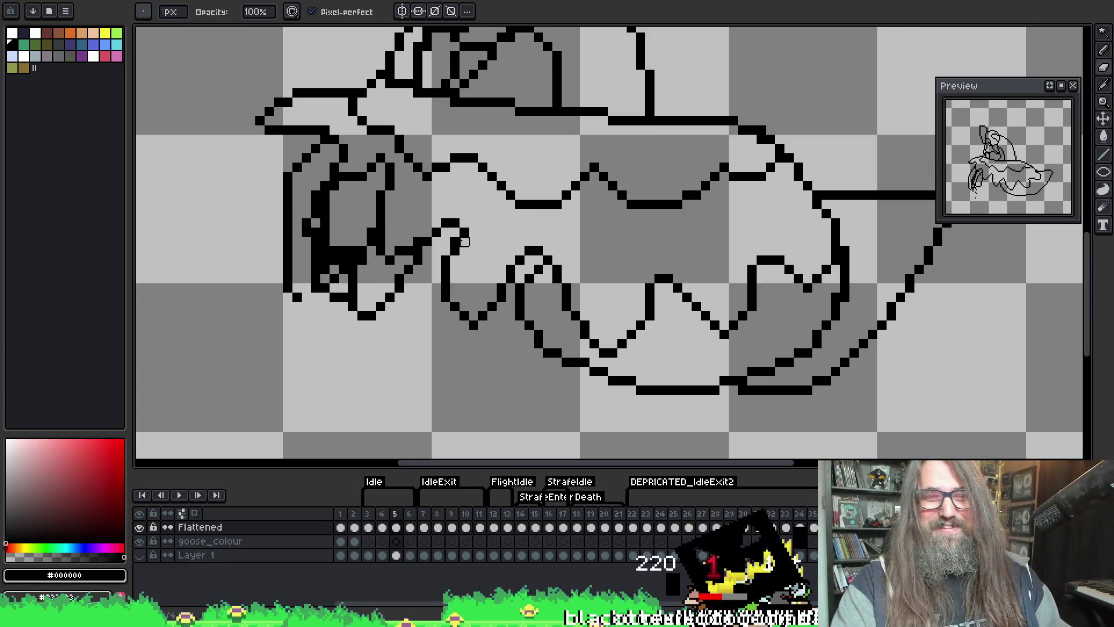
scroll(464, 241, down, 1)
scroll(293, 224, up, 3)
scroll(331, 244, down, 1)
scroll(333, 245, up, 1)
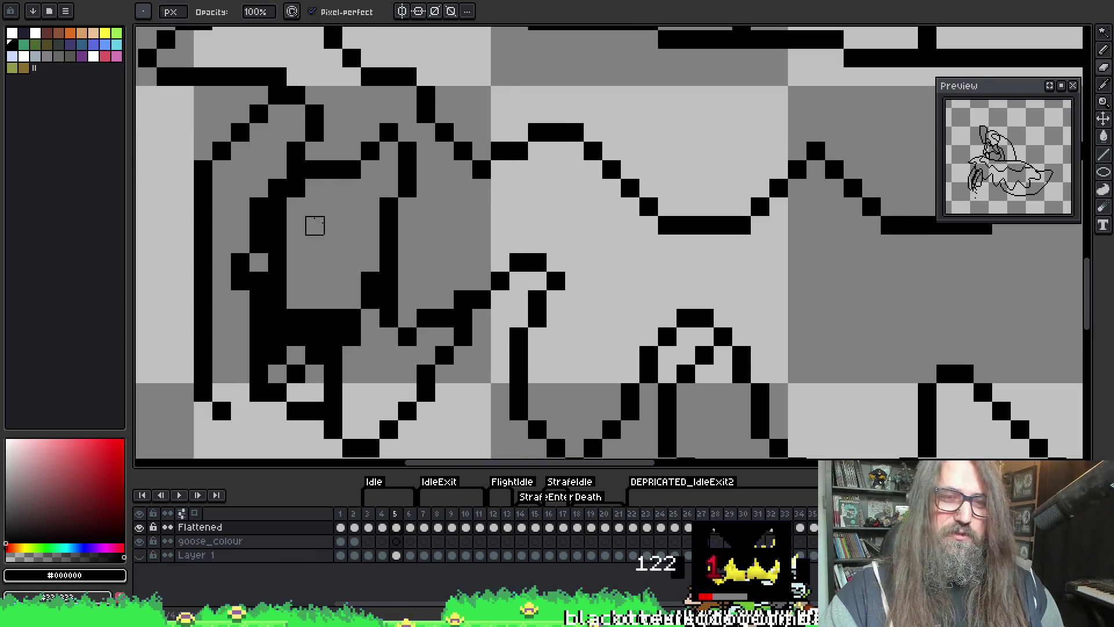
- Erase two black pixels just left of the eye in frame 5
right_click(240, 280)
right_click(240, 263)
key(alt)
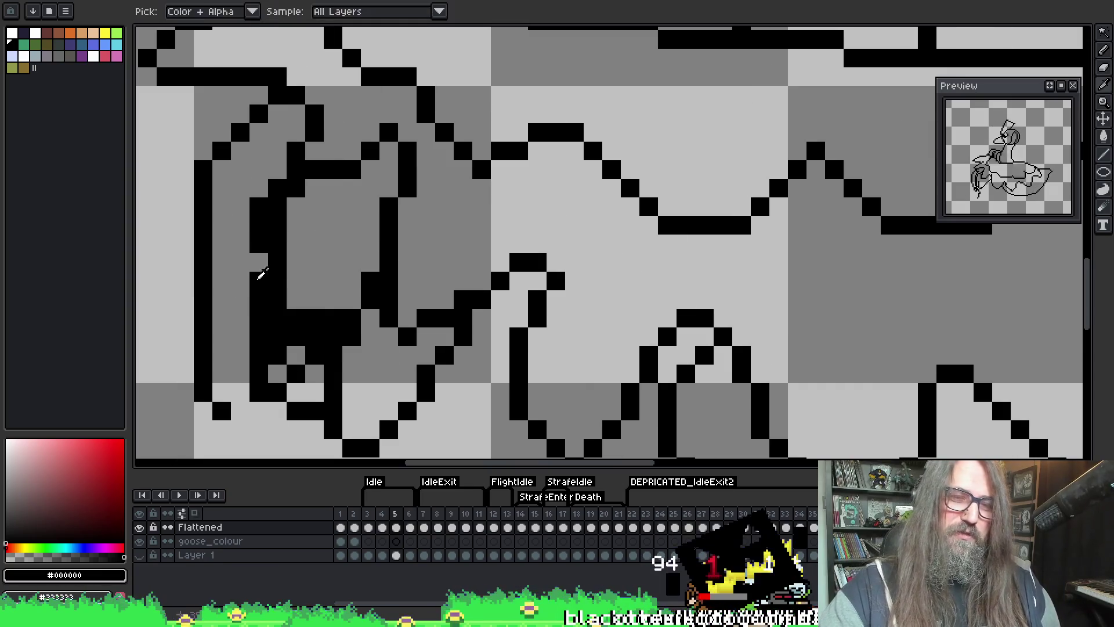
- Turn on onion skin to show ghosts of the neighbouring frames
key(F3)
scroll(295, 149, down, 2)
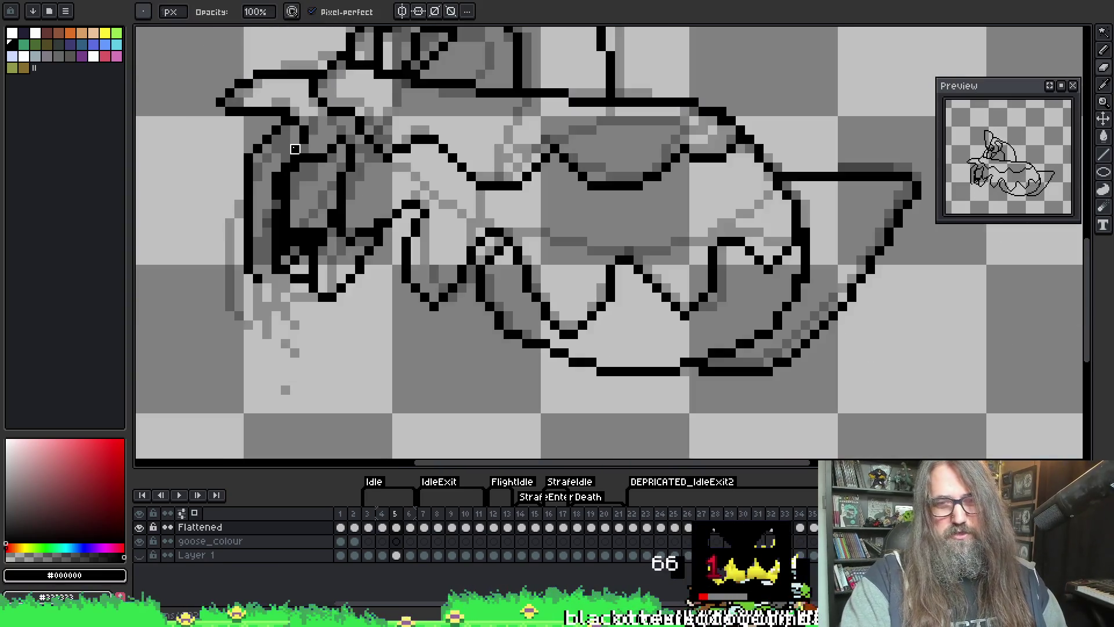
drag(295, 149, 341, 207)
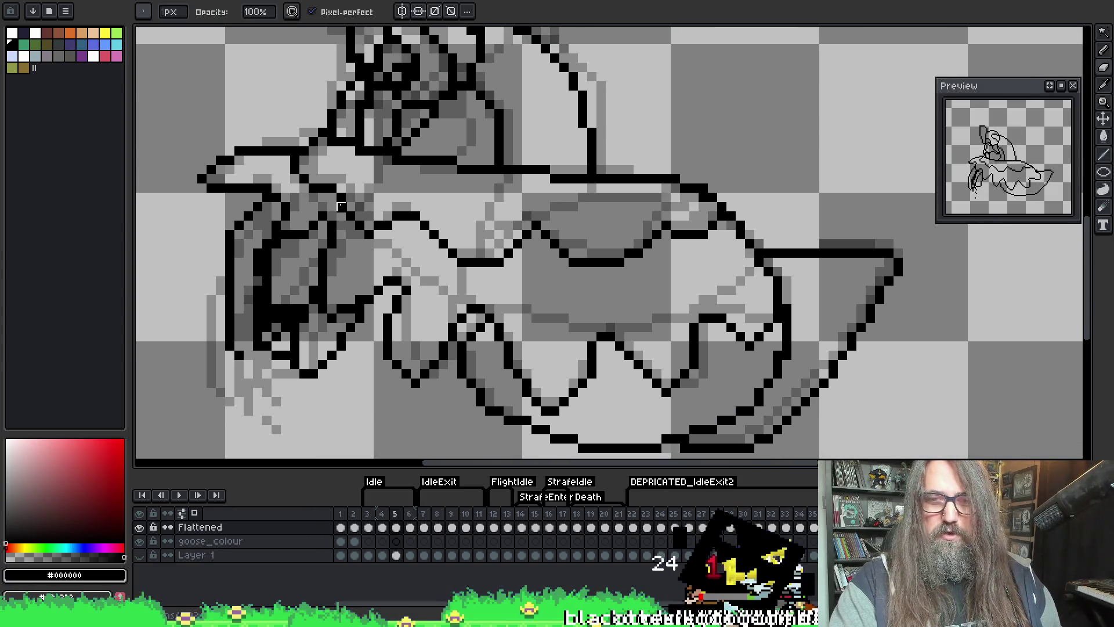
scroll(348, 255, up, 5)
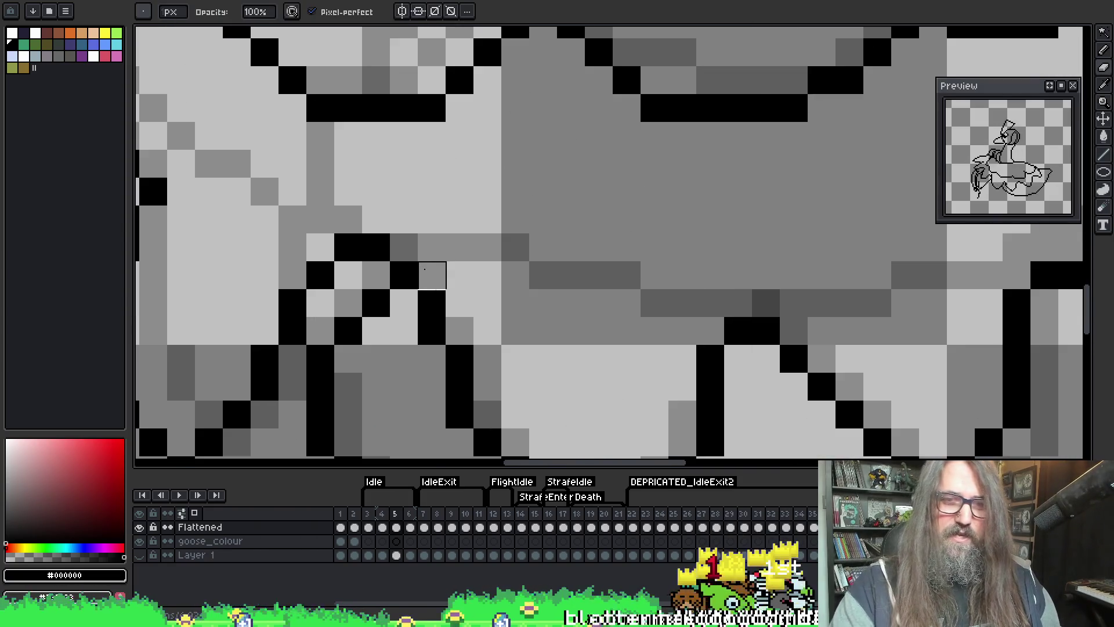
- Fill one pixel black near the eye and erase the black pixels around it
key(alt)
click(339, 272)
key(e)
drag(348, 247, 404, 275)
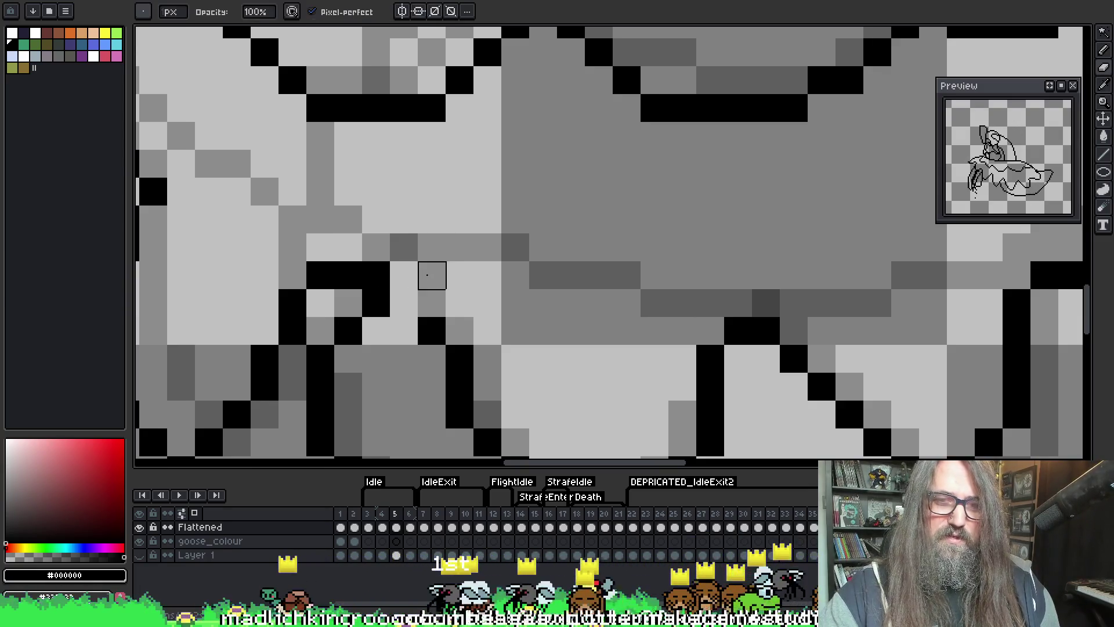
key(b)
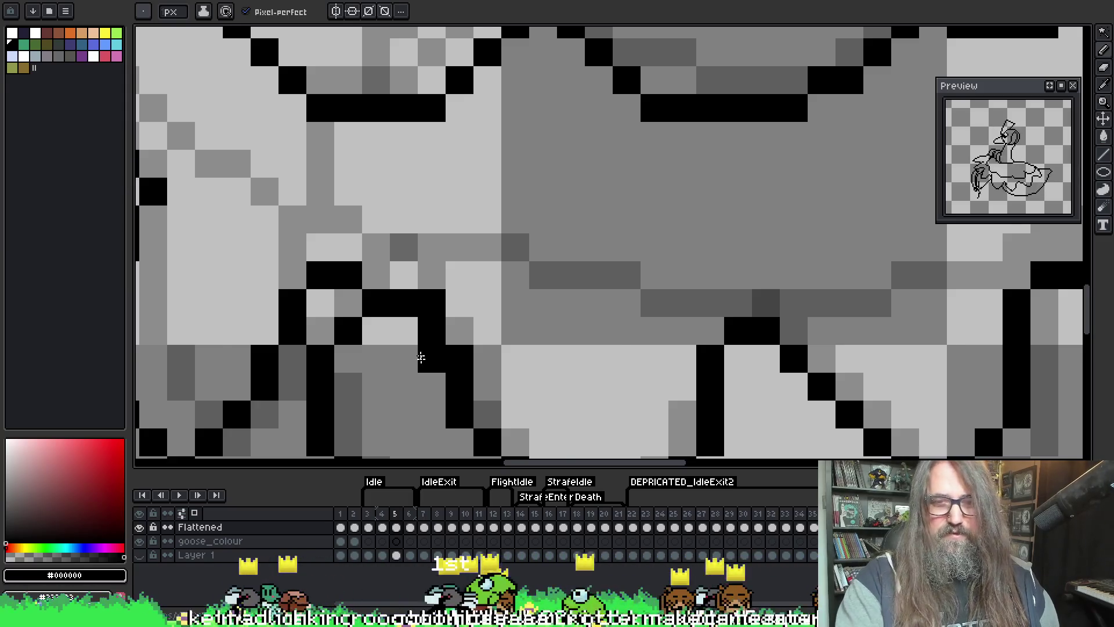
scroll(441, 273, down, 3)
key(e)
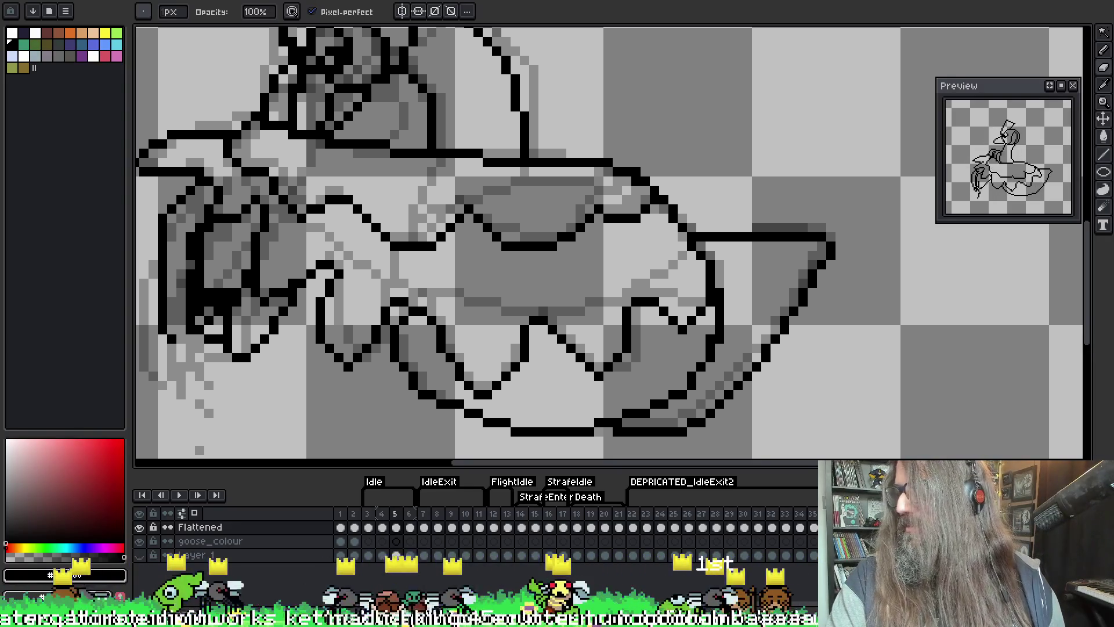
- Open the incoming Discord message and enlarge the shared purple pixel-art sprite
click(772, 578)
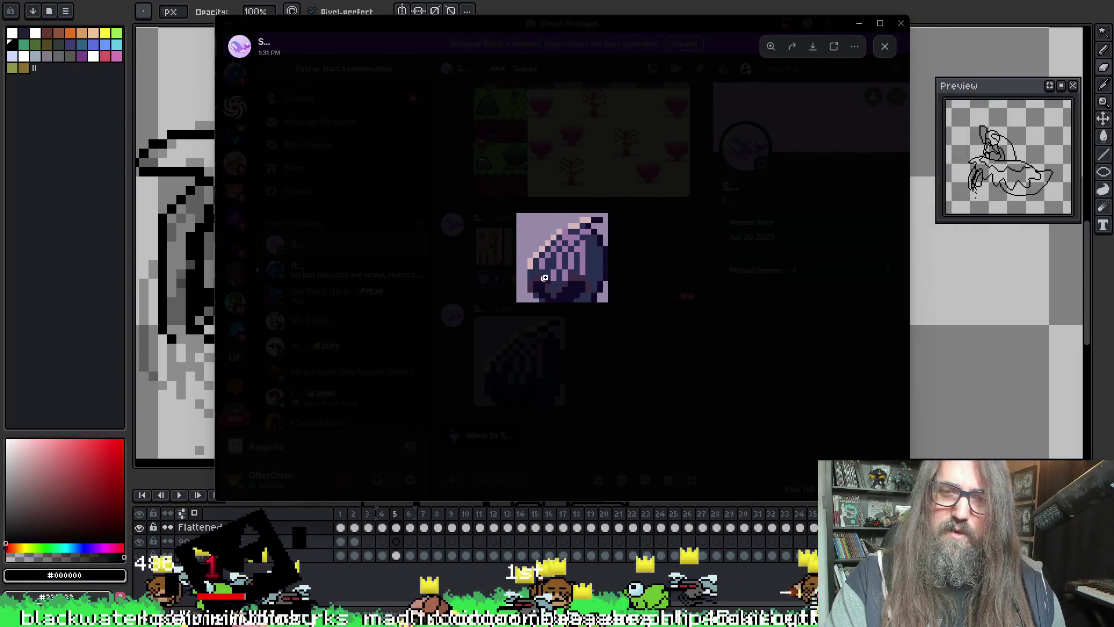
click(600, 299)
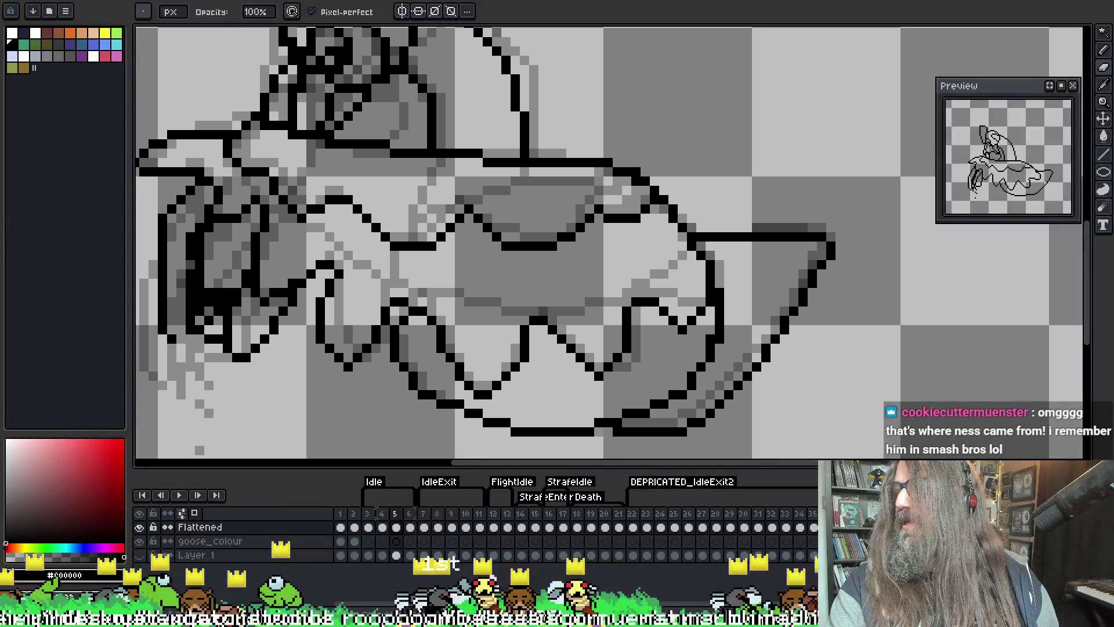
- Bring the Chrome window with the 'earthbound' Google Images results to the front
key(alt+Tab)
key(super+Up)
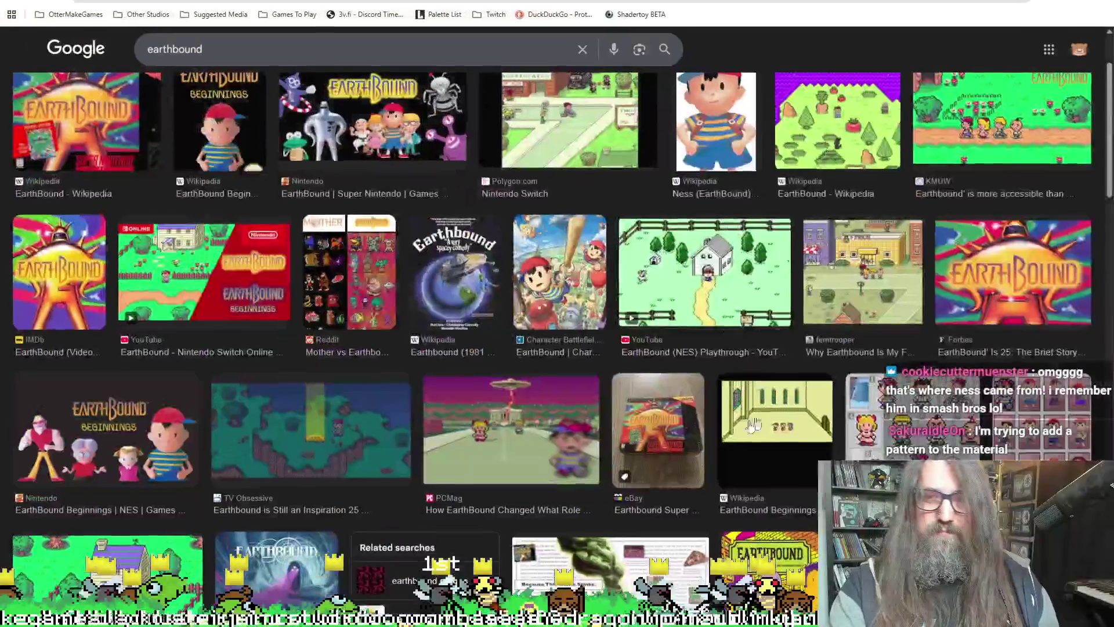
- Preview the Nintendo Life screenshot and the Etsy EarthBound heroes sprite sheet, then return to Aseprite
scroll(761, 405, up, 4)
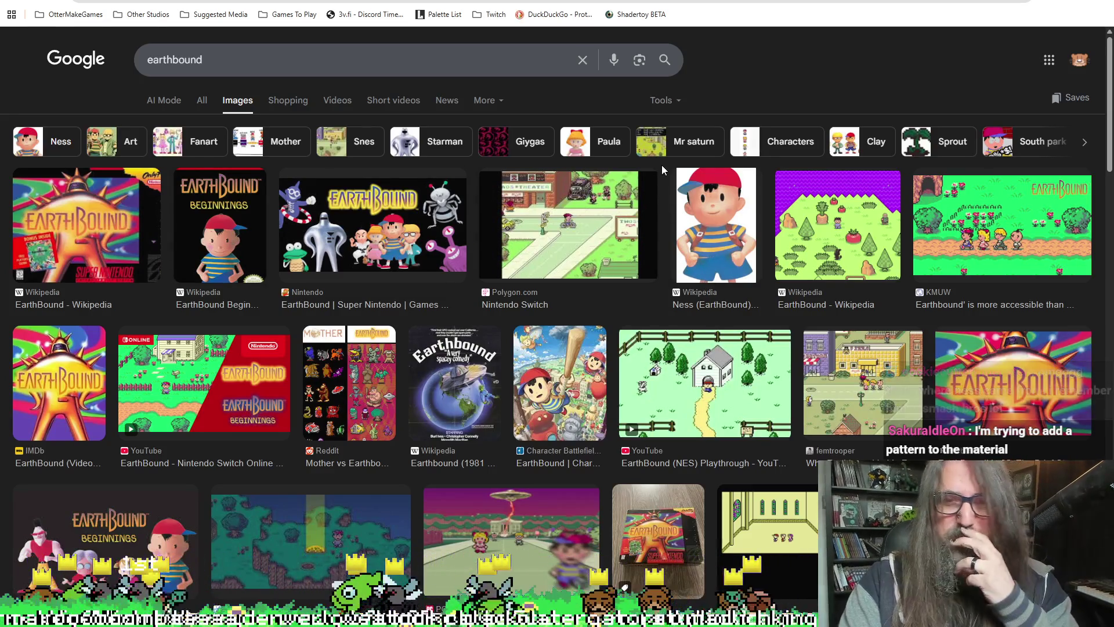
scroll(625, 355, down, 5)
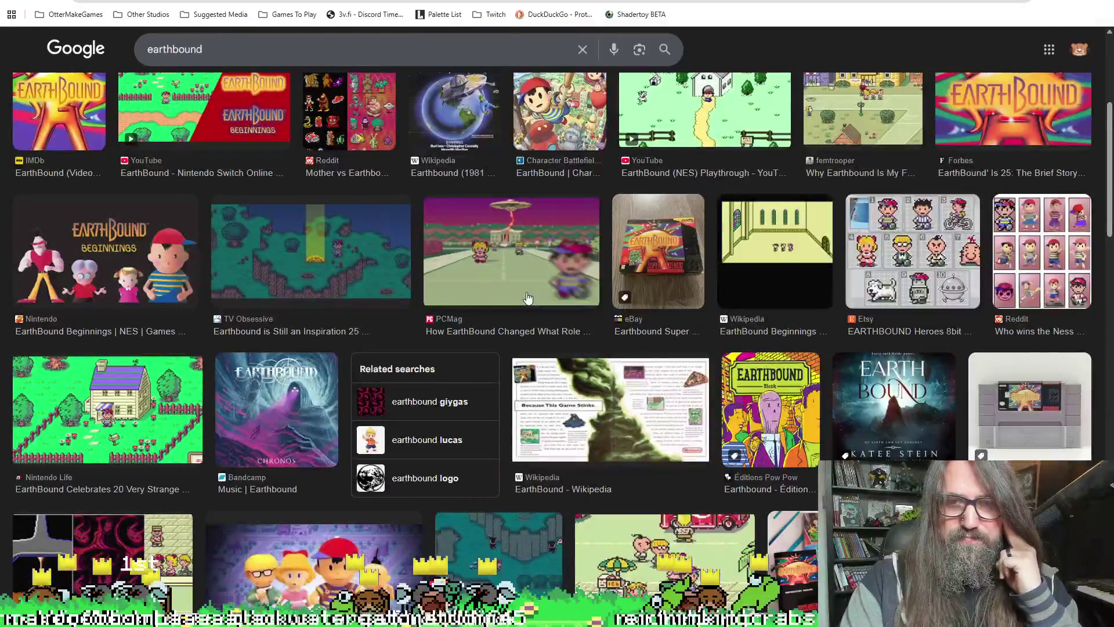
scroll(559, 438, down, 5)
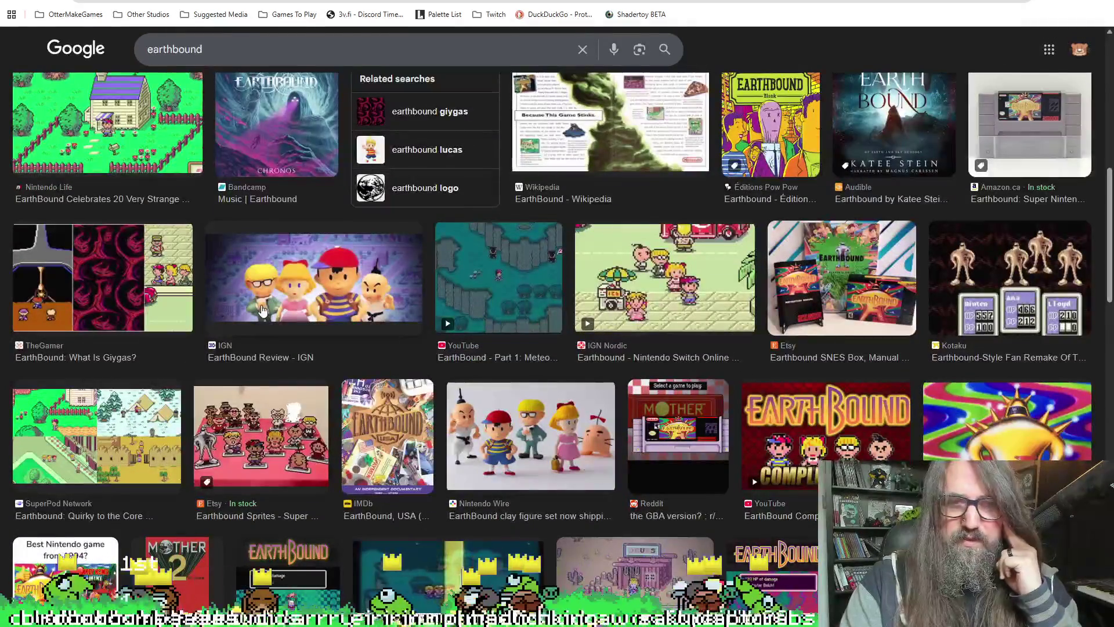
click(108, 122)
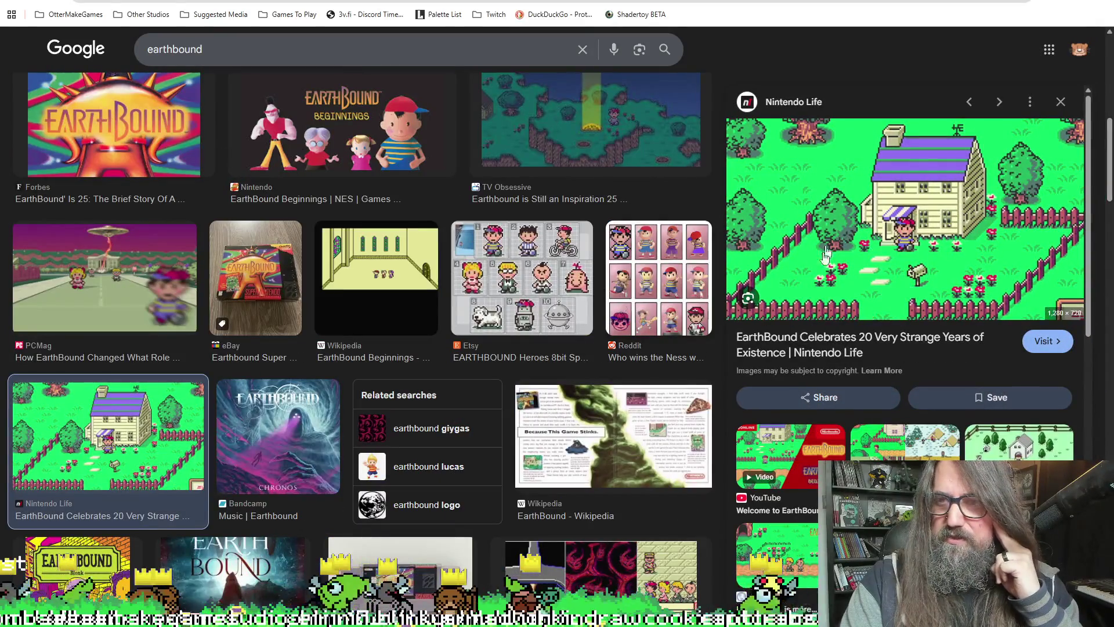
scroll(504, 253, down, 3)
scroll(504, 253, up, 2)
click(503, 253)
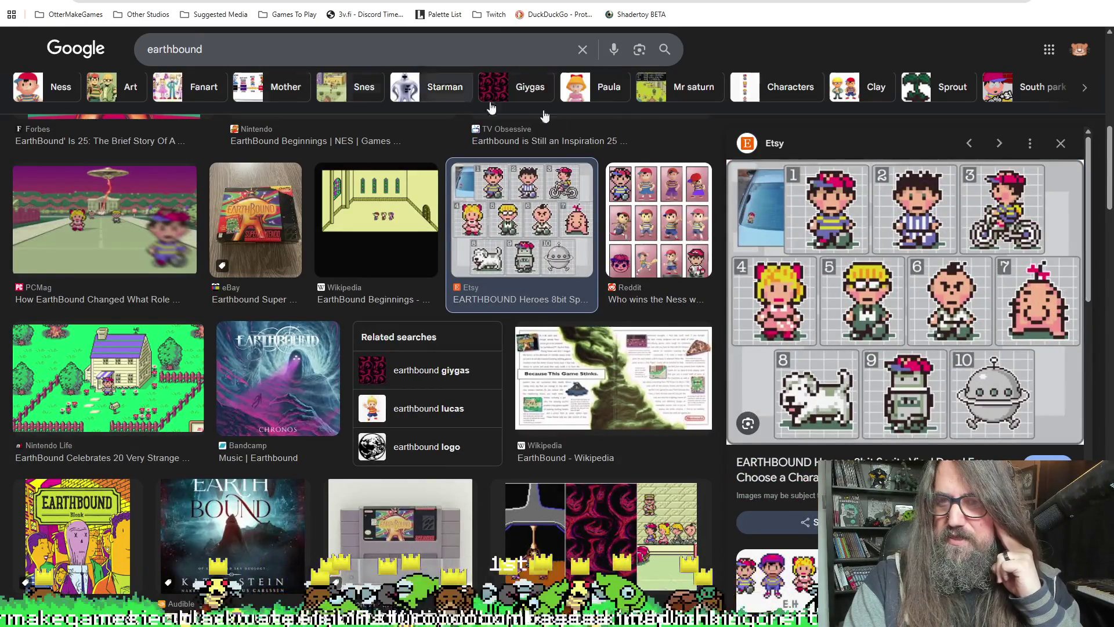
key(alt+Tab)
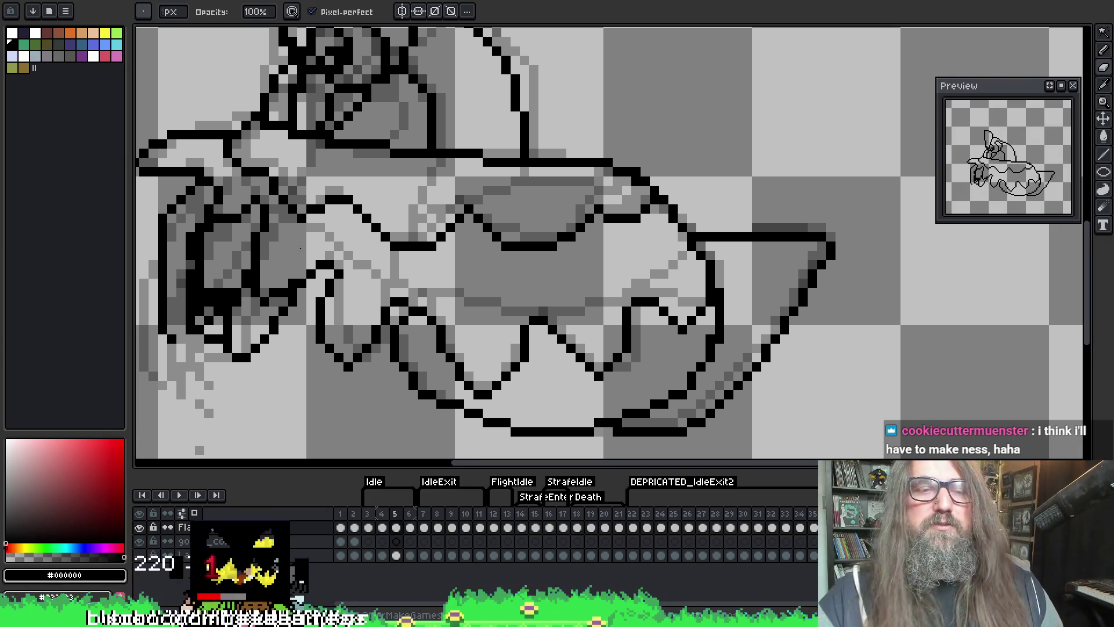
- Scroll and pan the view around the goose-rider drawing on frame 5
scroll(720, 302, down, 1)
scroll(718, 299, up, 1)
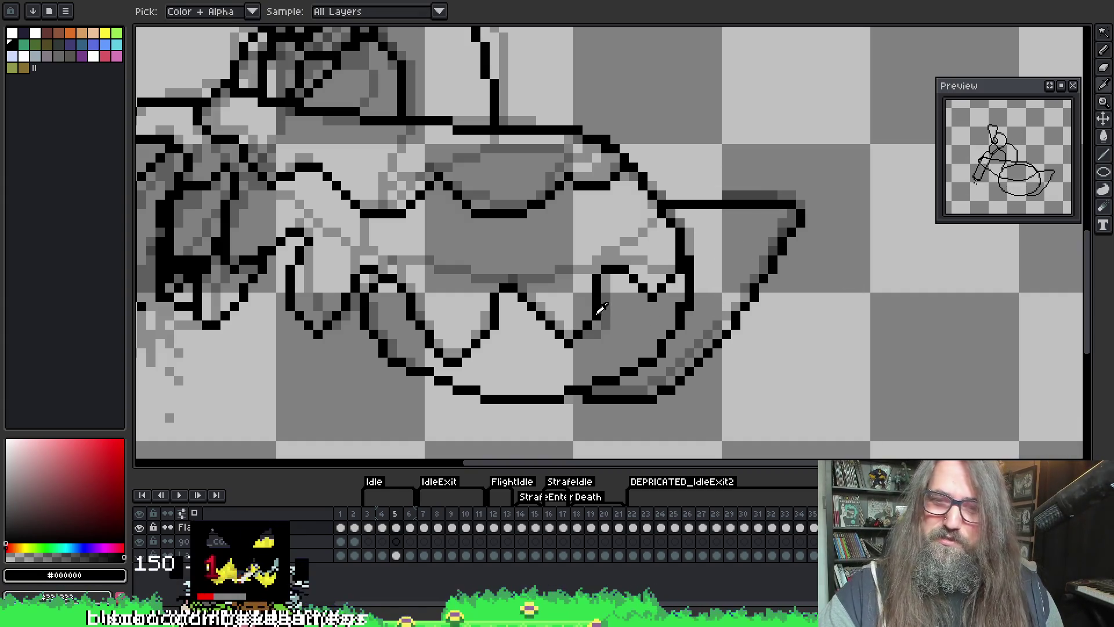
drag(654, 248, 700, 246)
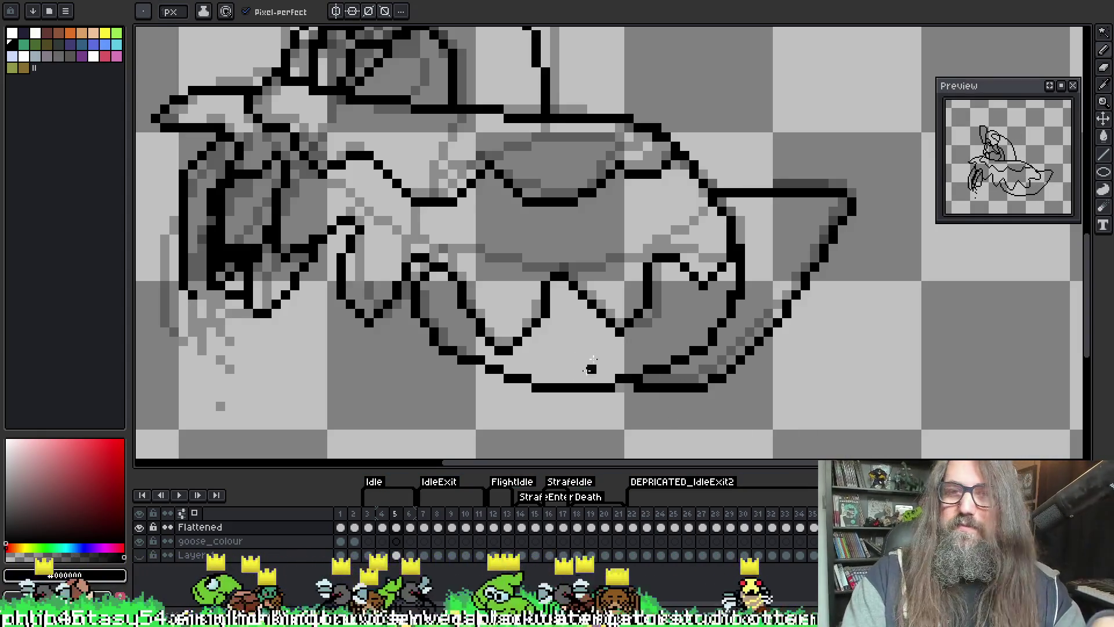
- Hide the onion-skin ghost frames around the rider drawing
scroll(555, 368, down, 2)
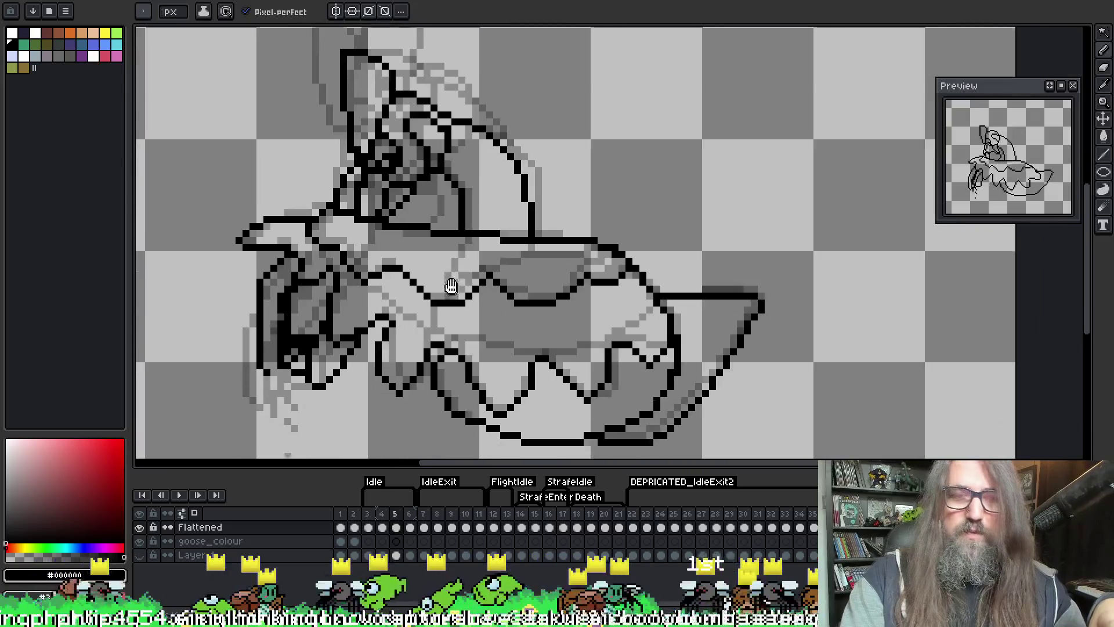
drag(451, 286, 448, 297)
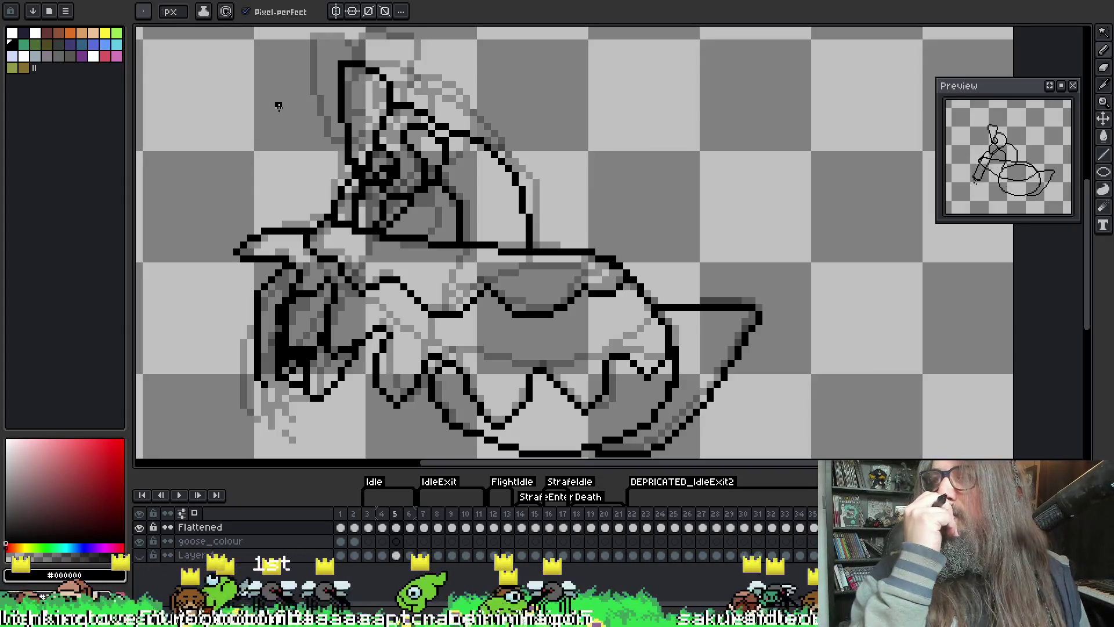
click(204, 13)
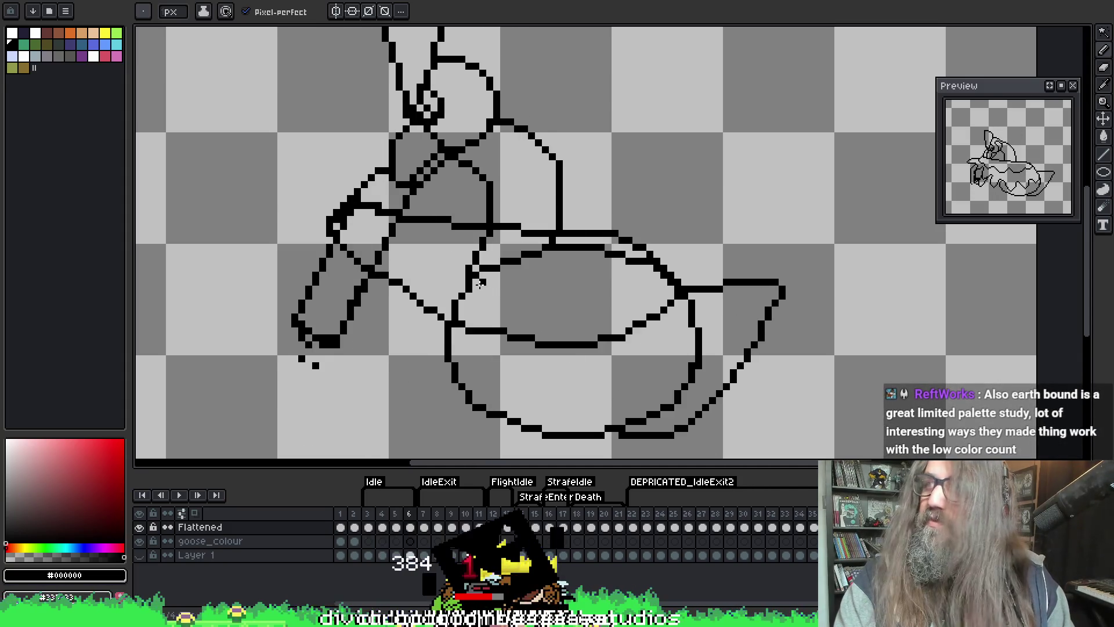
- Play and stop the rider animation, step back to frame 4, and switch to the goose_base sprite
drag(501, 218, 494, 174)
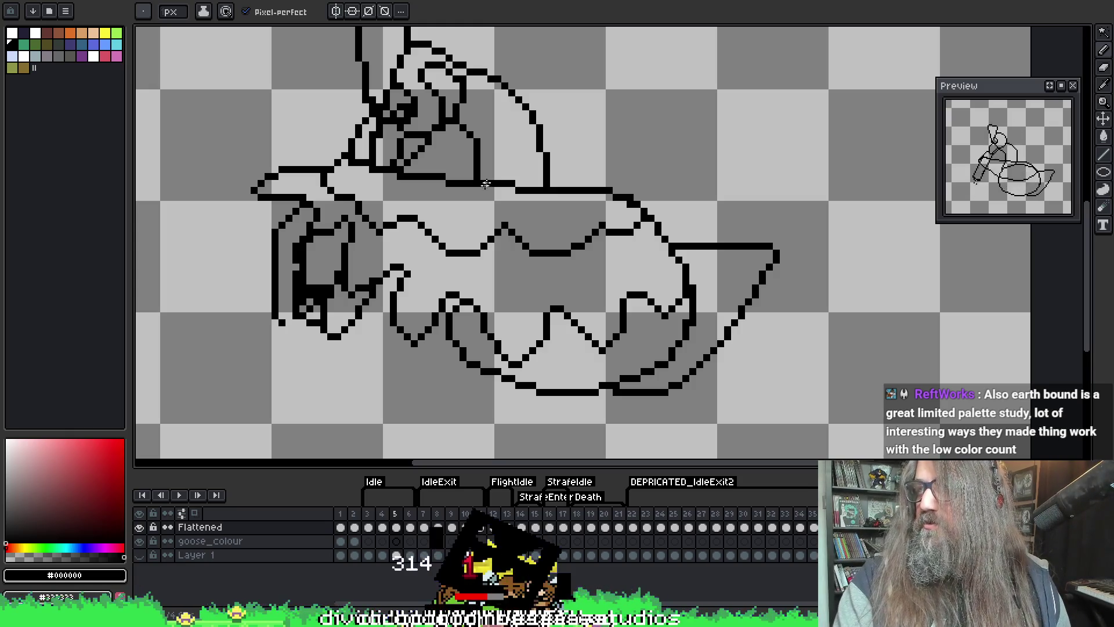
drag(463, 260, 452, 298)
drag(475, 231, 472, 248)
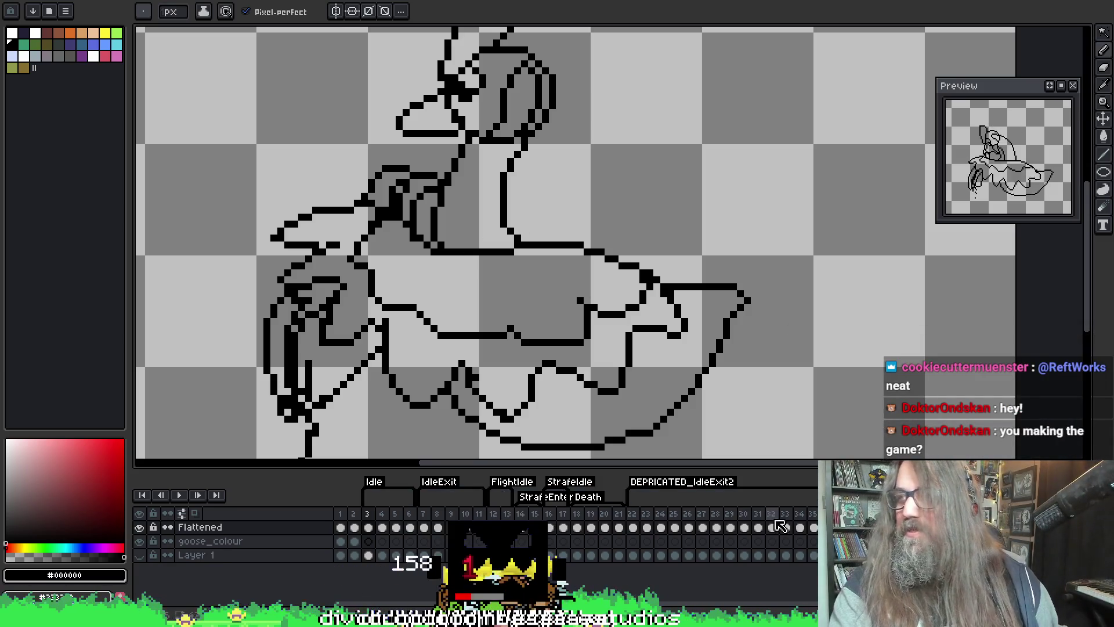
scroll(511, 263, up, 1)
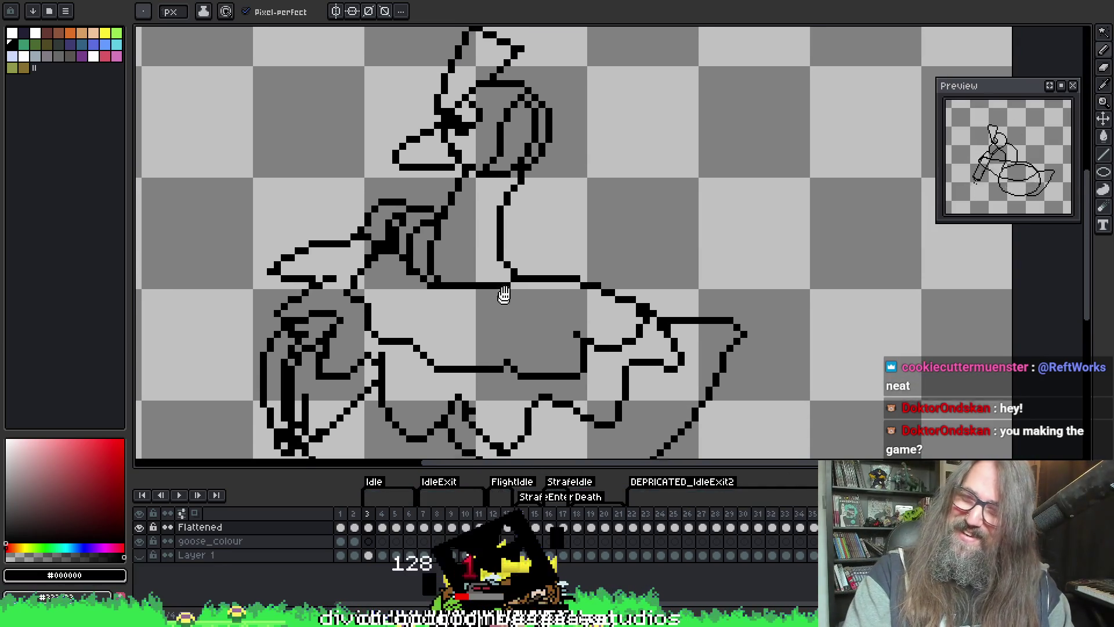
scroll(449, 444, down, 2)
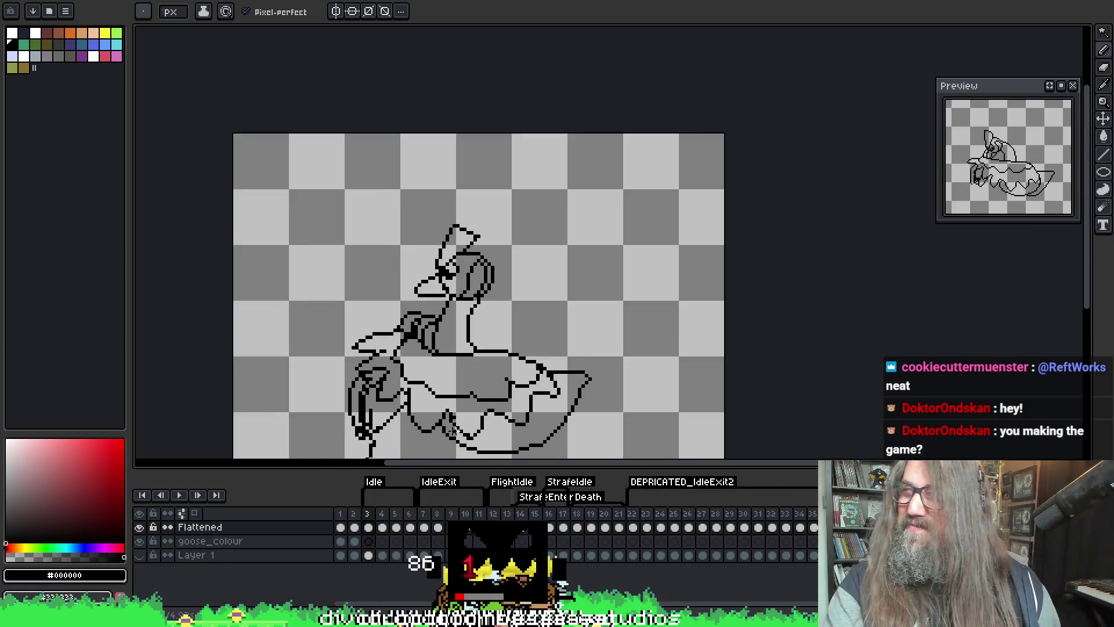
scroll(449, 444, up, 2)
key(Return)
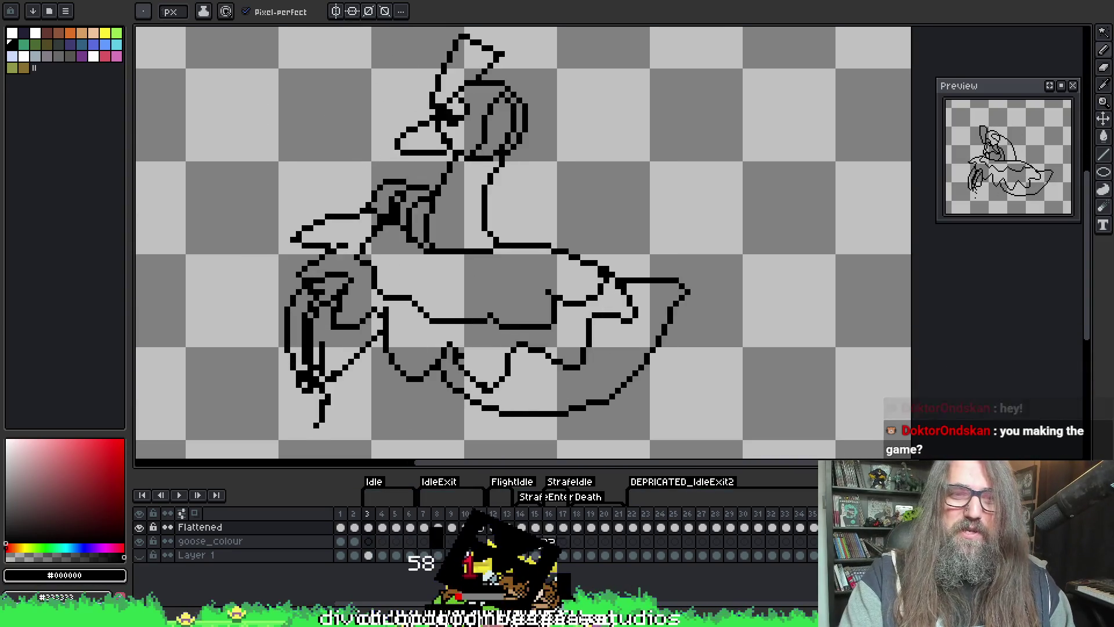
key(Return)
key(Left)
key(Left)
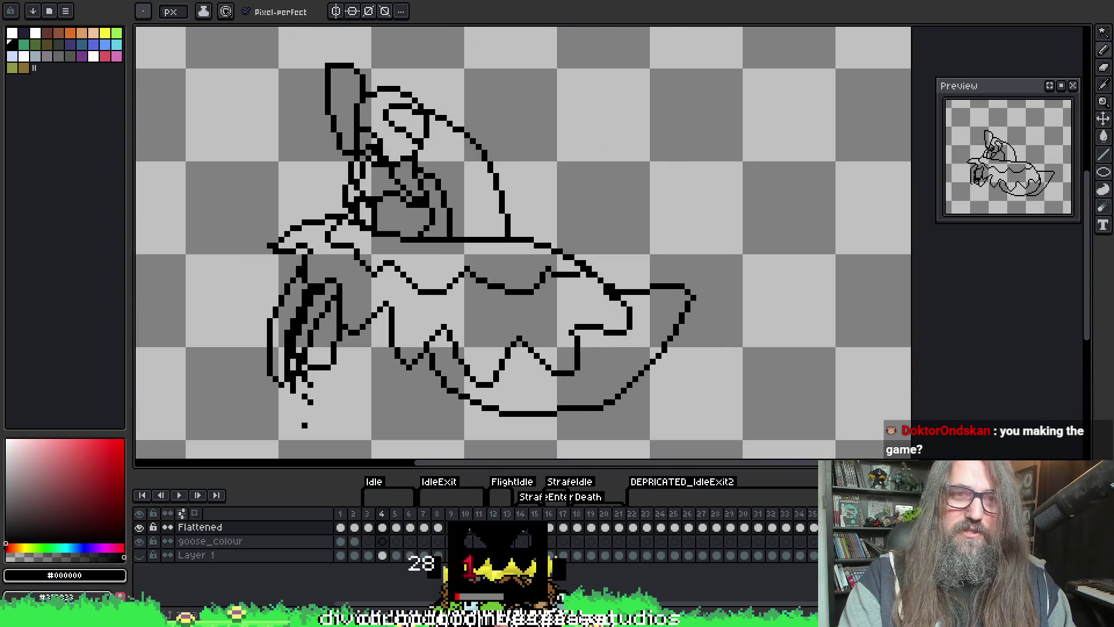
key(ctrl+Tab)
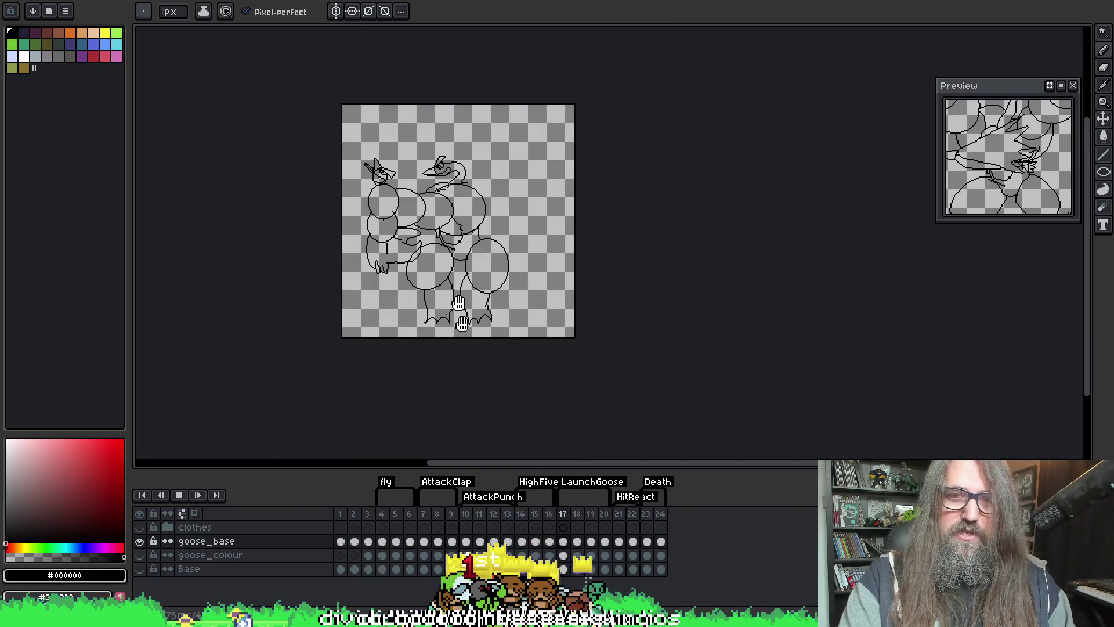
- Stop the goose_base playback, jump to frame 10, then switch back to the rider sprite
scroll(452, 333, up, 1)
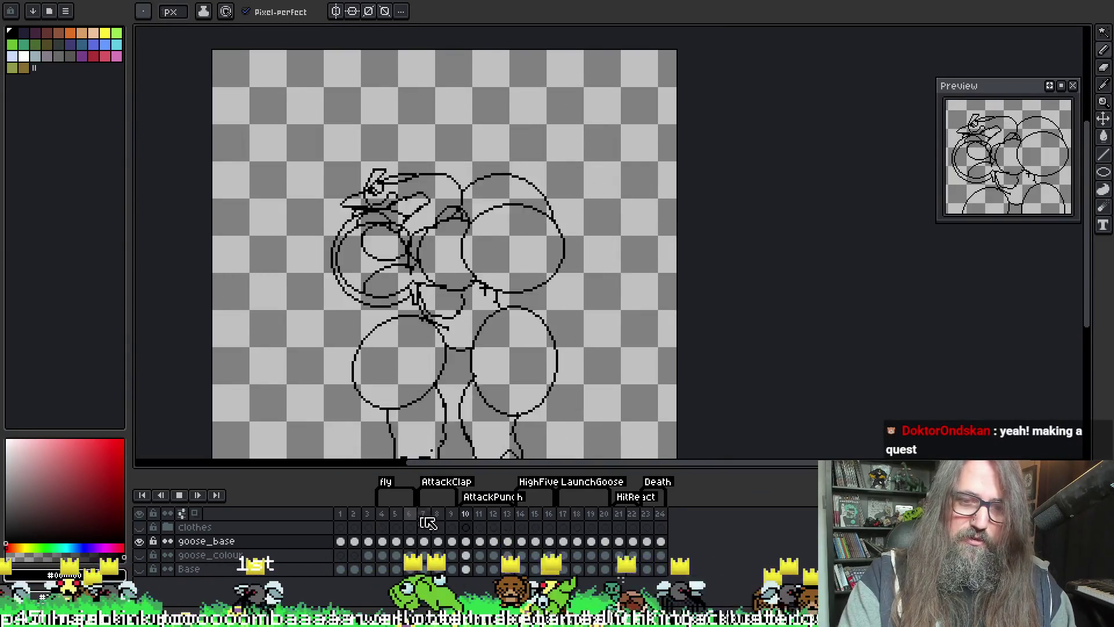
key(Return)
mouse_move(483, 255)
mouse_down()
mouse_move(476, 230)
mouse_move(464, 268)
mouse_up()
key(Return)
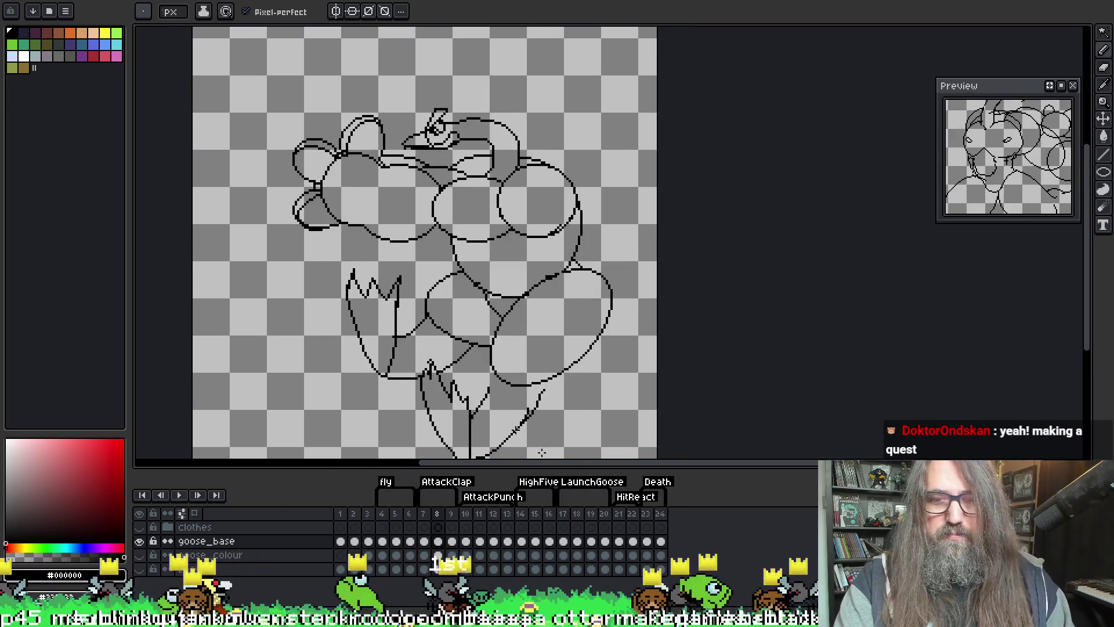
click(466, 513)
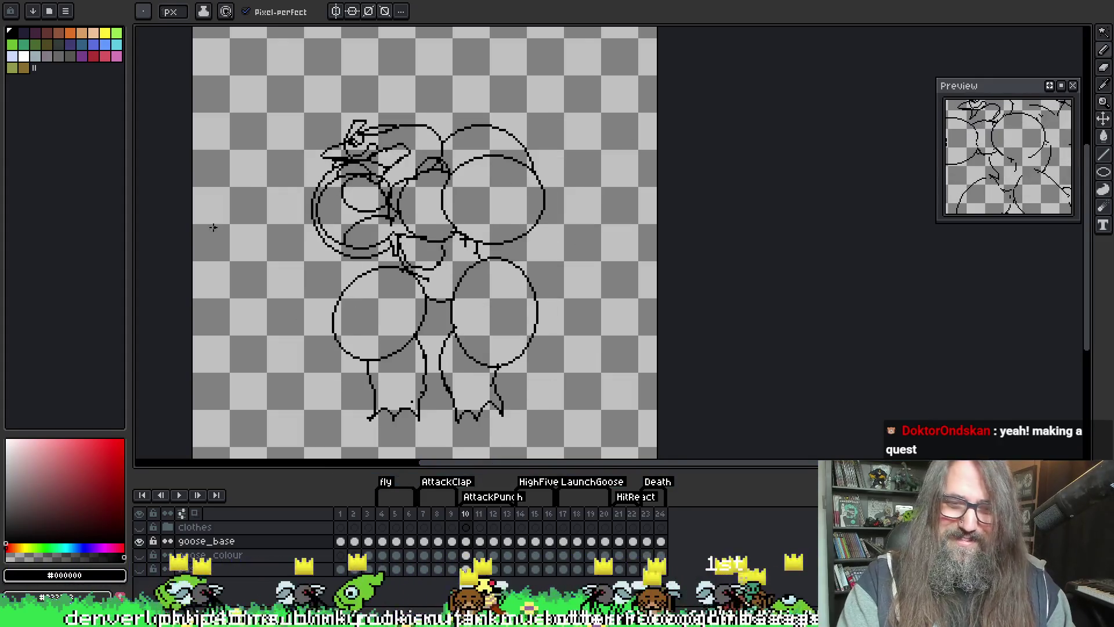
key(ctrl+Tab)
drag(332, 262, 361, 220)
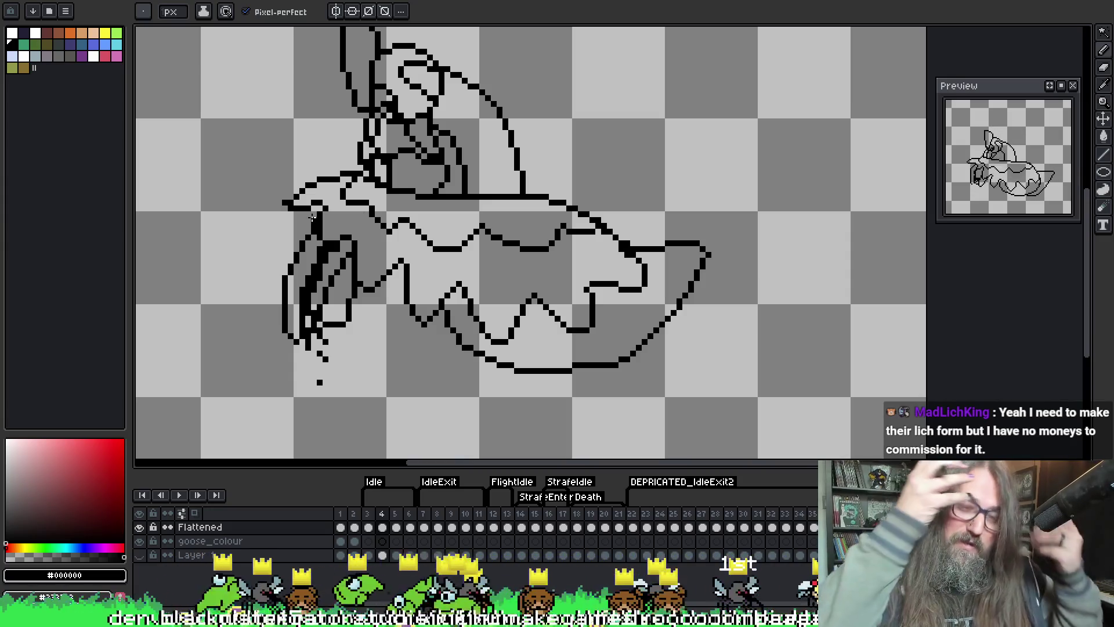
- Flip back and forth between frames 4 and 5 to compare them
key(Right)
key(Left)
key(Right)
key(Right)
key(Left)
key(Right)
key(Left)
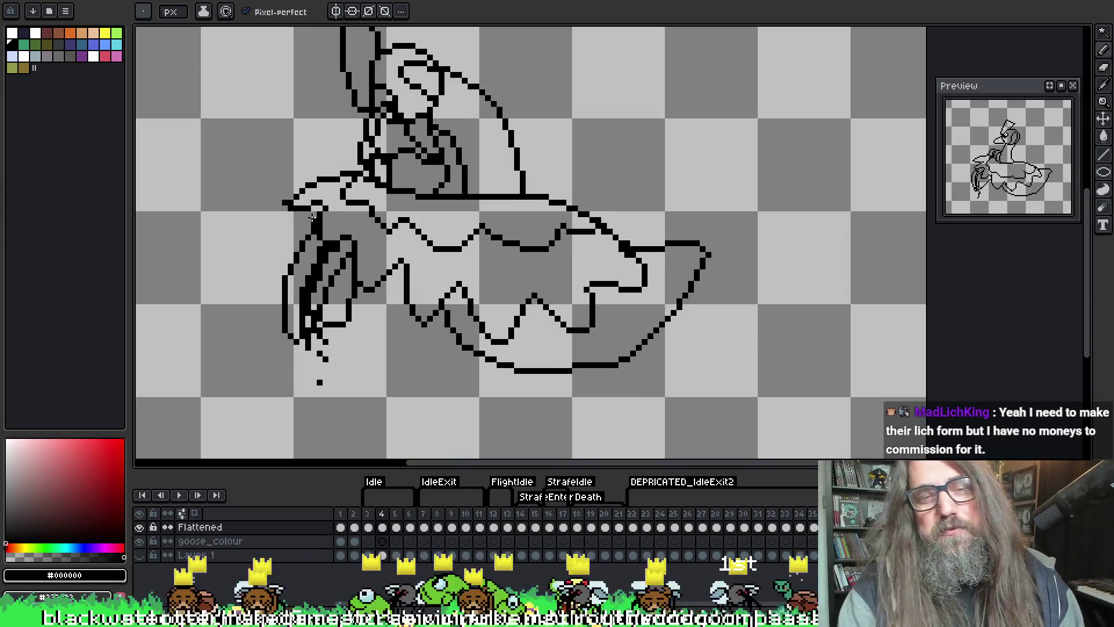
key(Right)
key(Left)
key(Right)
key(Left)
key(Right)
key(Left)
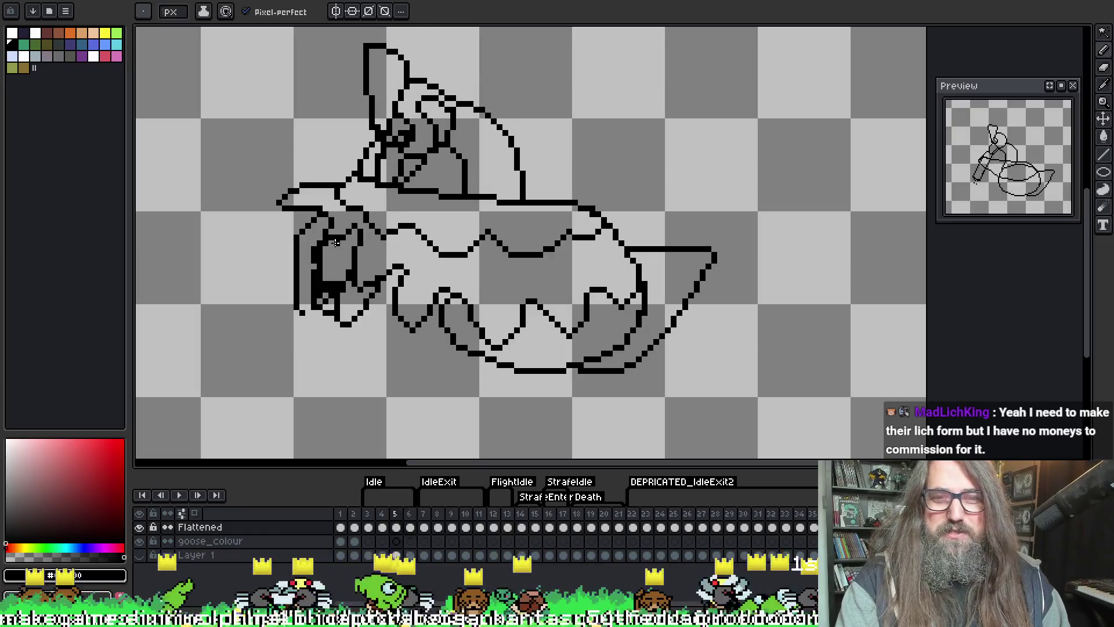
key(Right)
key(Left)
key(Right)
key(Left)
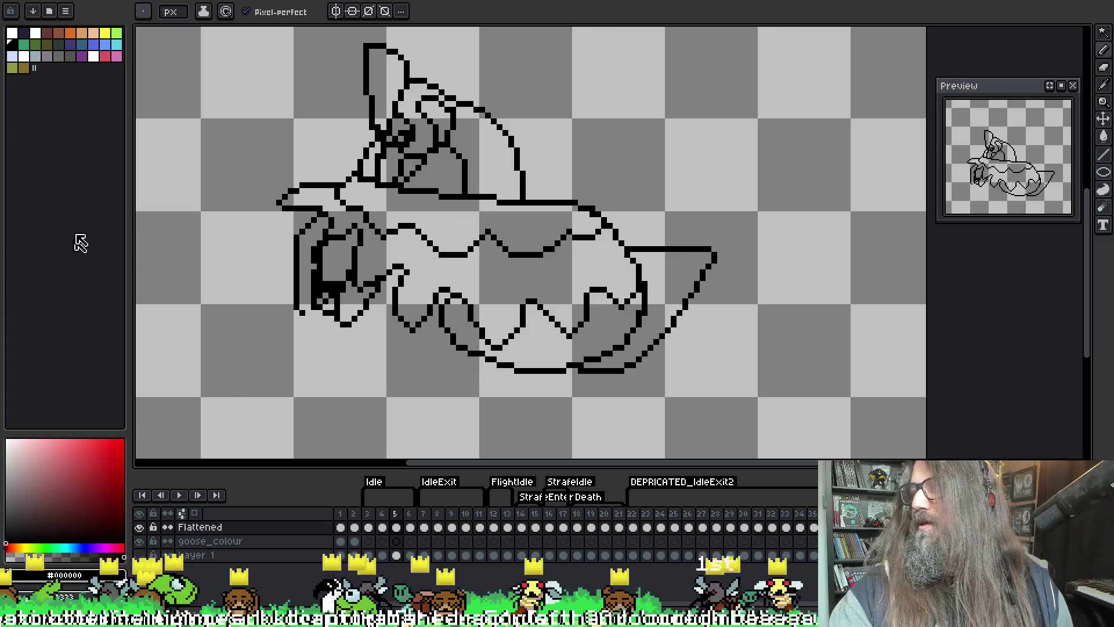
- Alternate between the colour picker and pencil to sample colours from the canvas
key(i)
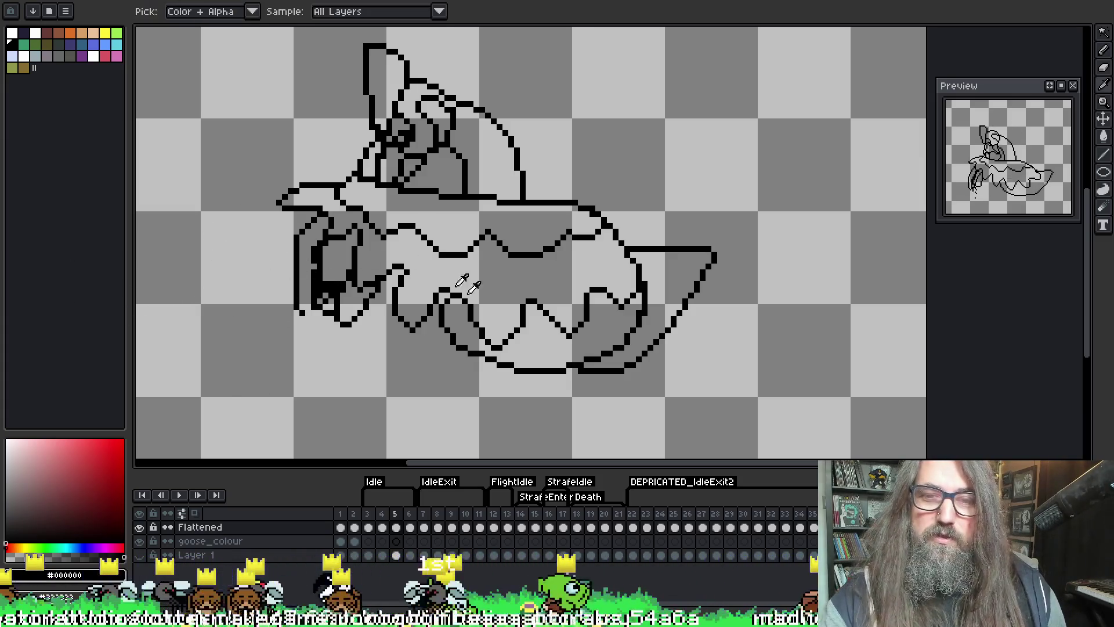
key(b)
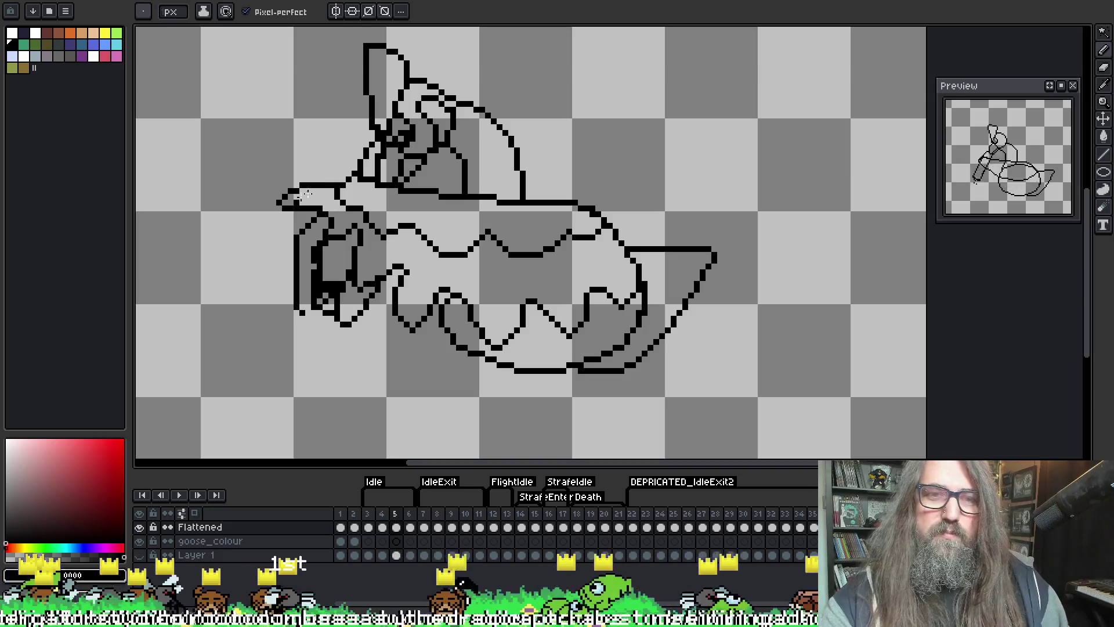
key(i)
key(b)
key(b)
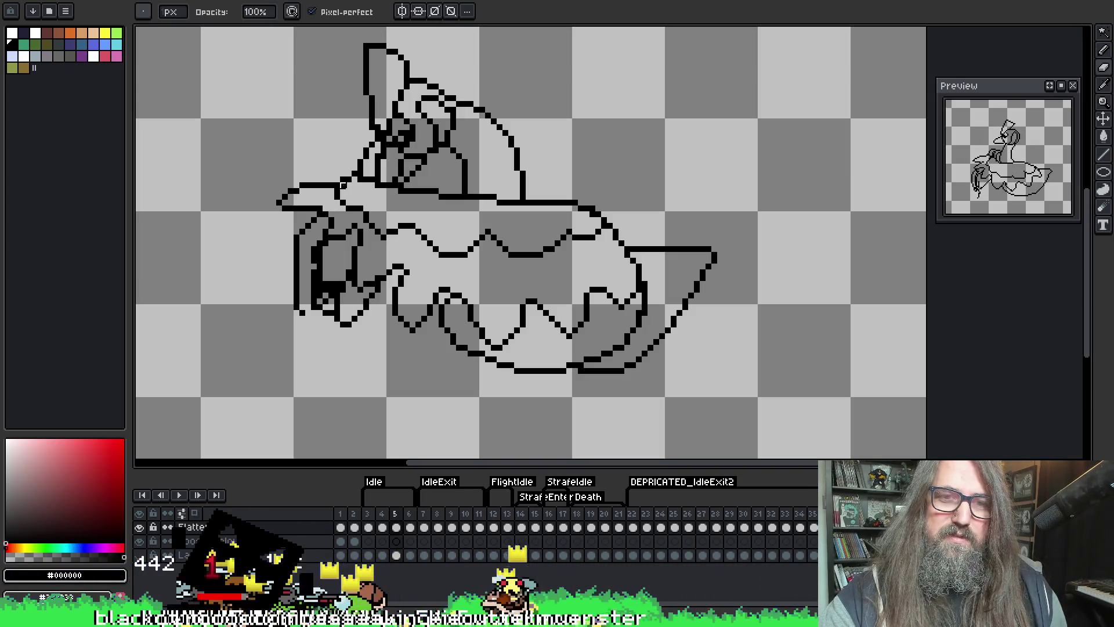
key(i)
key(b)
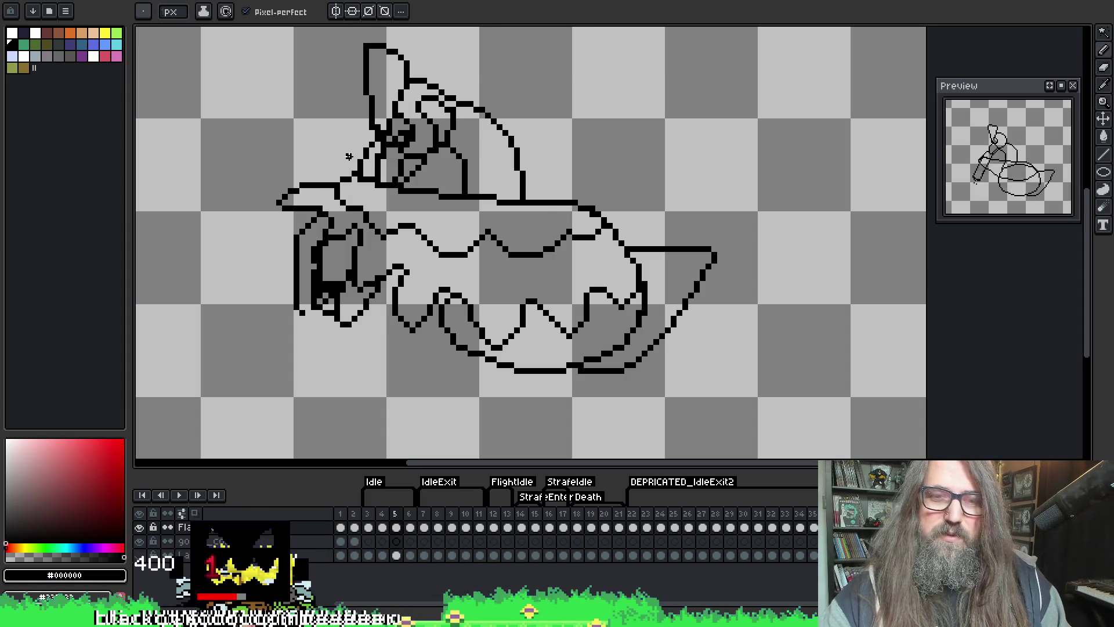
key(i)
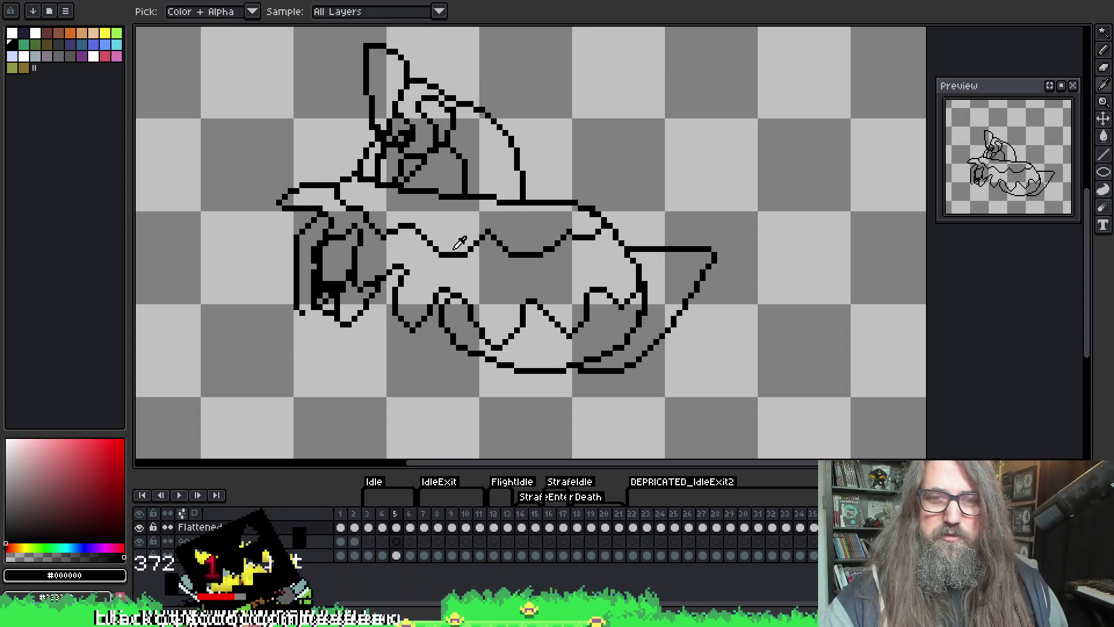
key(b)
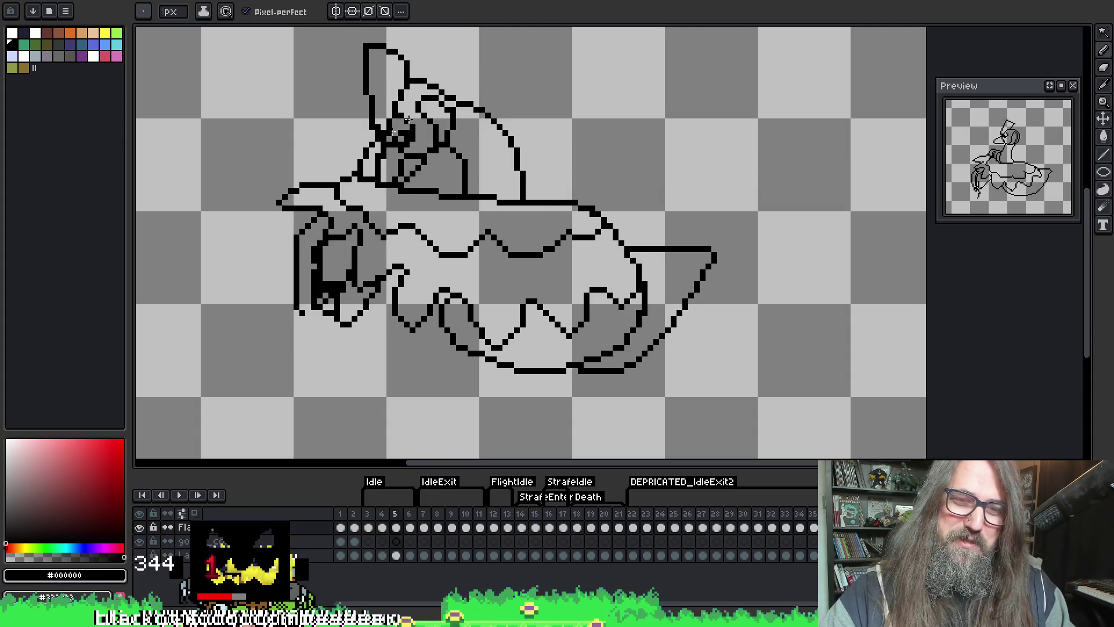
- Step through frames 4, 5 and 6 to compare the neighbouring poses
key(period)
key(comma)
key(comma)
key(period)
key(comma)
key(period)
key(comma)
key(period)
key(period)
key(comma)
key(comma)
key(period)
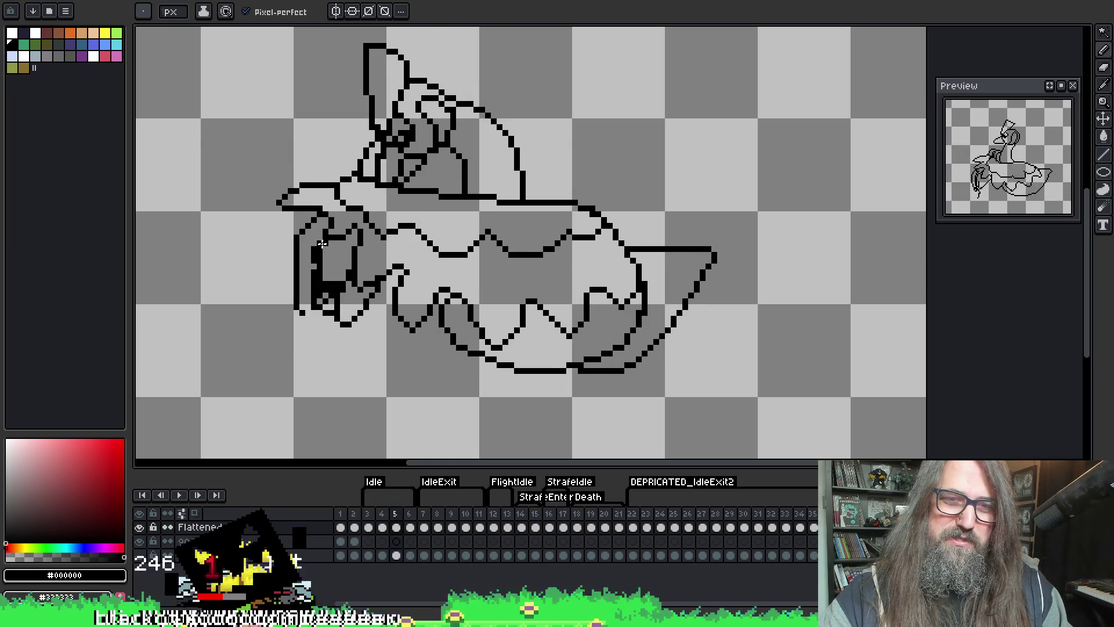
- Show onion-skin ghosts of the neighbouring frames and settle on frame 5
key(F3)
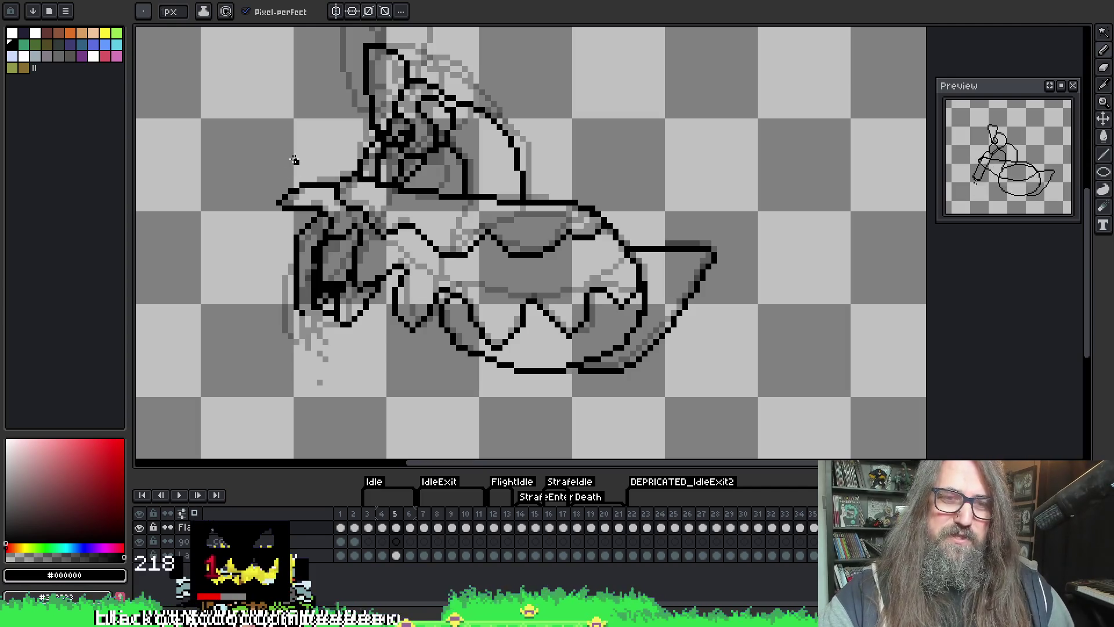
key(comma)
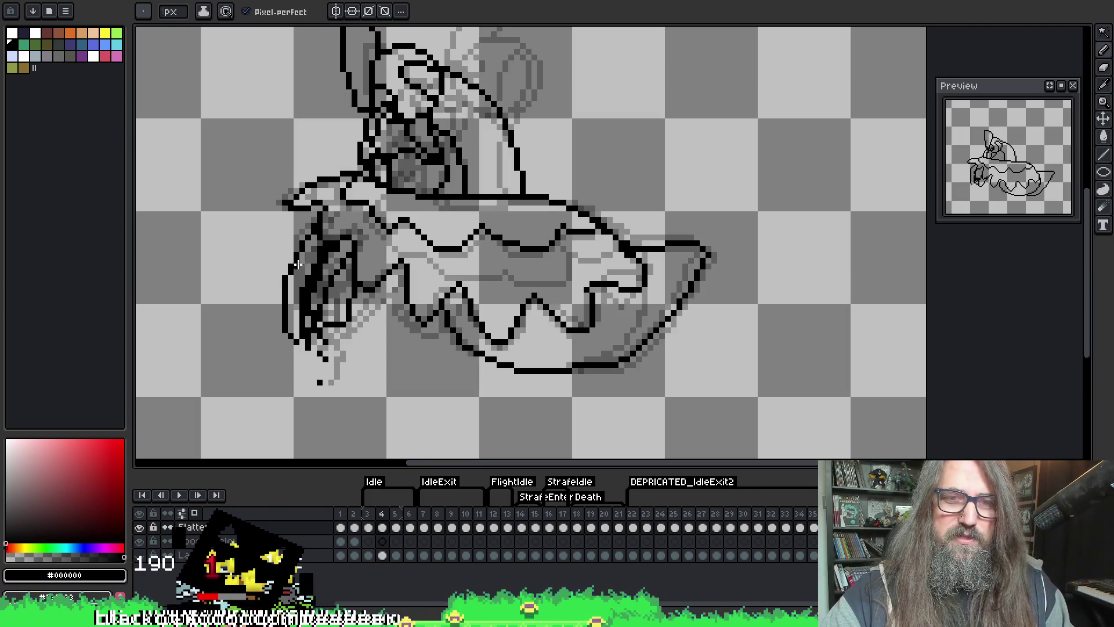
key(period)
key(comma)
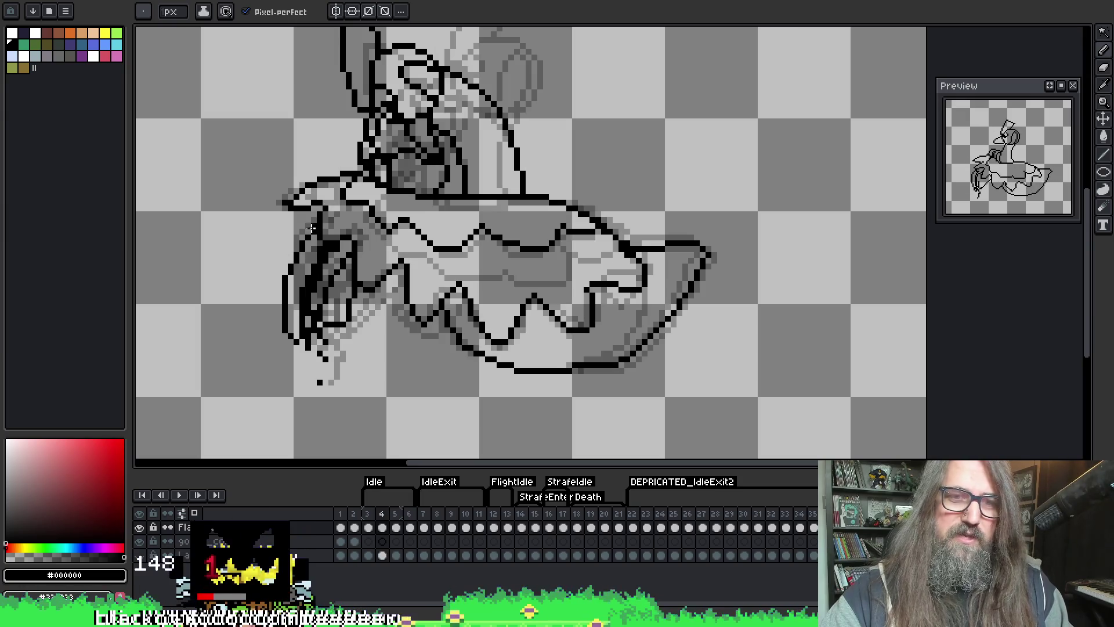
key(period)
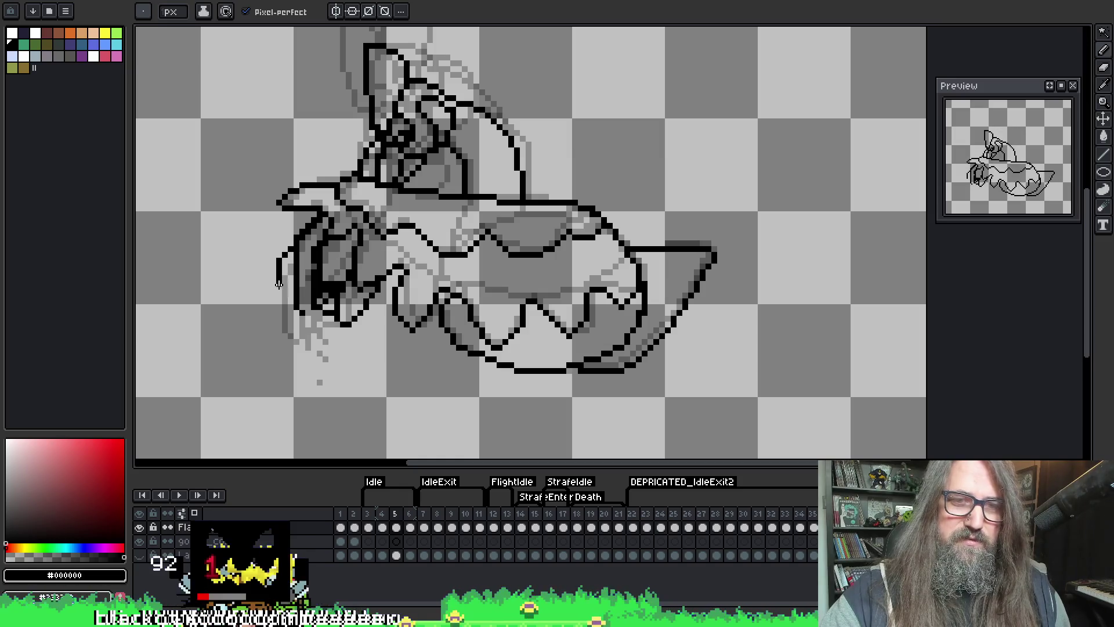
- Undo the stray stroke at the goose's left and redraw the outline along that edge
key(ctrl+z)
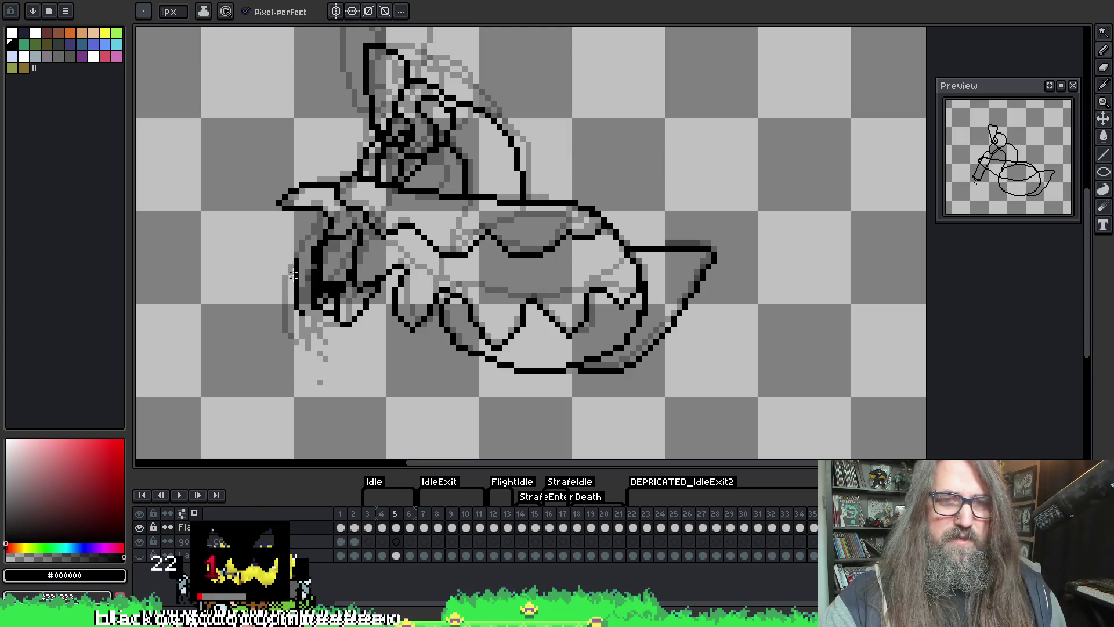
key(q)
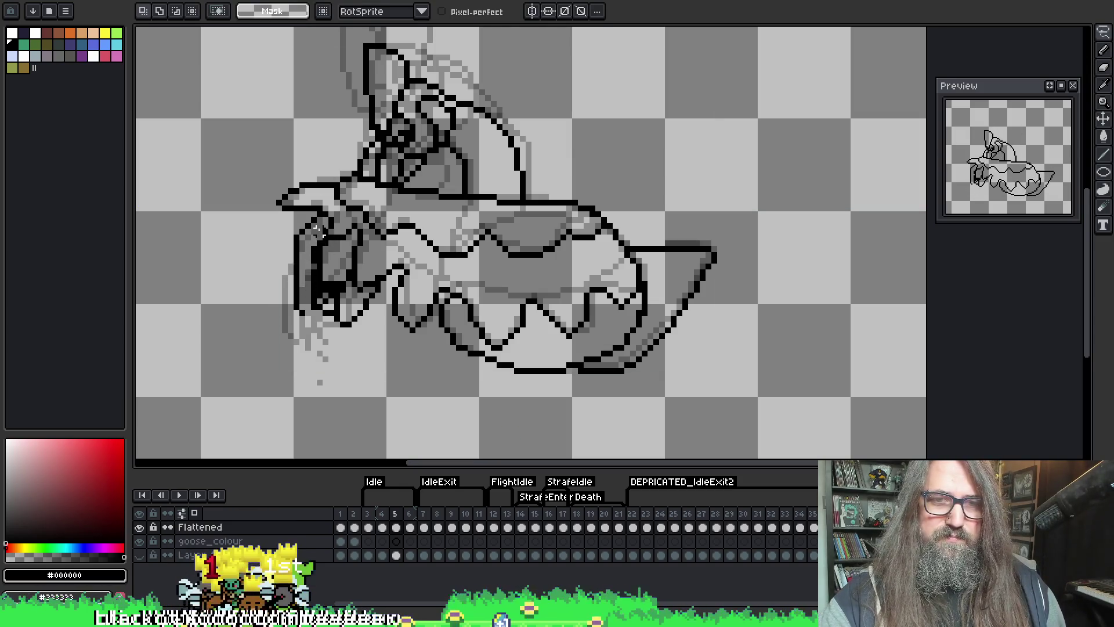
key(b)
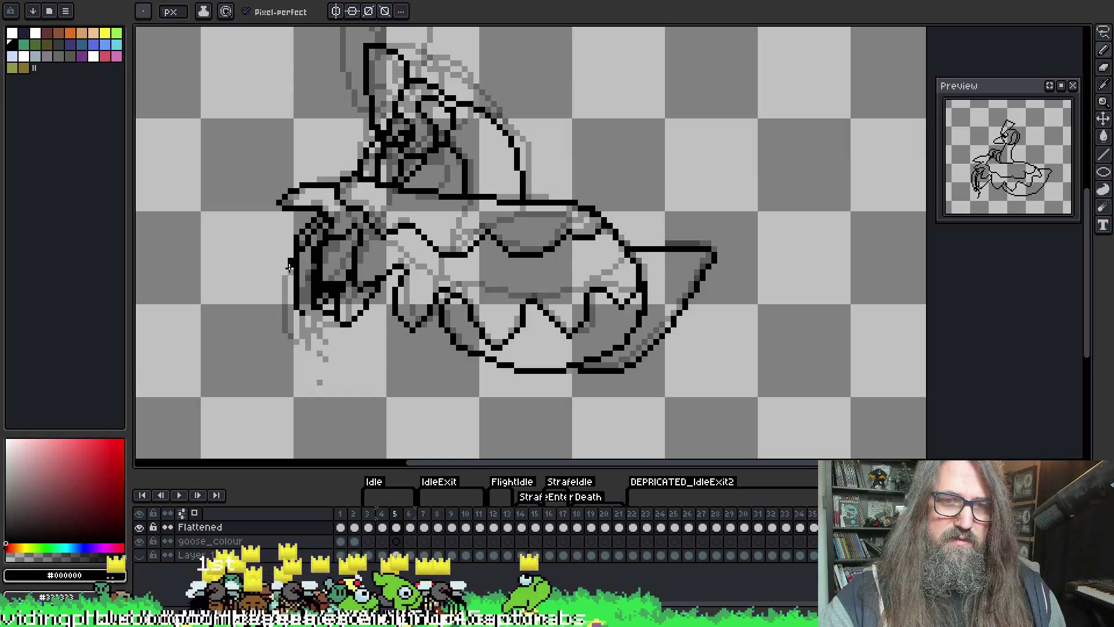
mouse_move(284, 278)
mouse_down()
mouse_move(295, 358)
mouse_move(328, 336)
mouse_move(337, 312)
mouse_up()
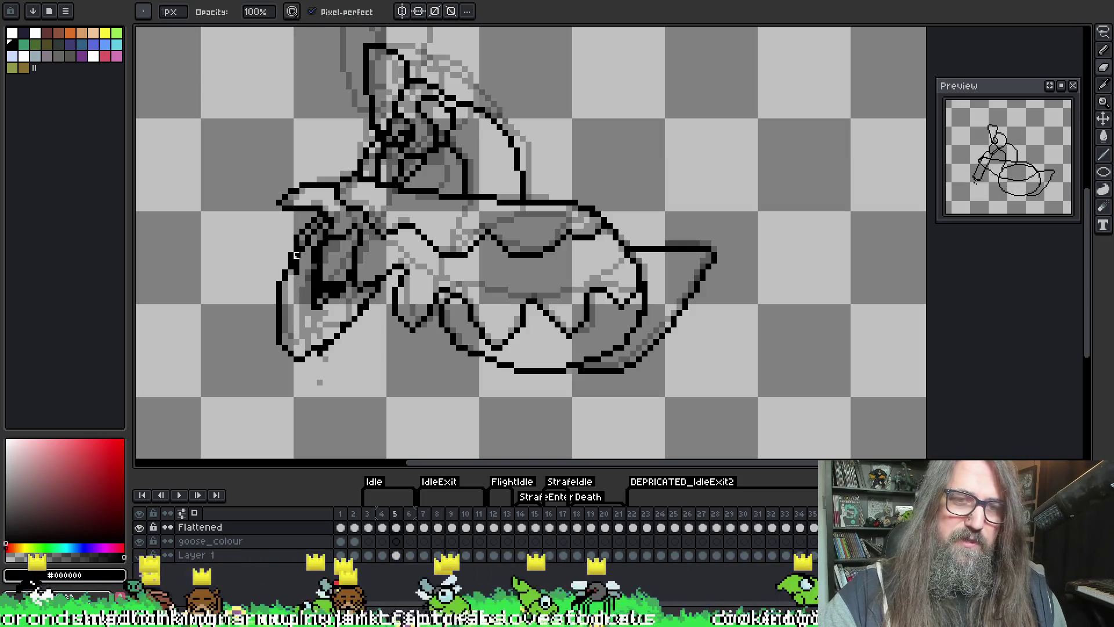
- Cycle through the colour picker, eraser and pencil tools
key(i)
key(b)
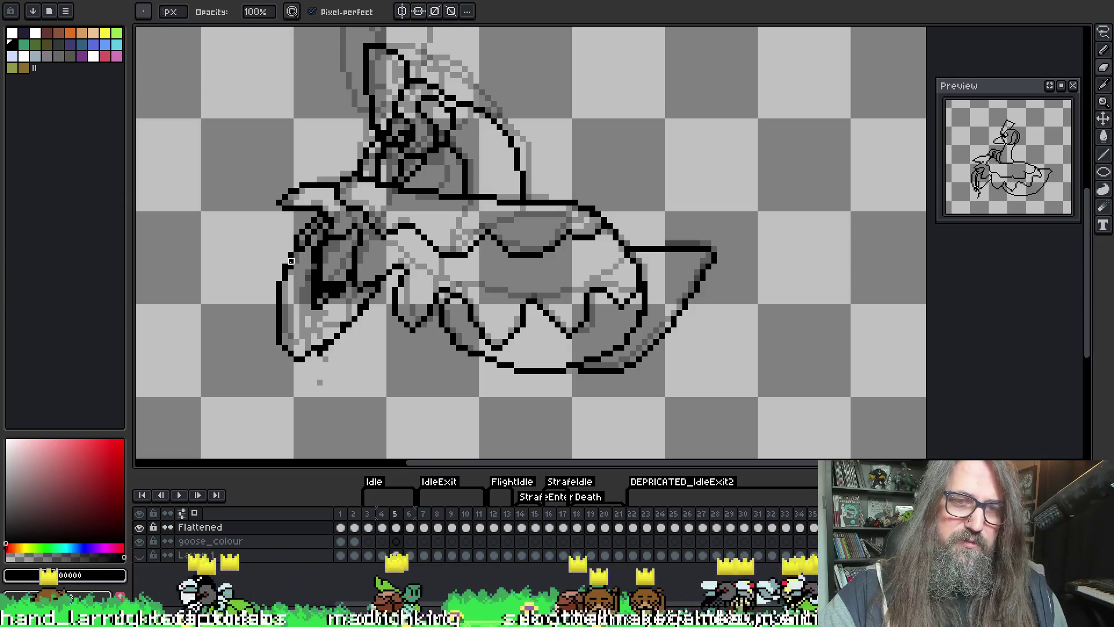
key(e)
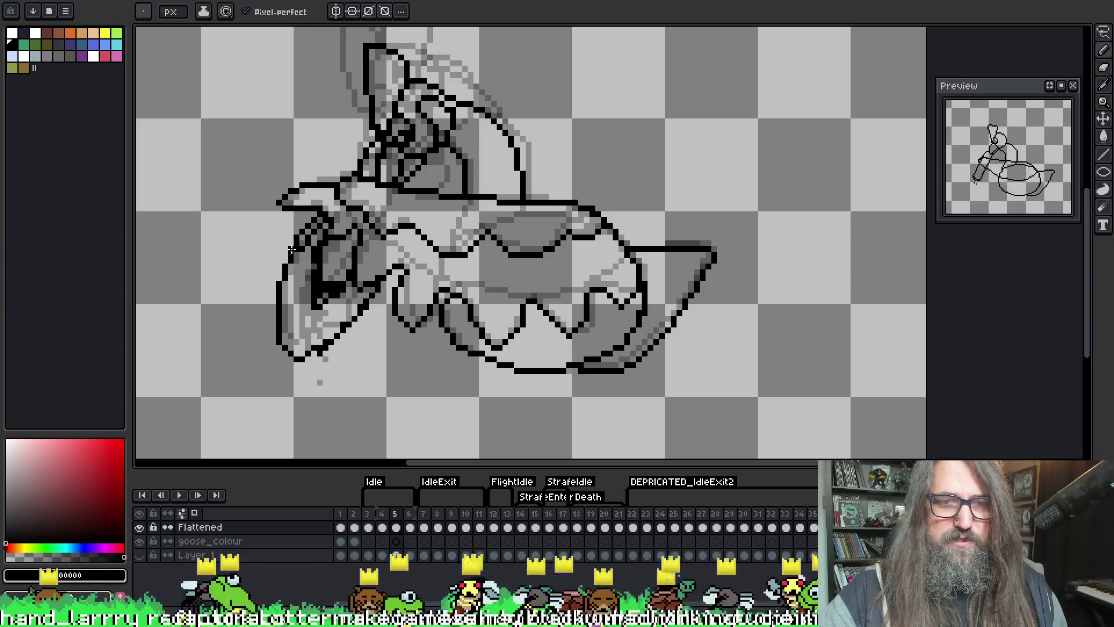
key(b)
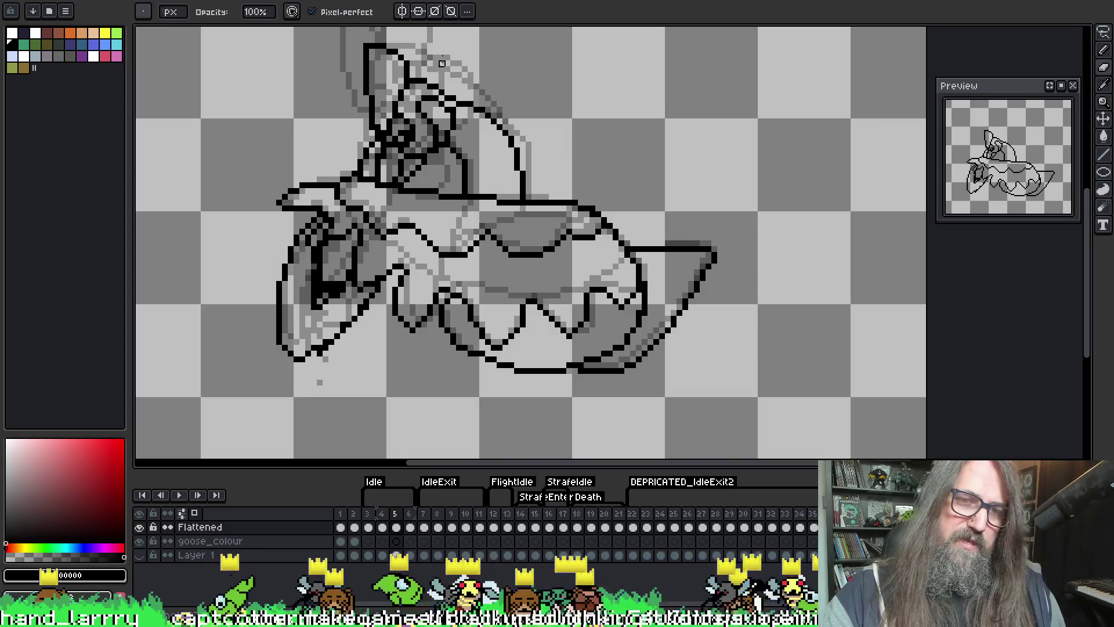
- Flip repeatedly between frames 4 and 5, settling on frame 5
key(Left)
key(i)
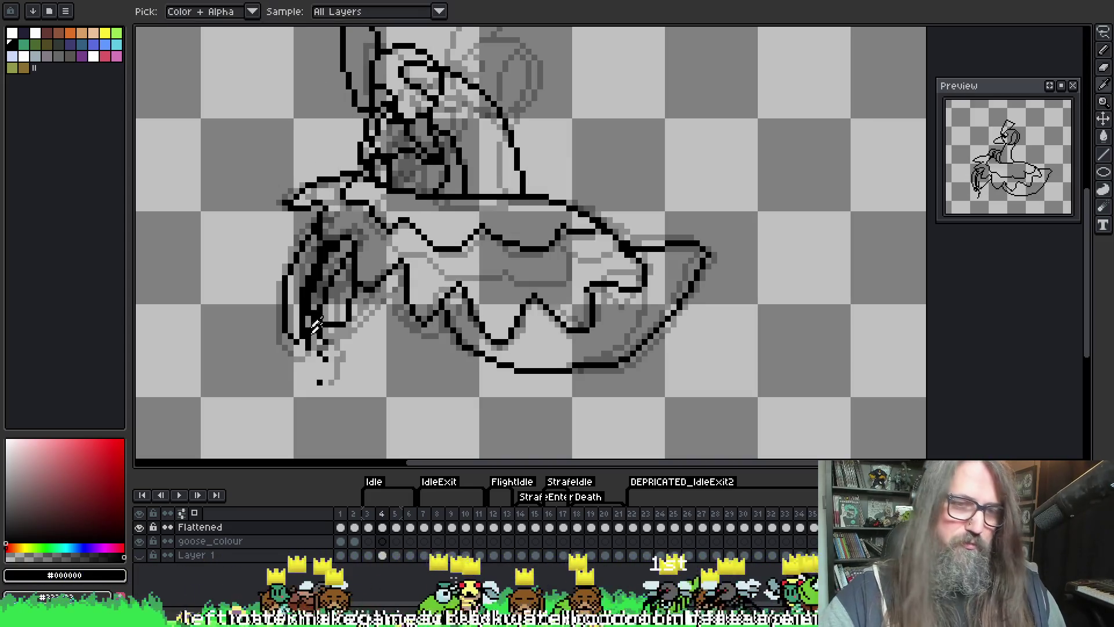
key(b)
key(Right)
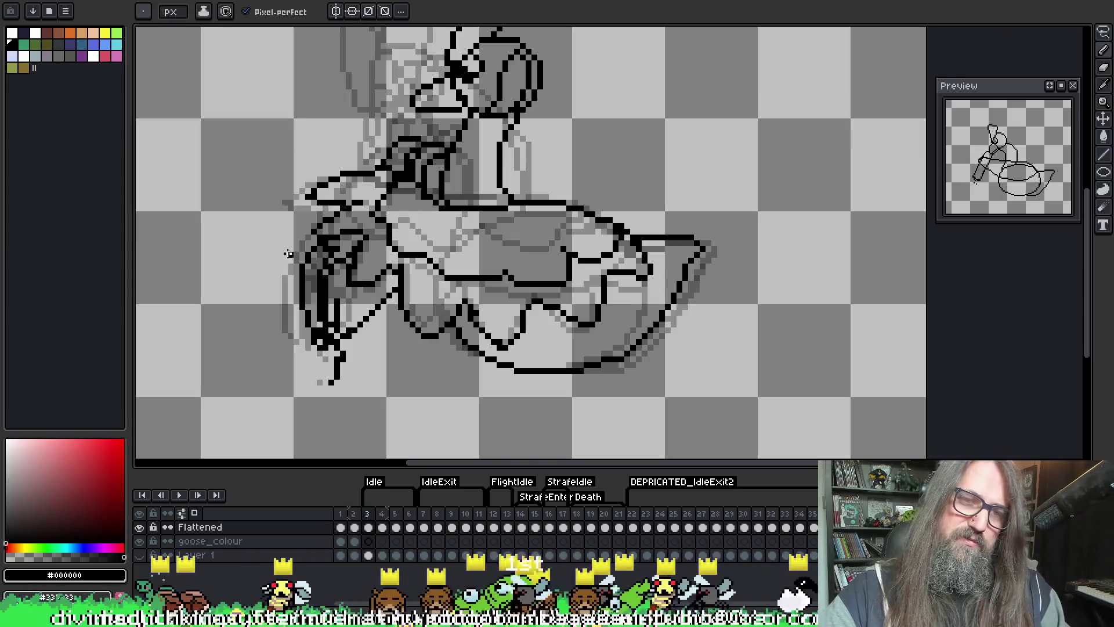
key(Left)
key(Right)
key(Left)
key(Right)
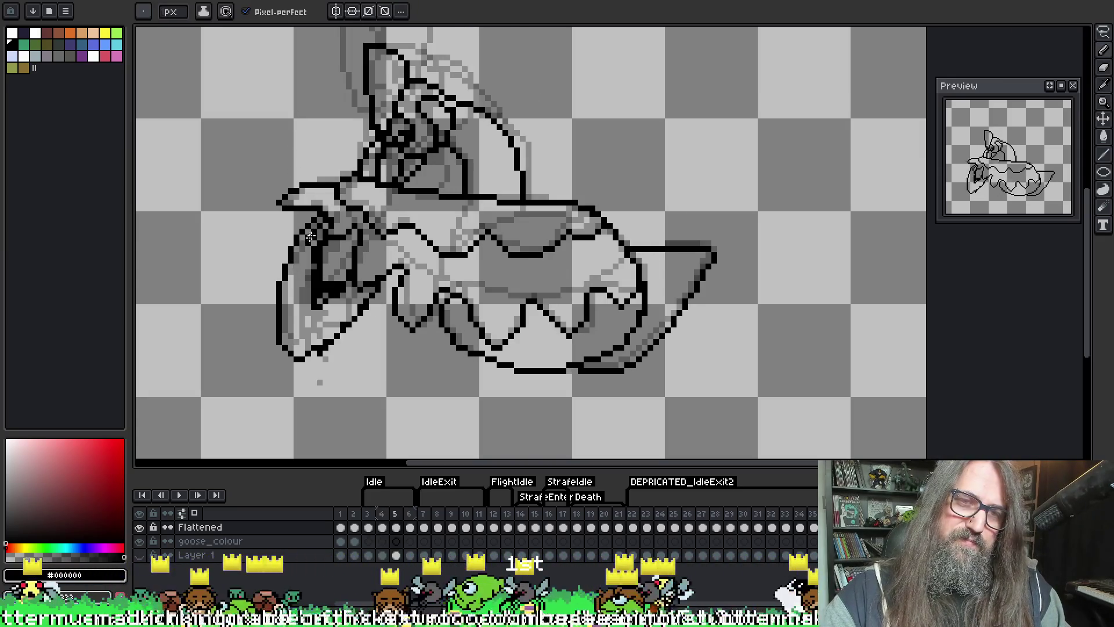
key(Left)
key(Right)
key(Left)
key(Right)
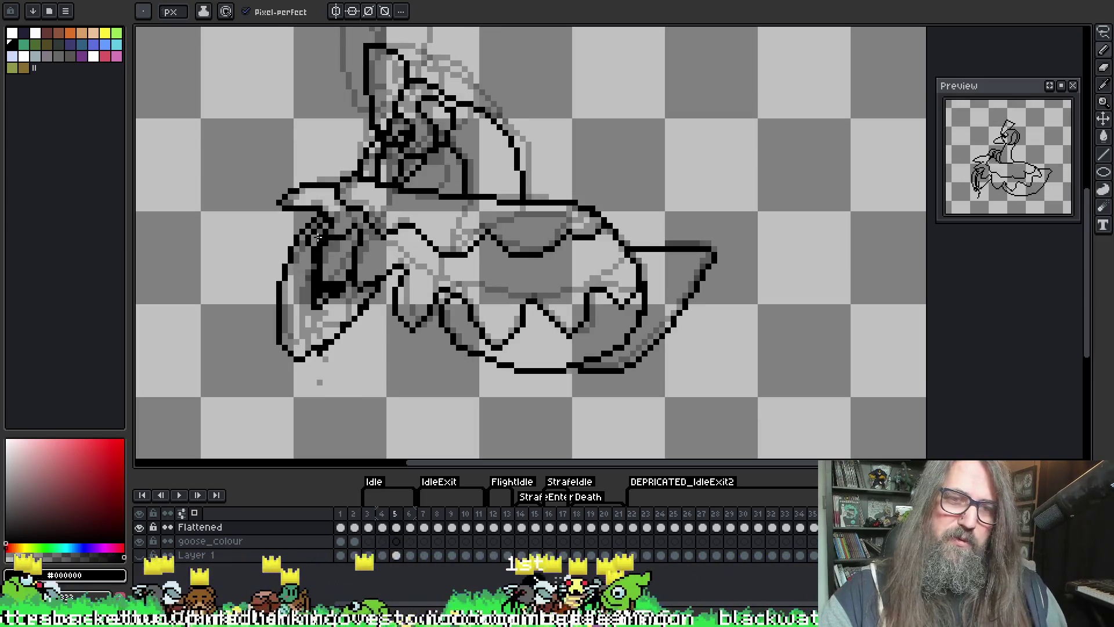
- With the eraser active, compare frame 5 against frame 4 and return to frame 5
key(e)
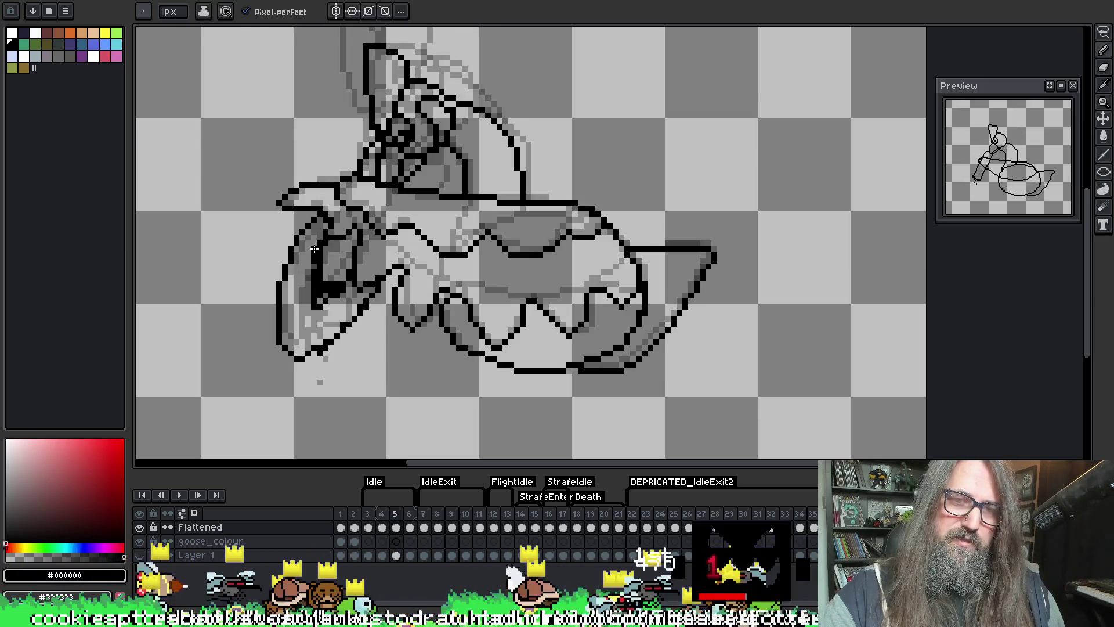
key(Left)
key(Right)
key(Left)
key(Right)
key(Left)
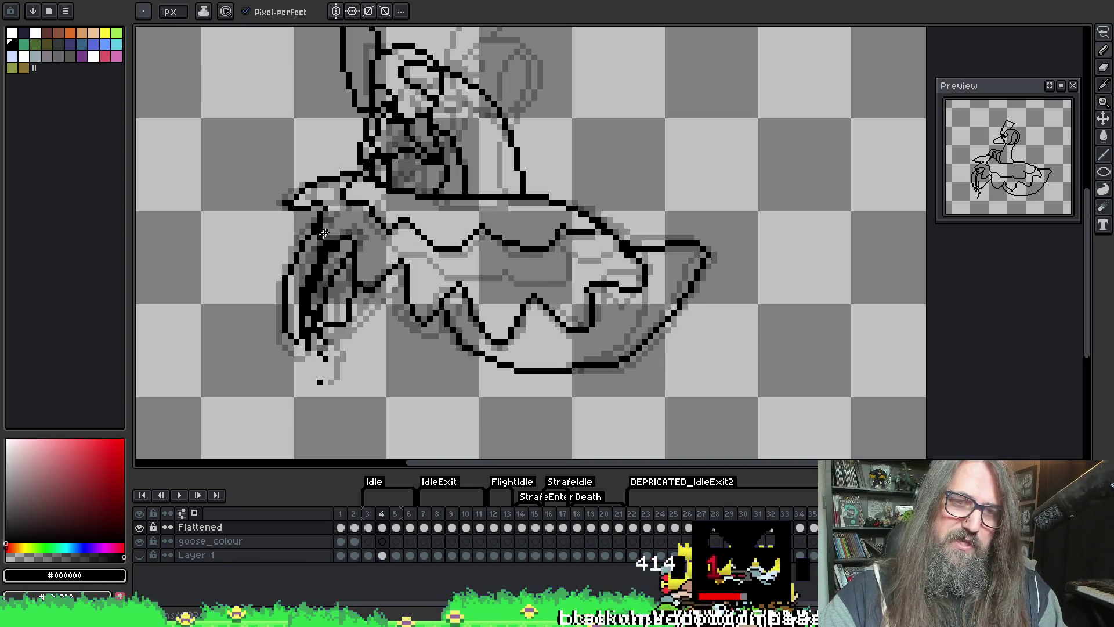
key(Right)
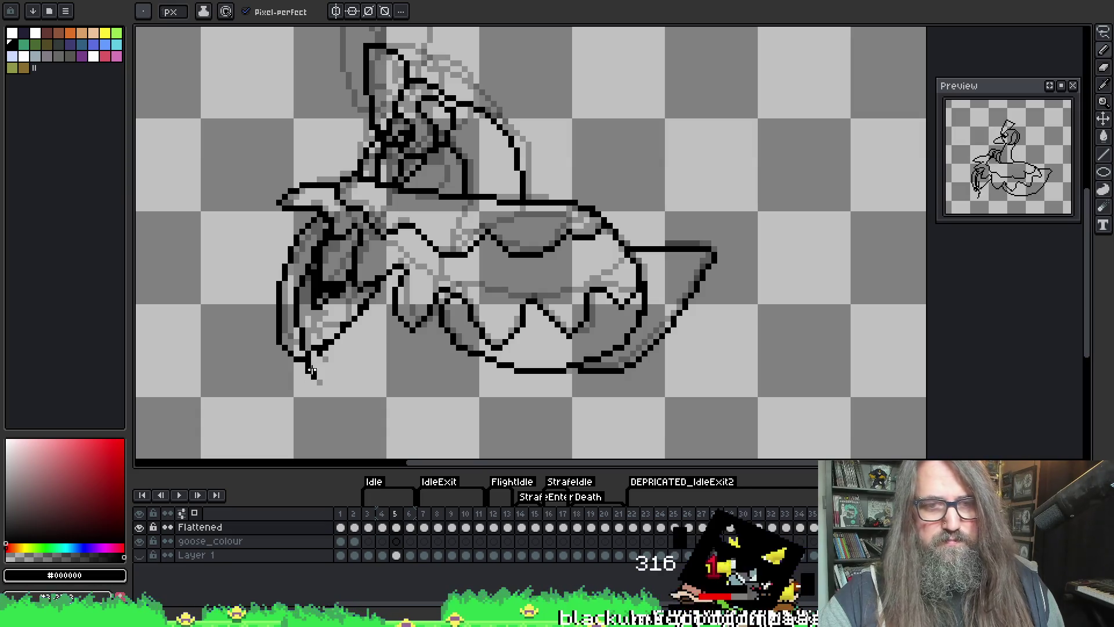
- Touch up frame 5, alternating between the eraser, colour picker and pencil
key(e)
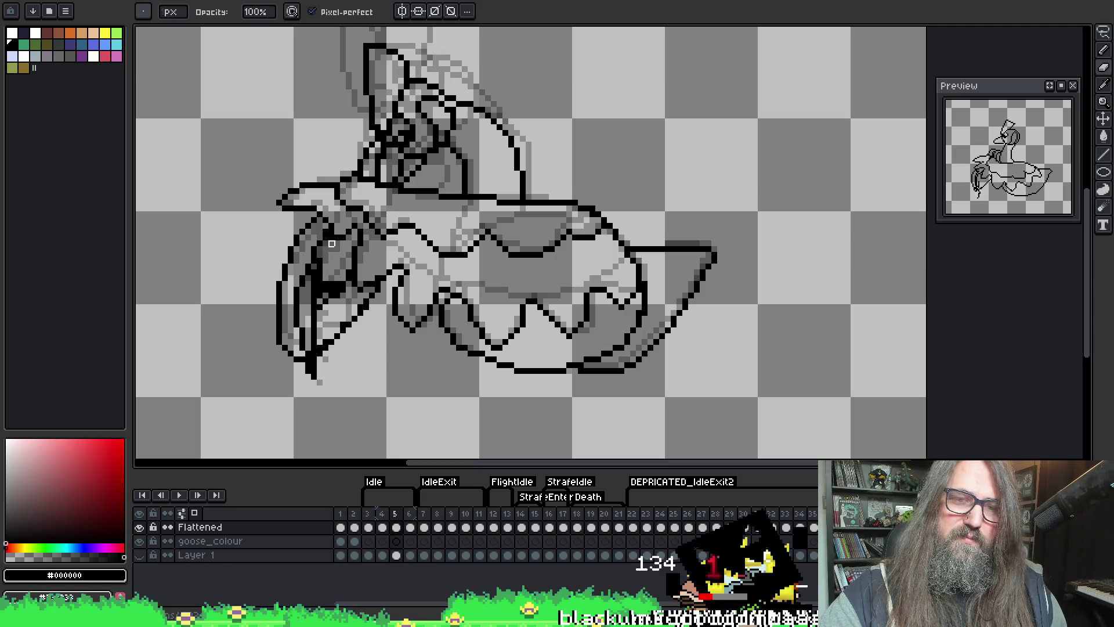
key(i)
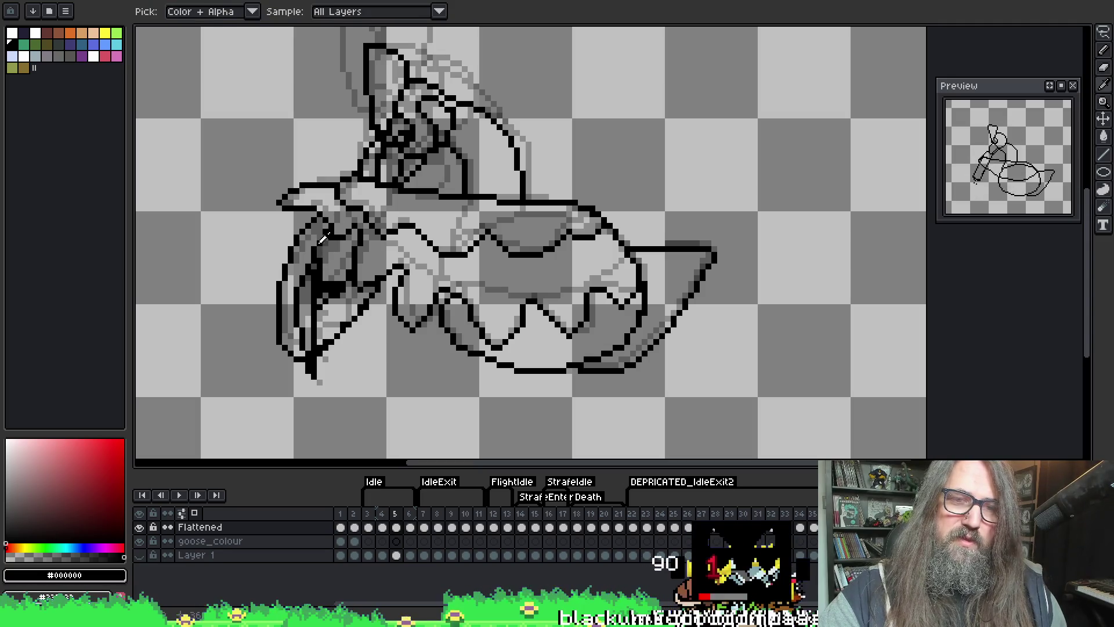
key(b)
key(i)
key(b)
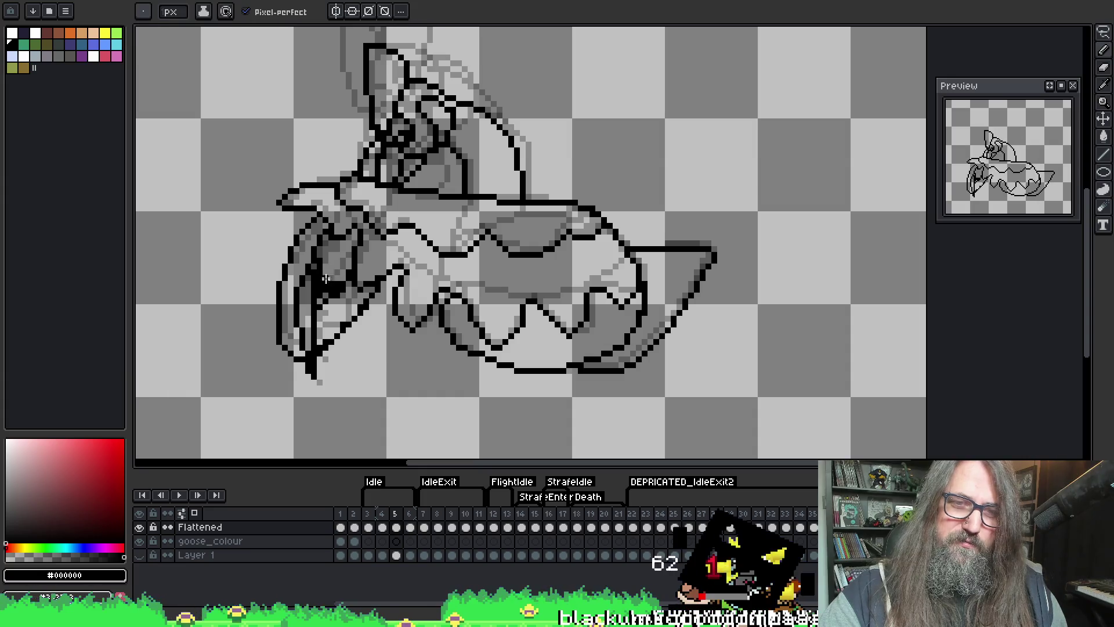
key(e)
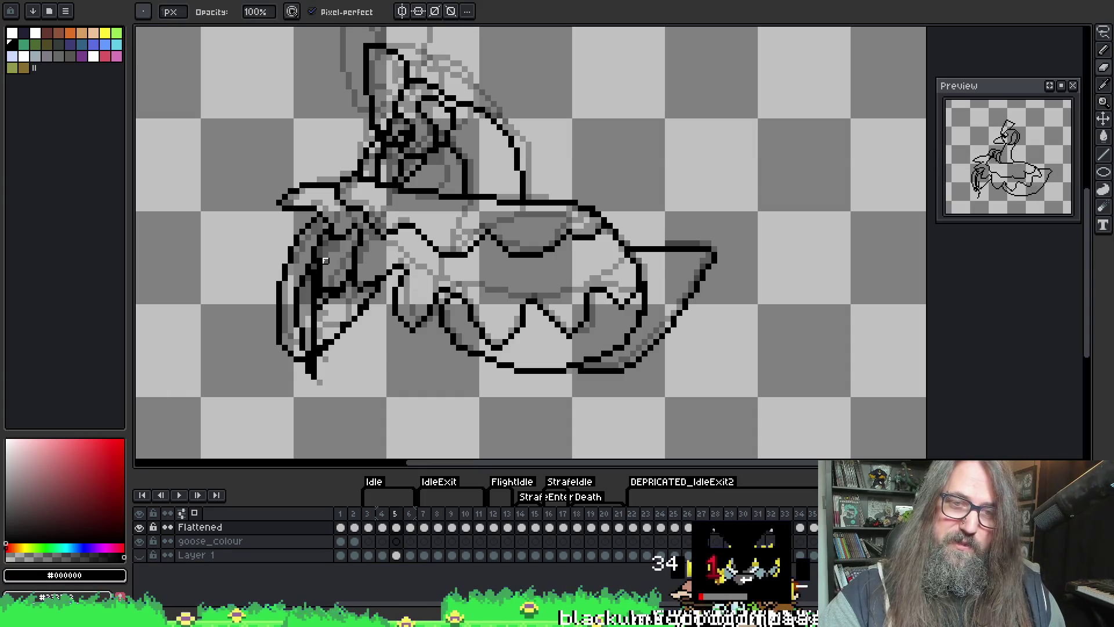
key(b)
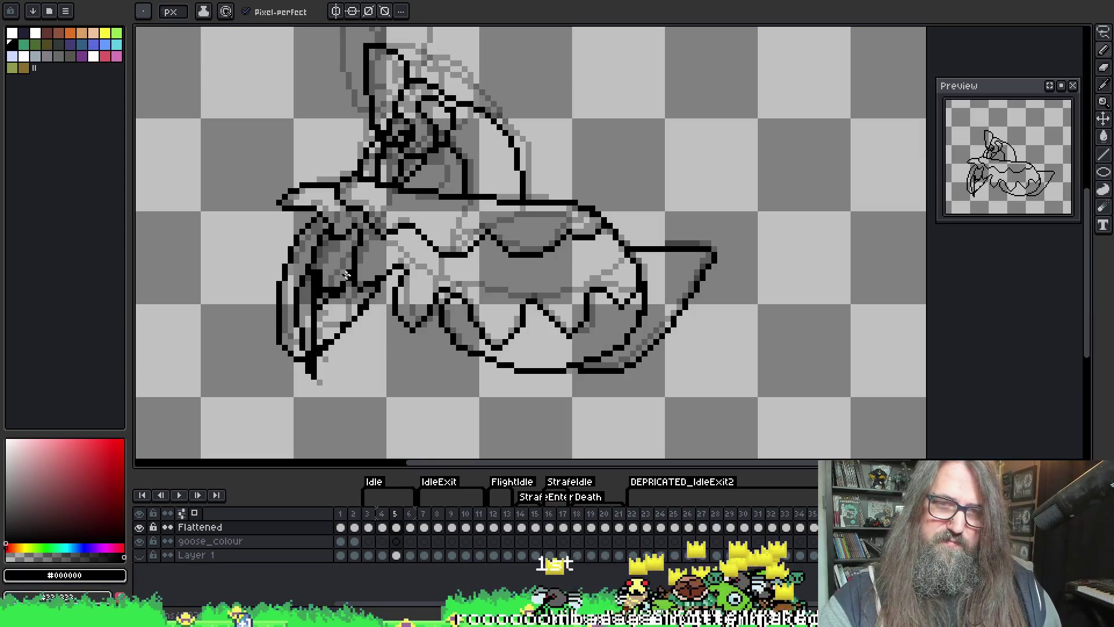
key(e)
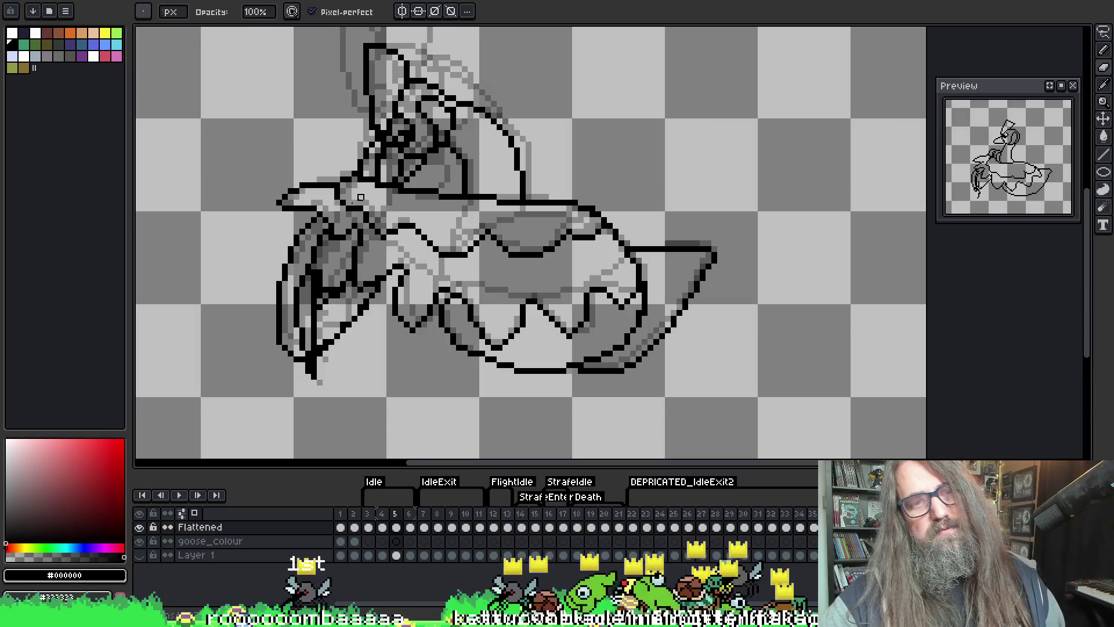
- Recheck frame 4 against frame 5, select the eraser, and play the animation
key(comma)
key(period)
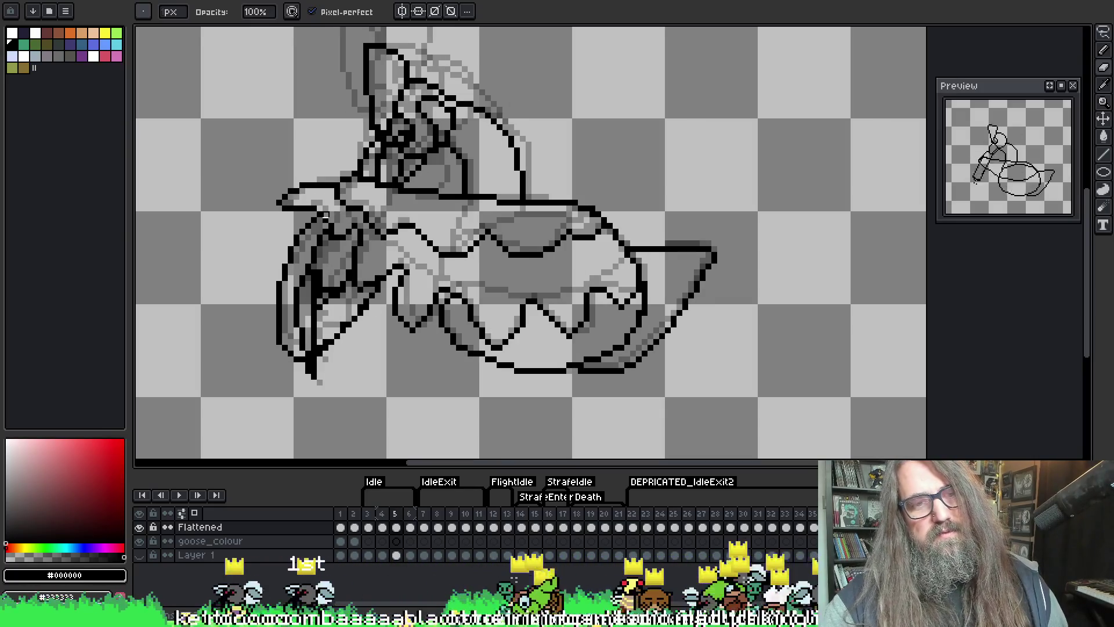
key(i)
key(b)
key(comma)
key(comma)
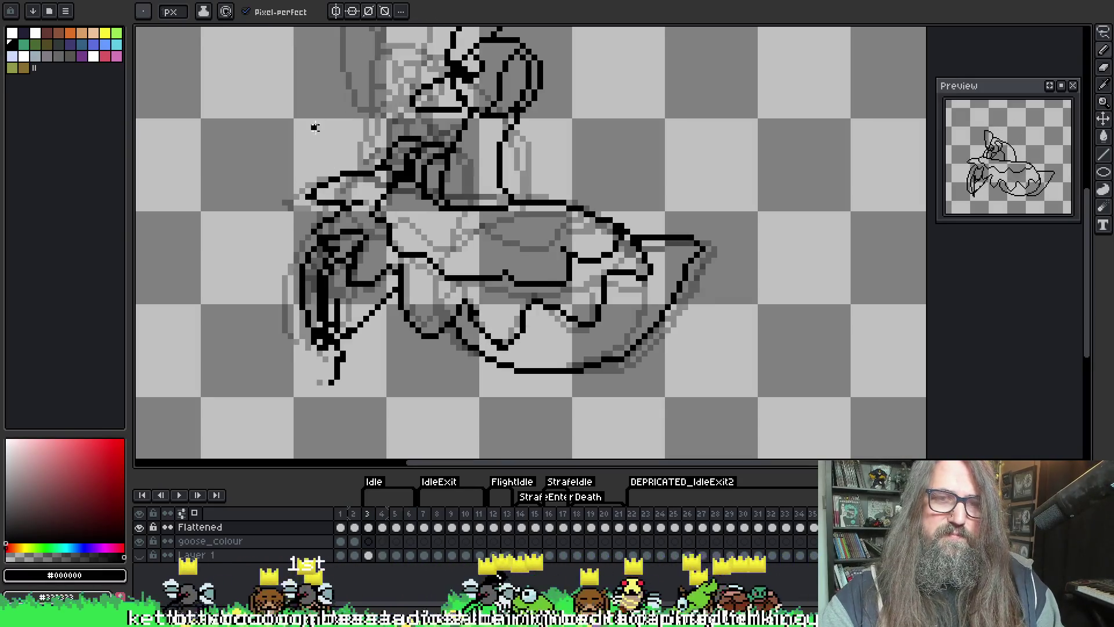
key(period)
key(period)
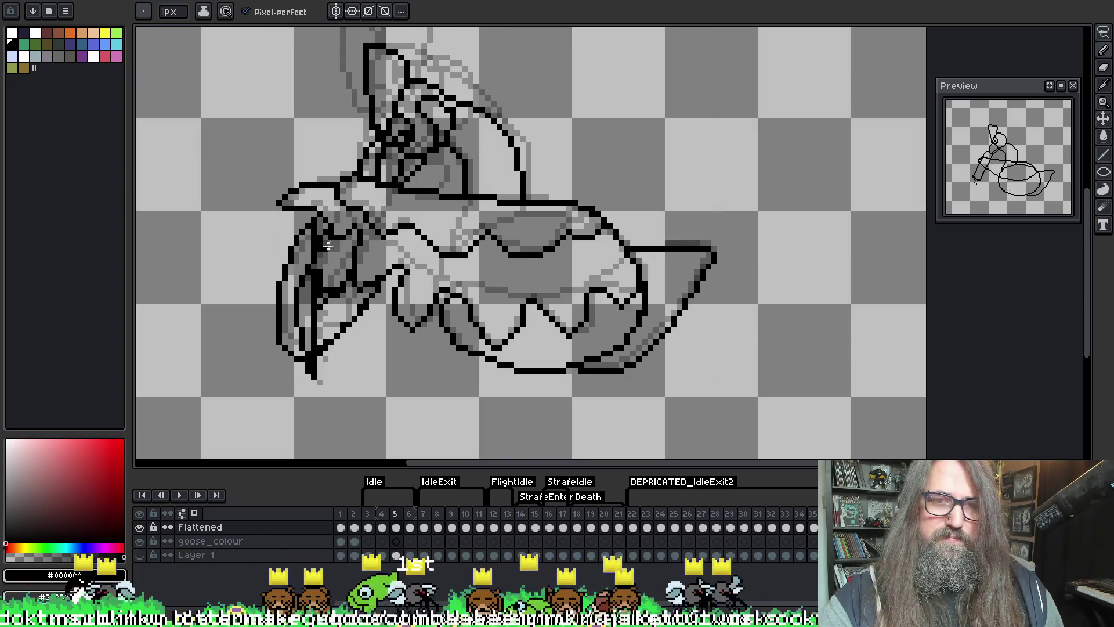
key(e)
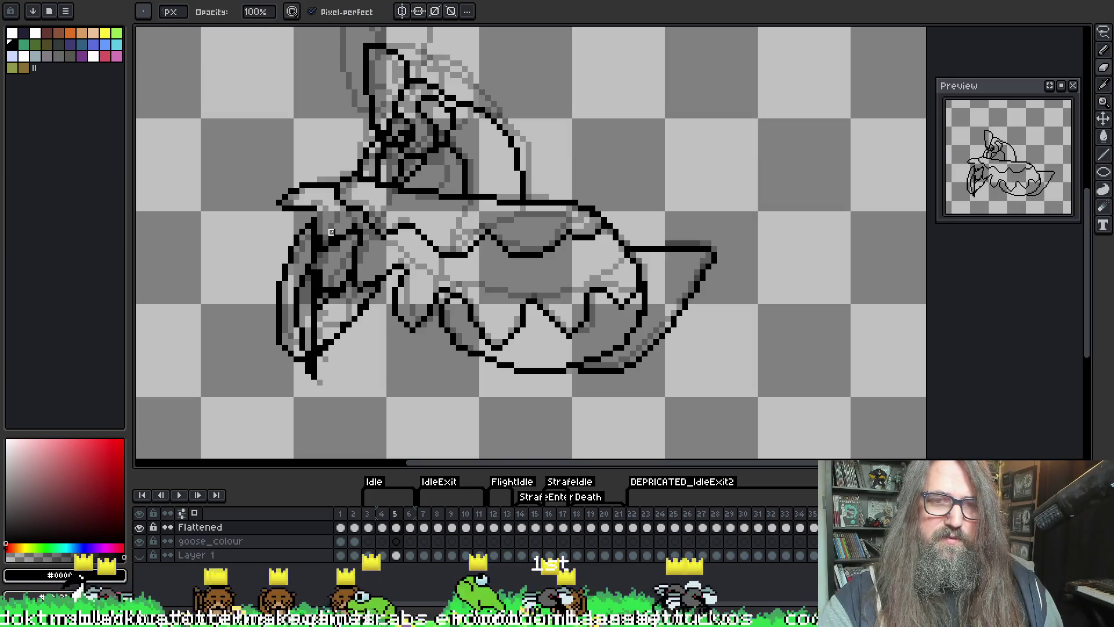
key(Return)
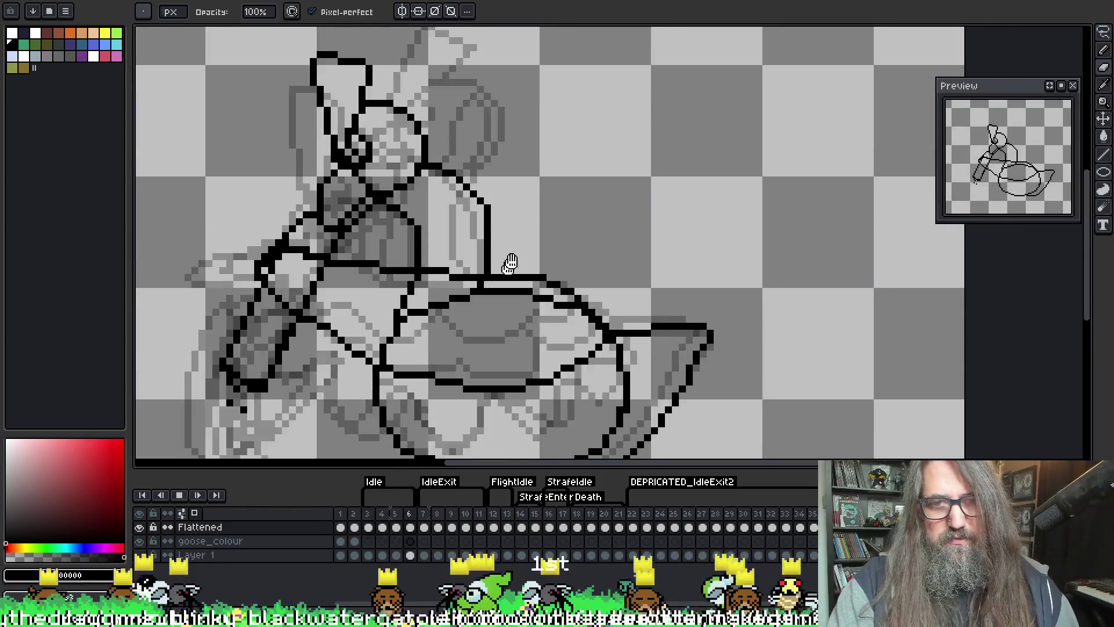
scroll(508, 266, up, 1)
- Stop playback, select frames 3–6 and confirm a new shared duration in Frame Properties
key(Return)
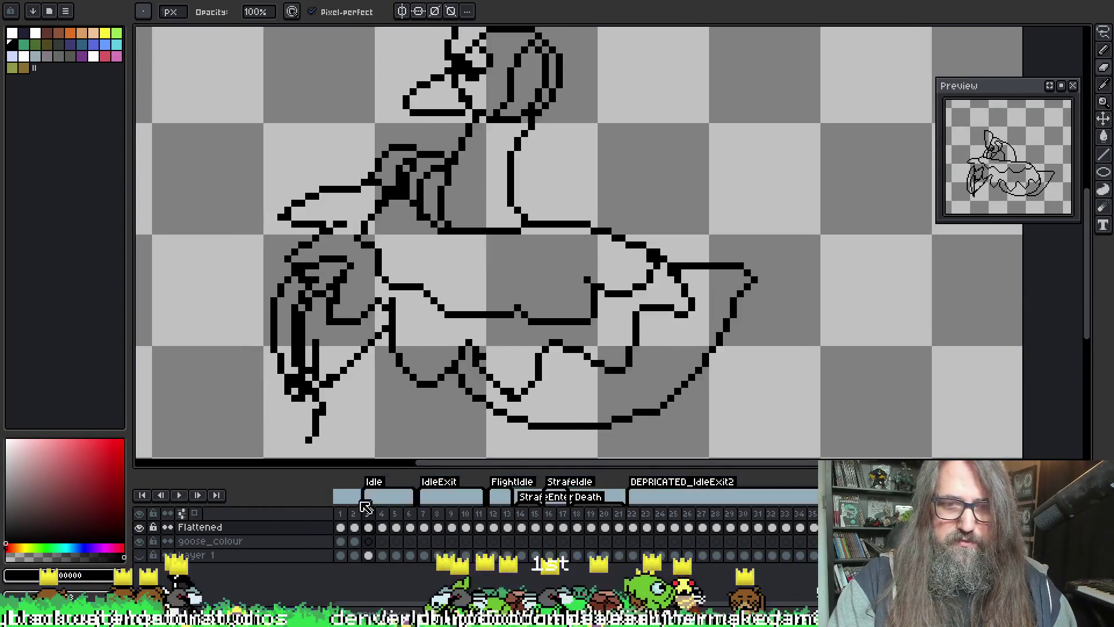
drag(368, 515, 411, 514)
click(428, 520)
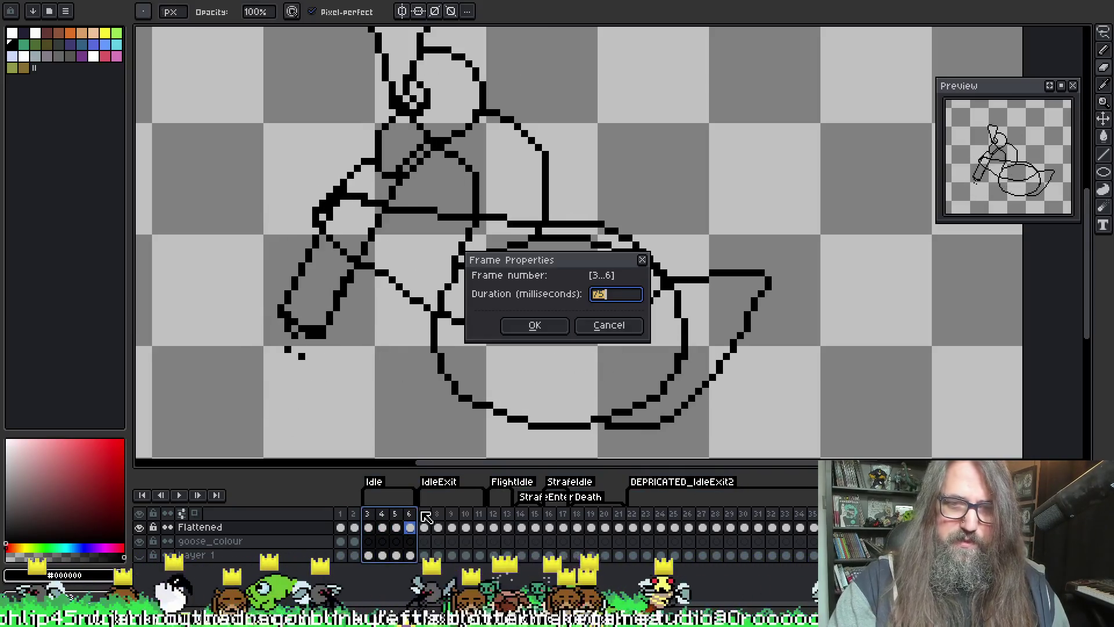
key(Return)
key(Return)
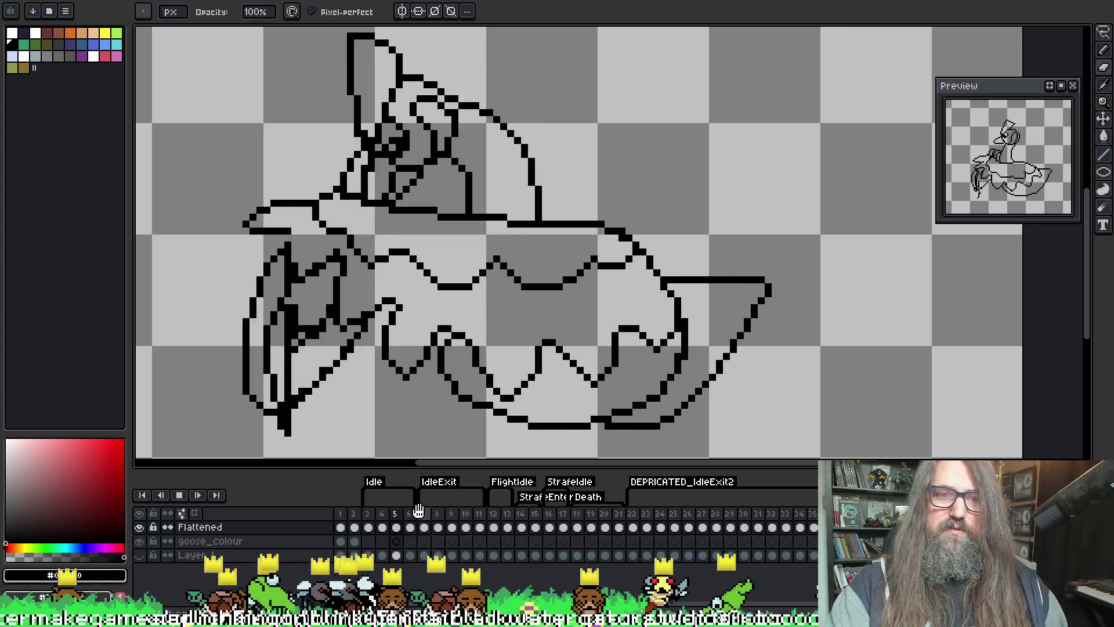
- Stop playback and flip between frames 3, 4 and 5 to compare the poses
key(Return)
key(Left)
key(Left)
key(Left)
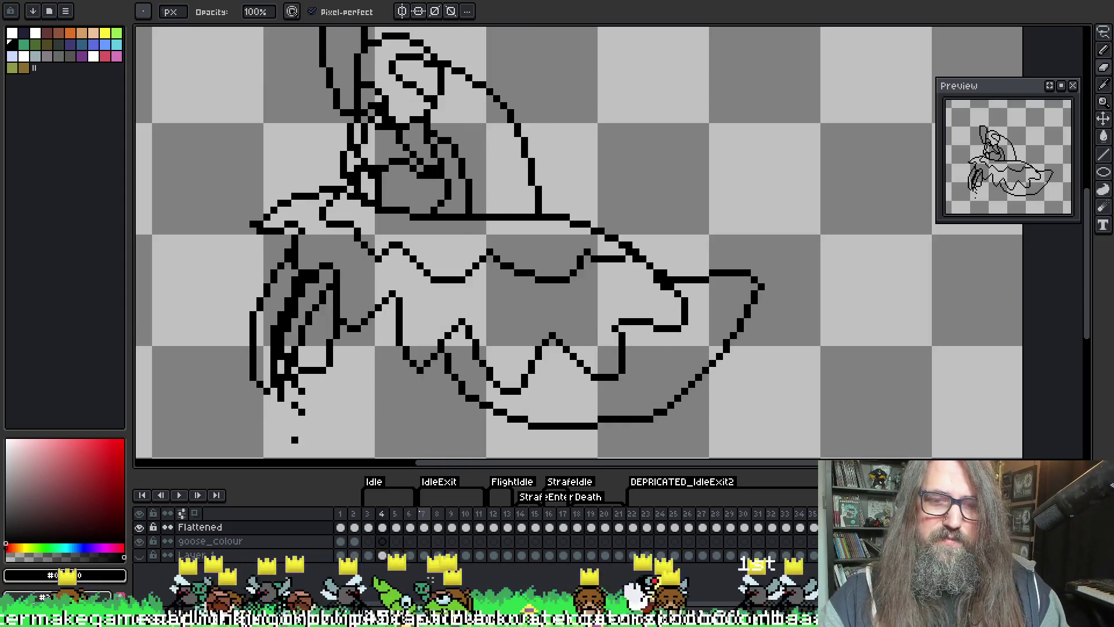
key(Right)
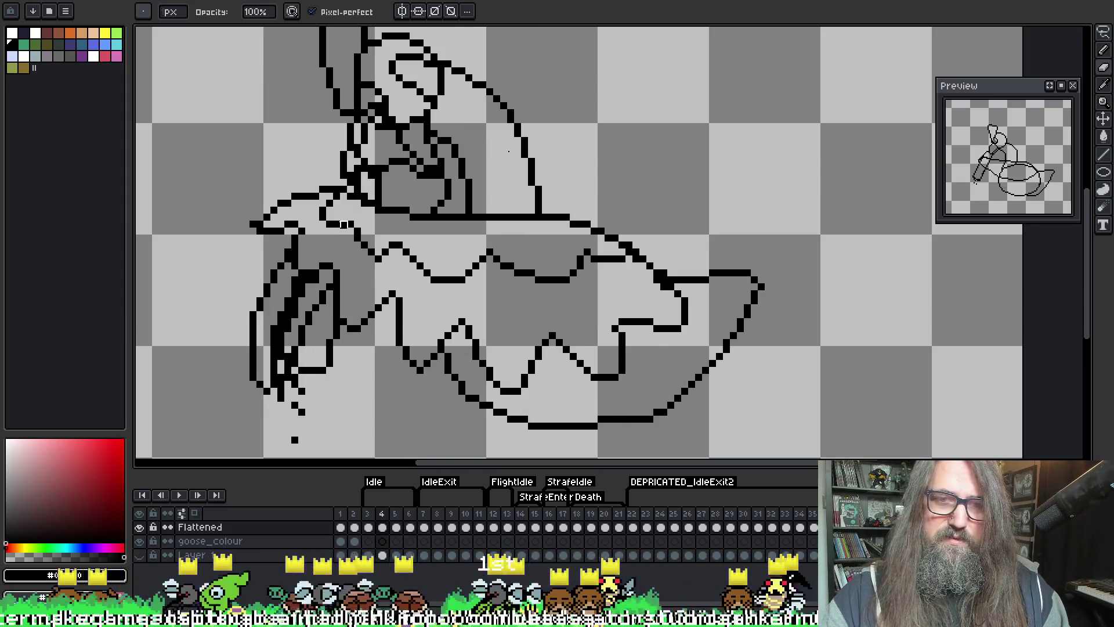
key(Right)
key(Right)
key(Right)
key(Left)
key(Left)
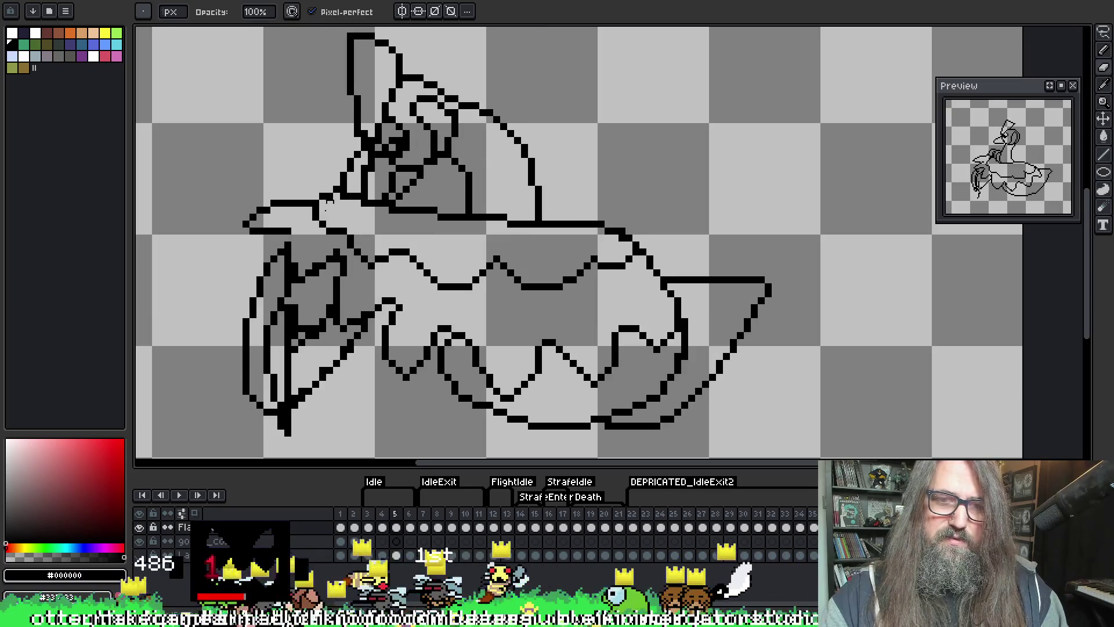
scroll(331, 273, down, 2)
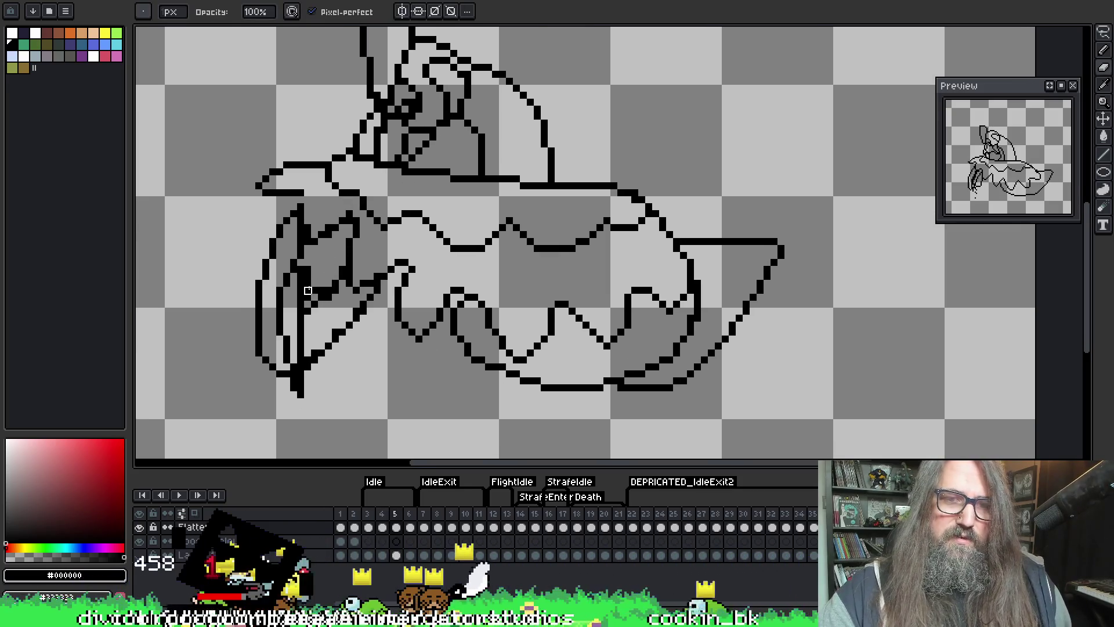
key(Left)
key(Left)
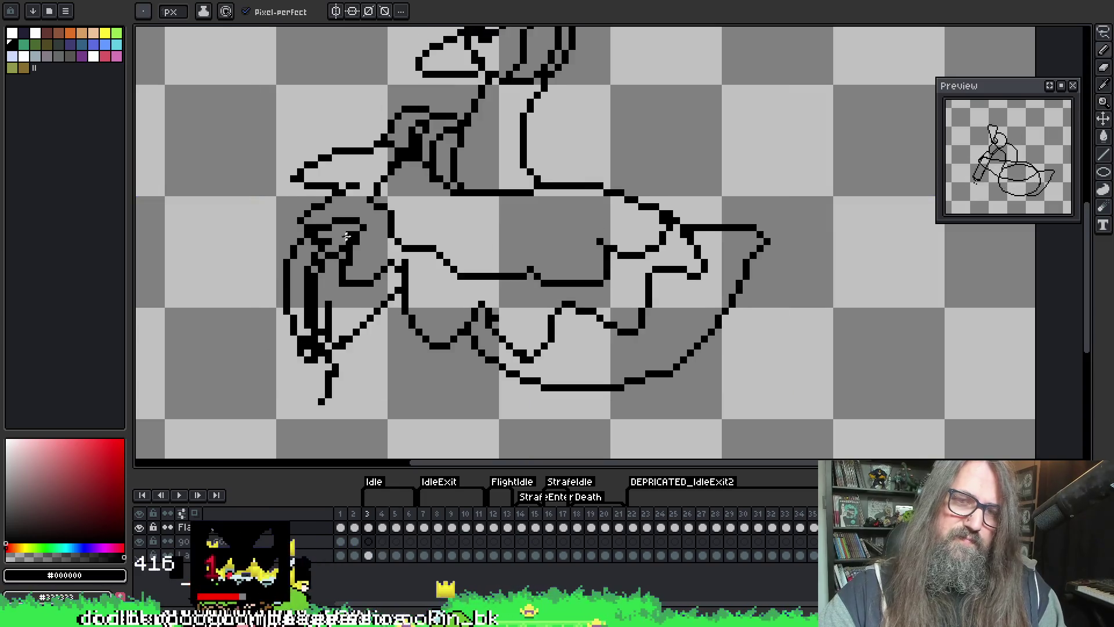
key(Right)
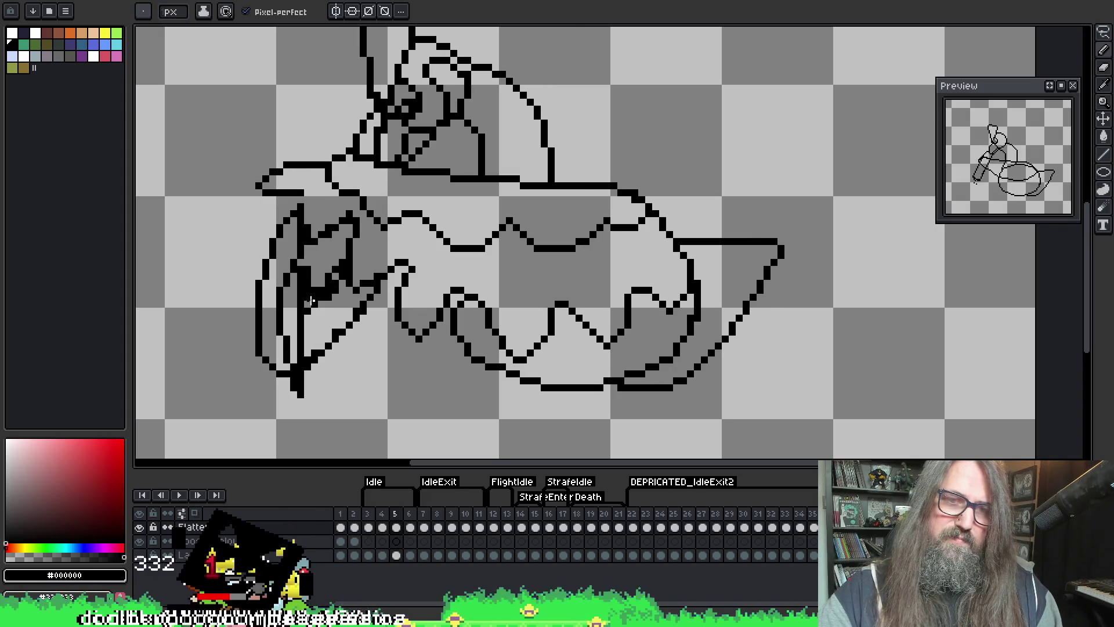
- Erase and redraw the stray lines in the goose's left wing on frame 5
key(b)
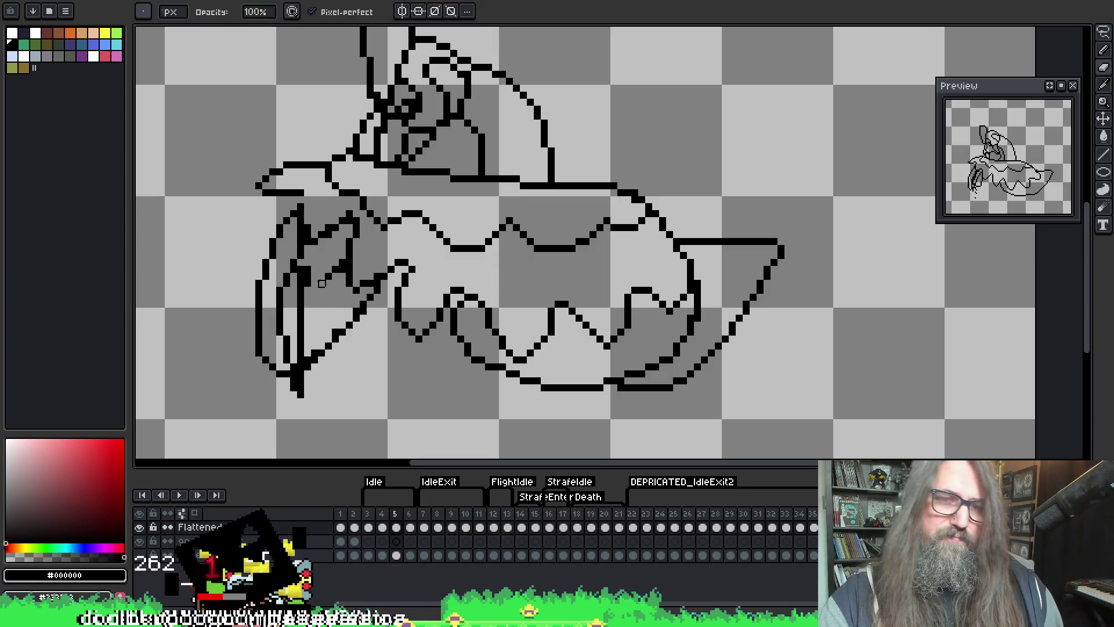
key(e)
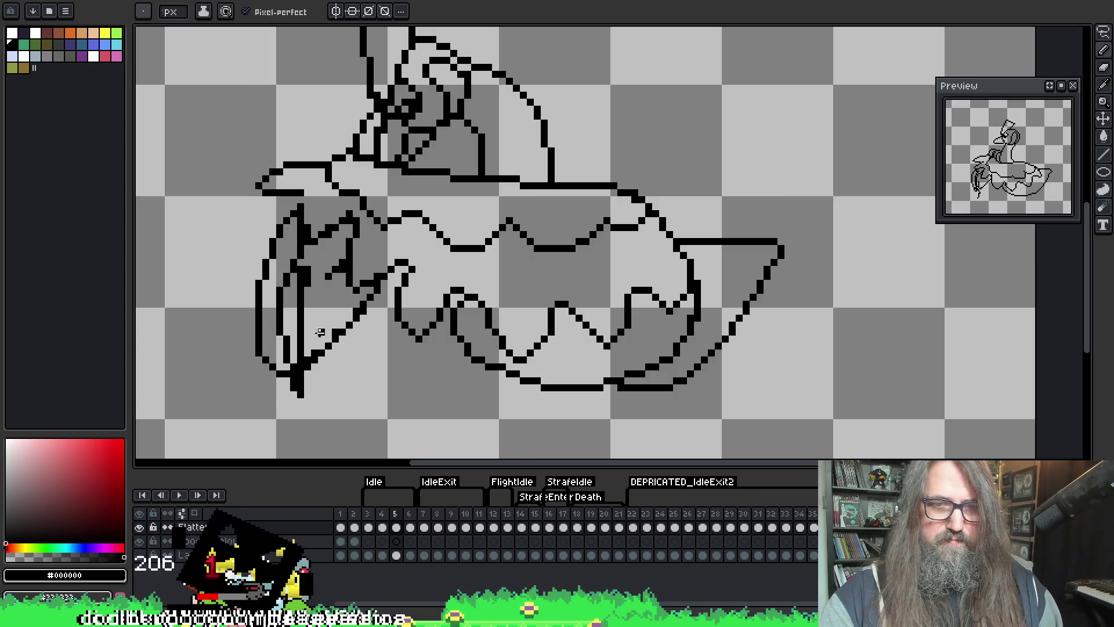
key(comma)
key(period)
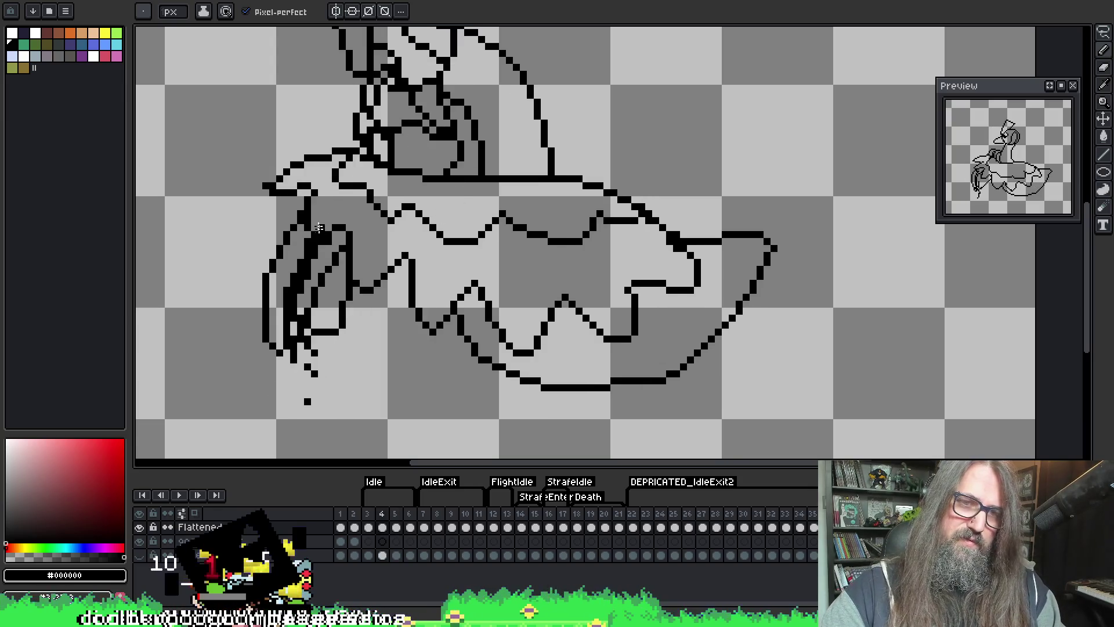
- Play the animation to check the fix, then stop it
key(Return)
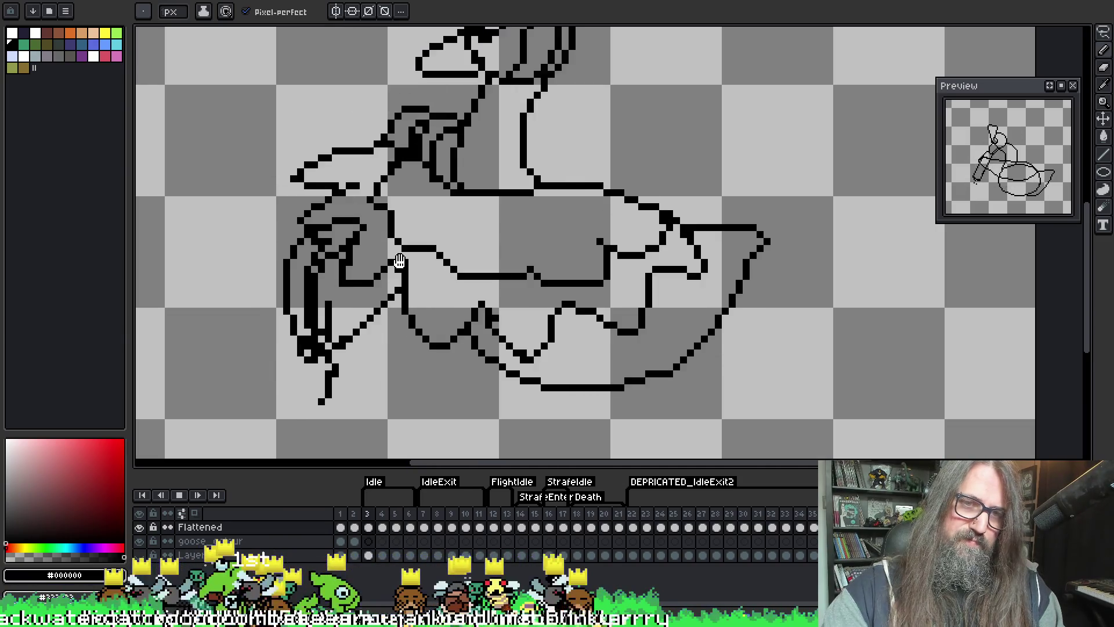
scroll(378, 334, down, 2)
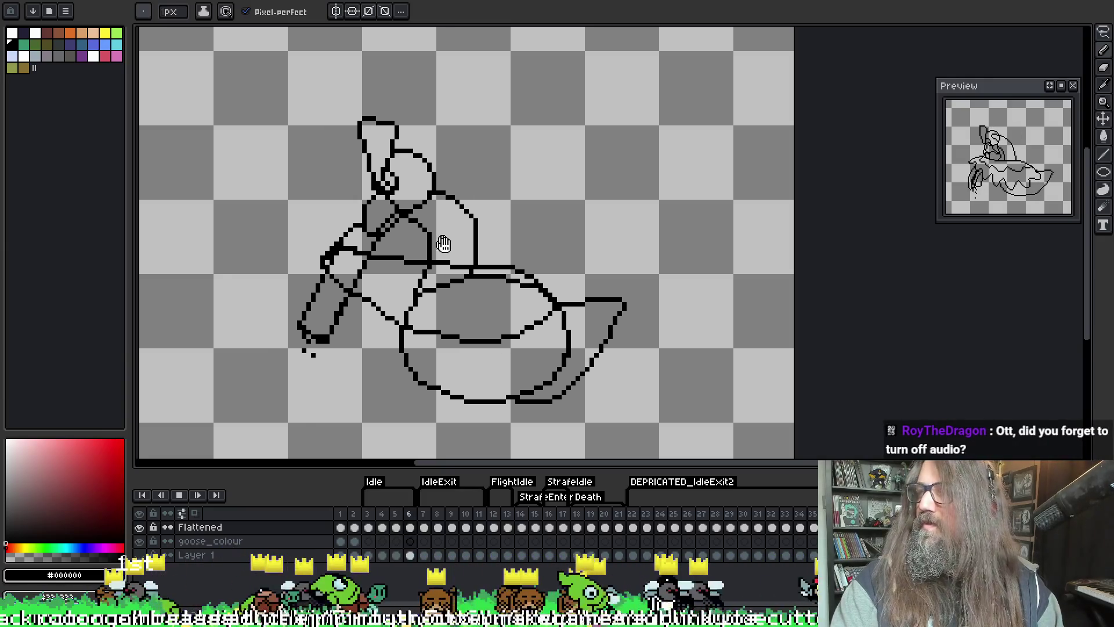
key(Return)
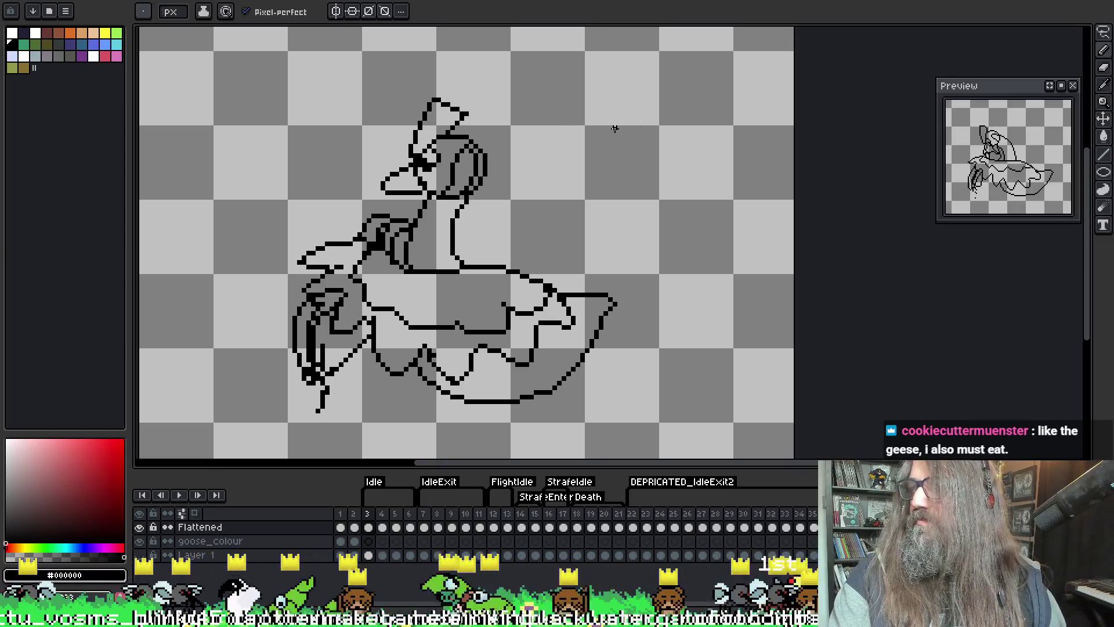
- Recentre the drawing and peek at the neighbouring frame
scroll(572, 167, left, 2)
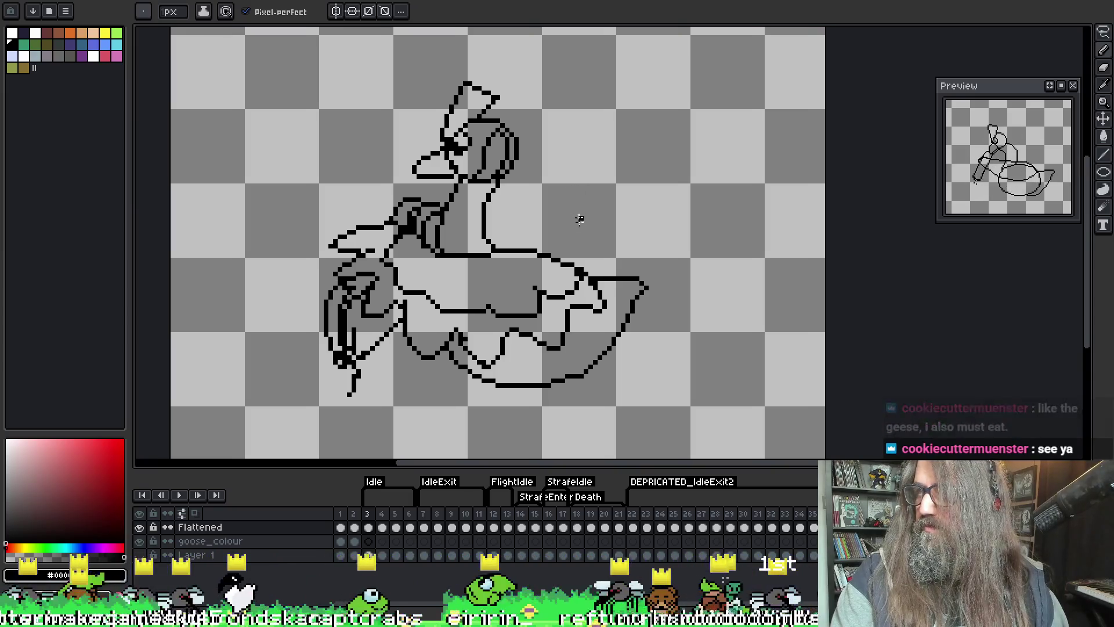
scroll(486, 270, down, 1)
scroll(486, 270, up, 1)
drag(483, 272, 518, 255)
key(Left)
key(Right)
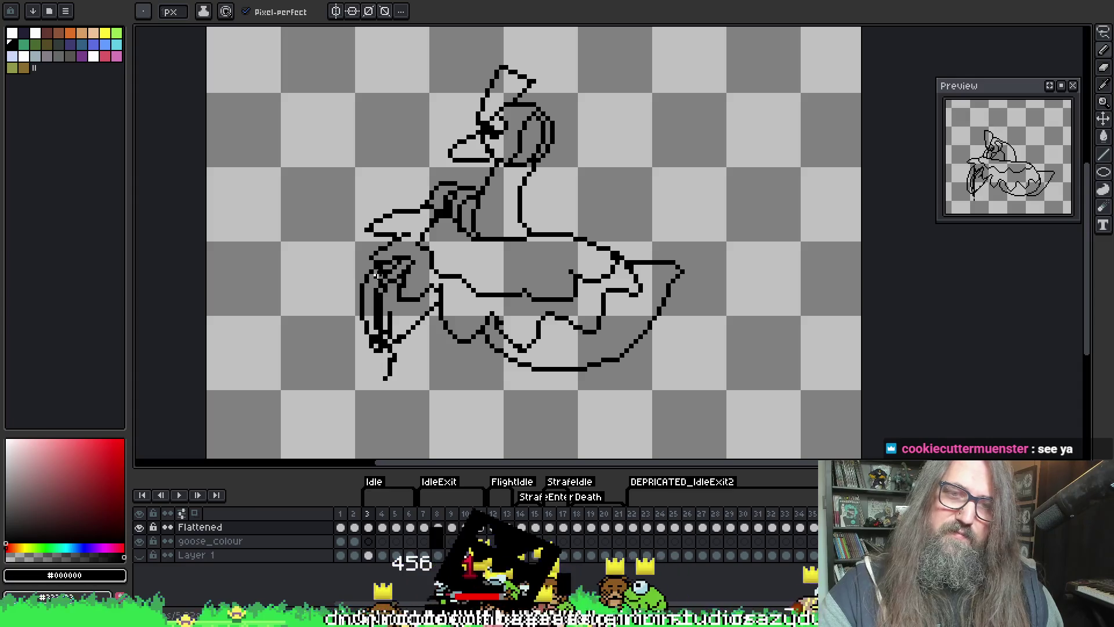
- Touch up stray pixels with eraser and pencil, moving on to frame 4
key(b)
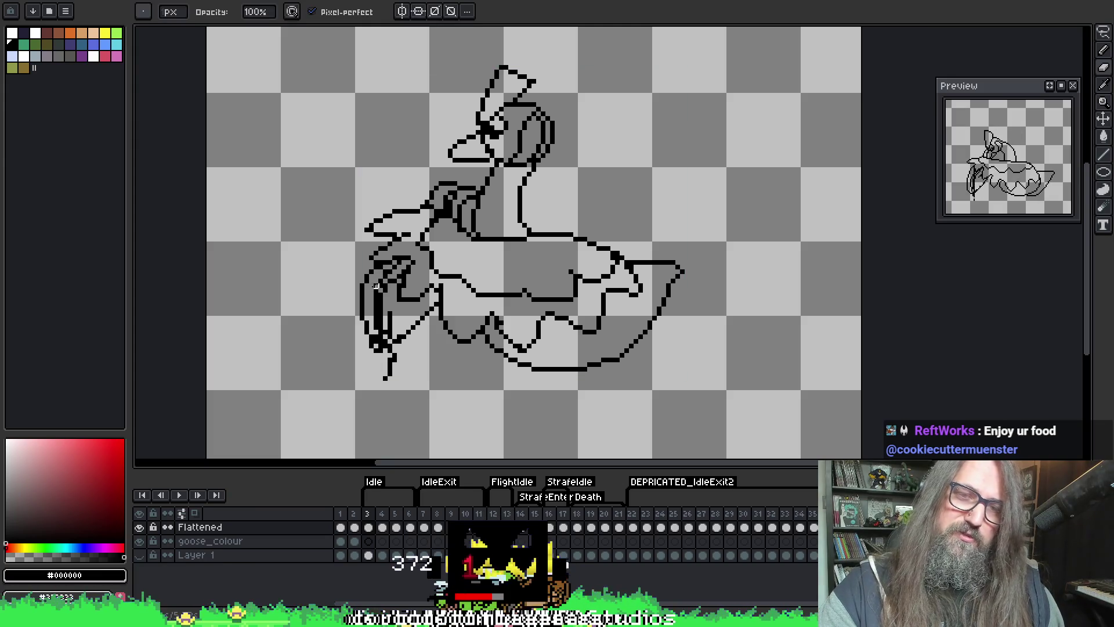
key(e)
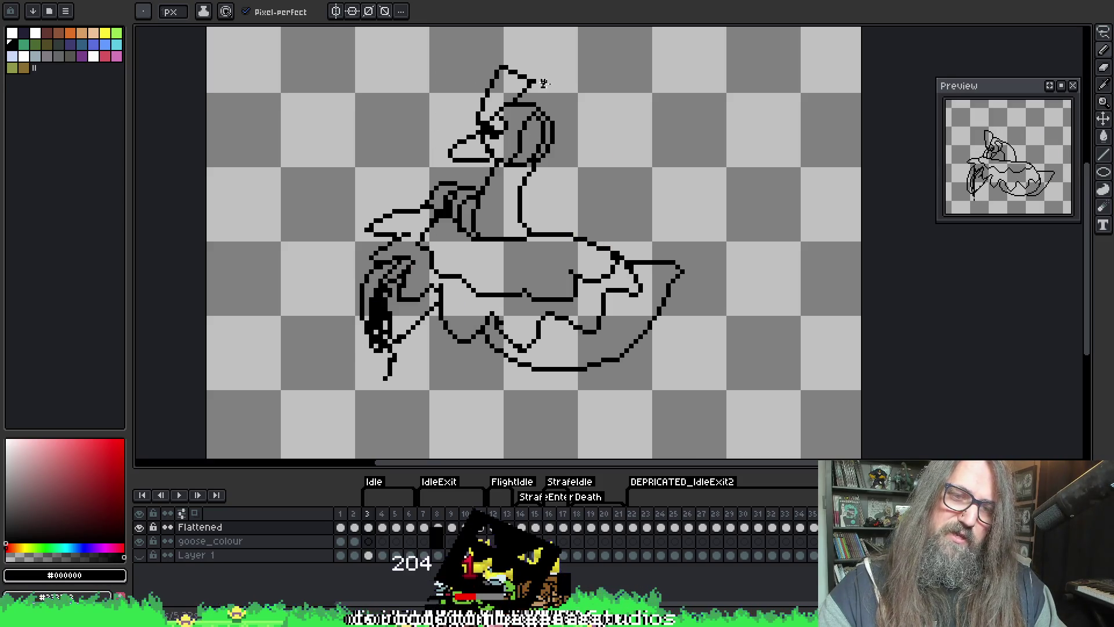
key(period)
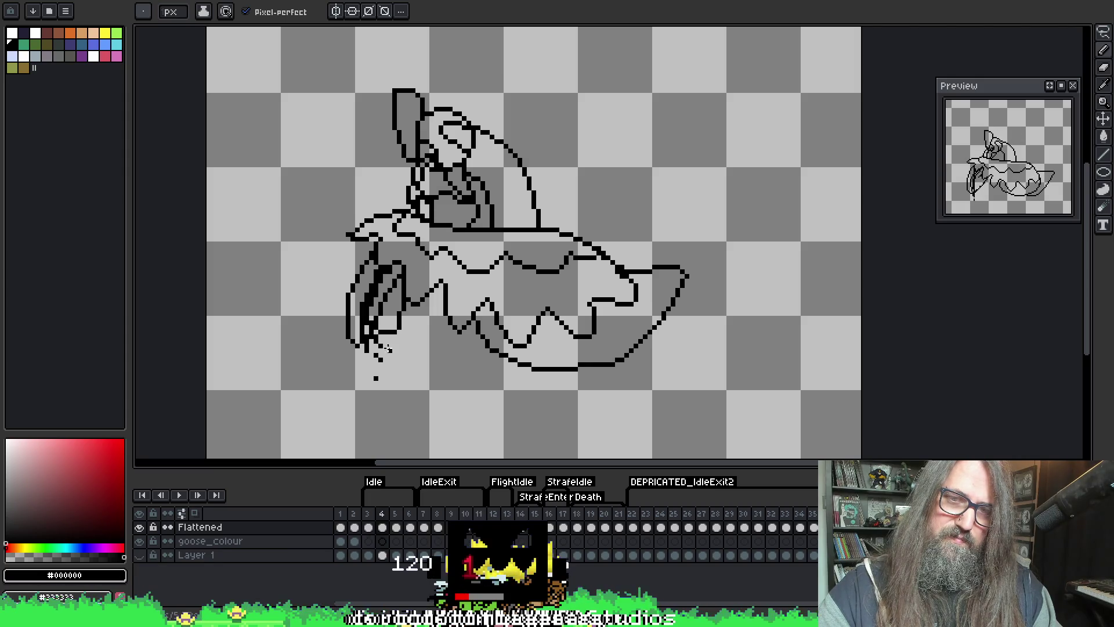
key(e)
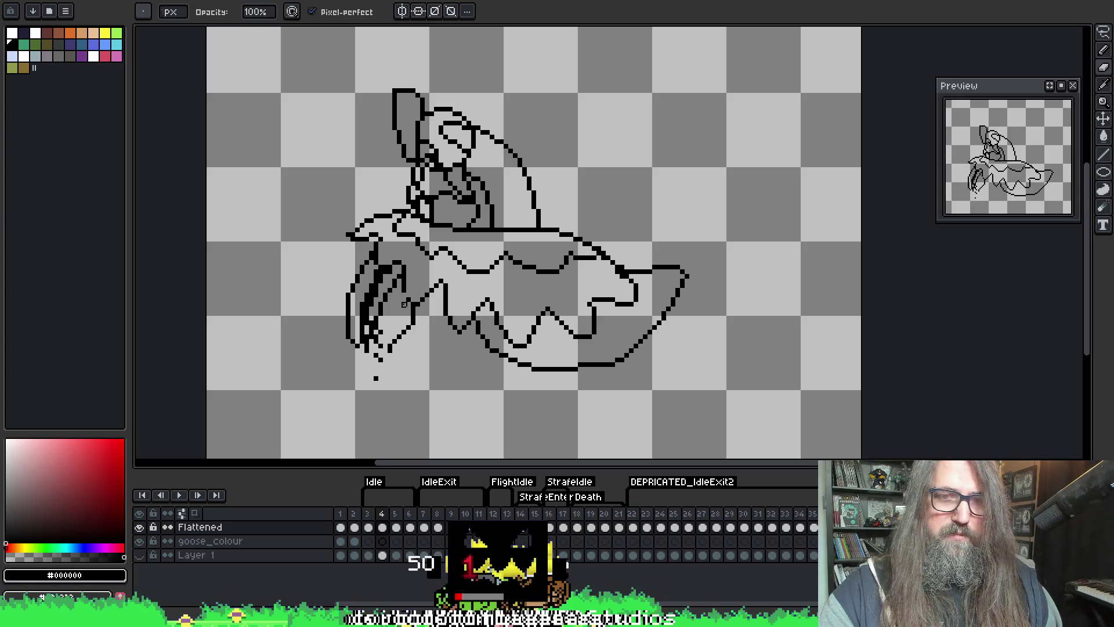
key(b)
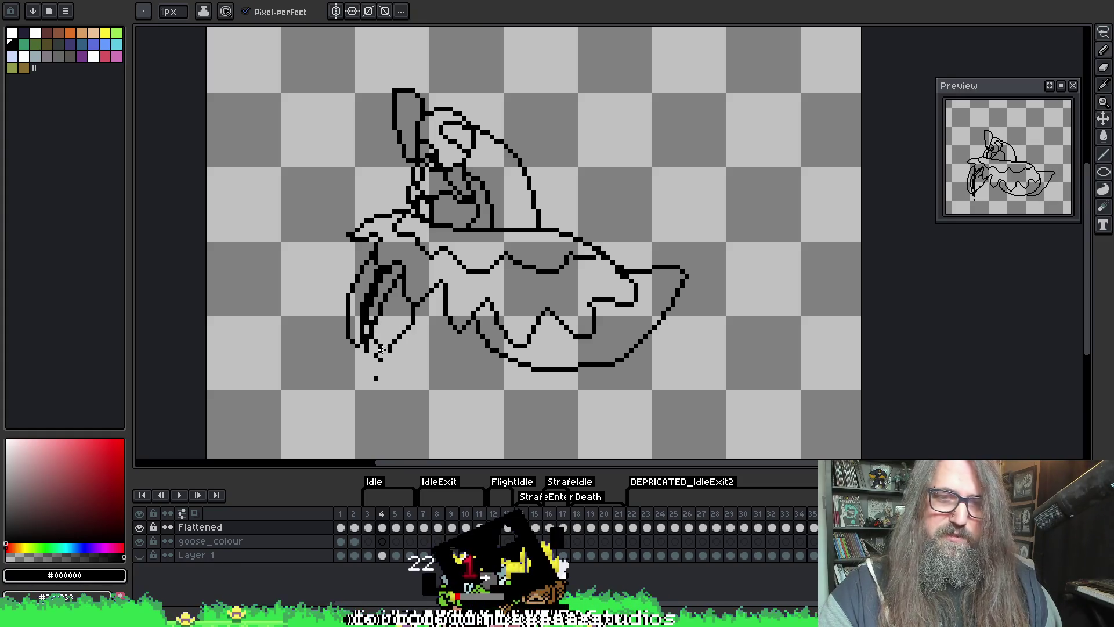
- On frame 4, draw a vertical line below the goose's left wing
key(Right)
key(Left)
key(Right)
key(Left)
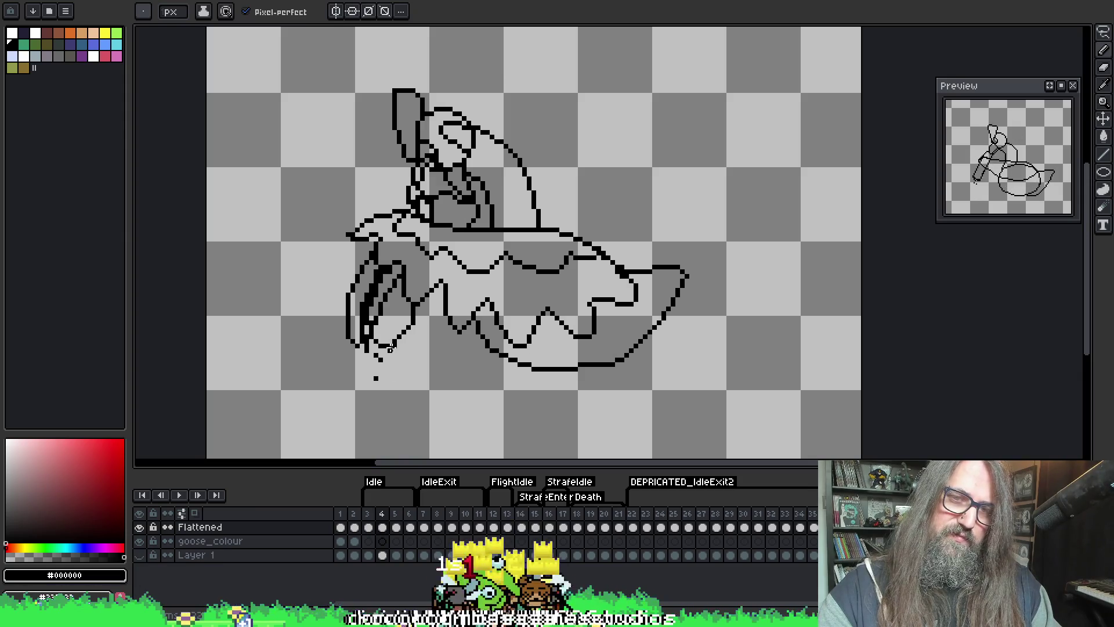
key(e)
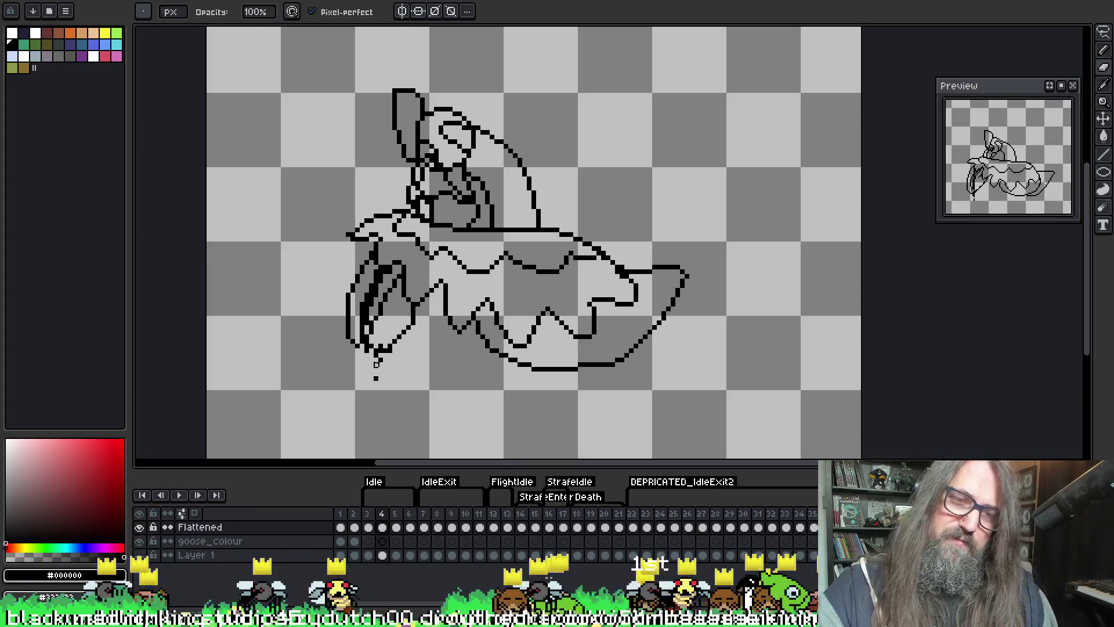
key(i)
key(b)
drag(371, 388, 377, 351)
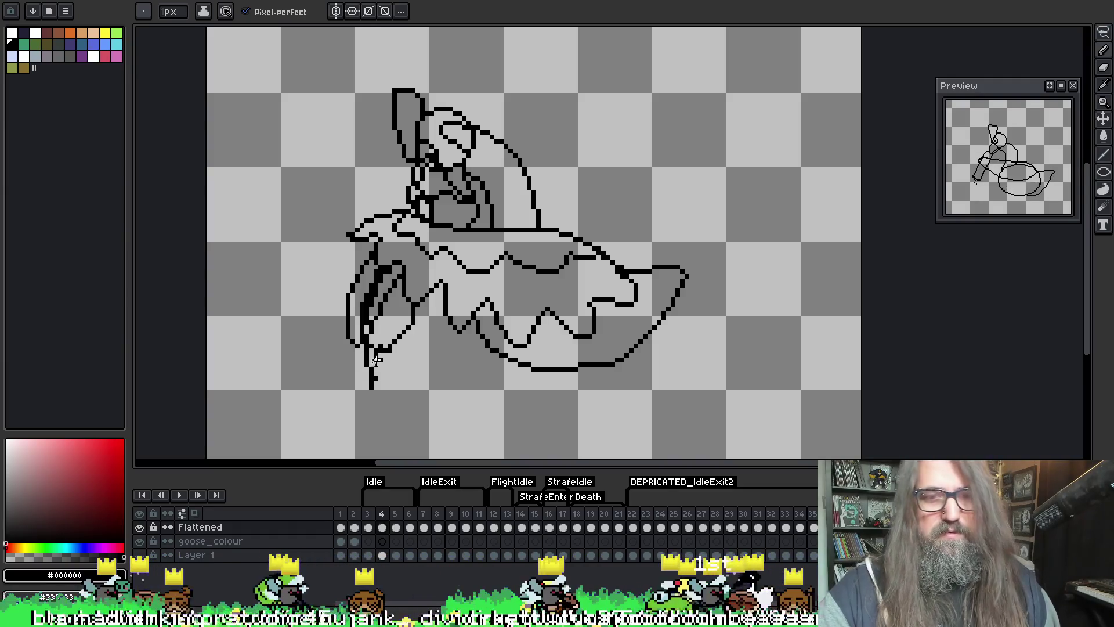
- Flip repeatedly between frames 3 and 4 to compare the poses
key(Left)
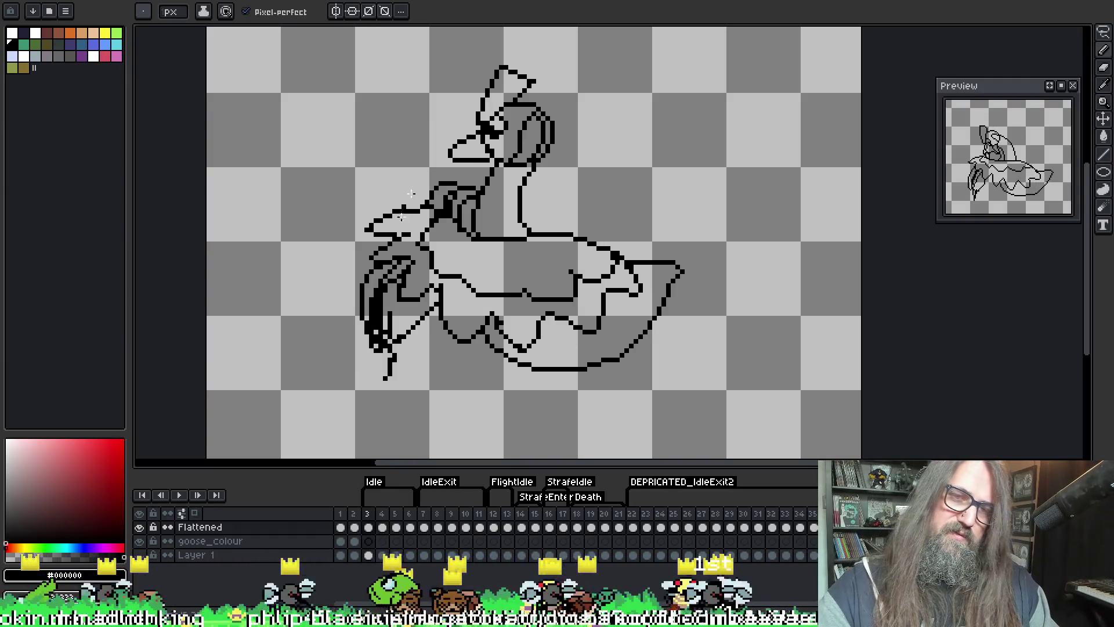
key(Right)
key(Left)
key(Right)
key(Left)
key(Right)
key(Left)
key(Right)
key(Left)
key(Right)
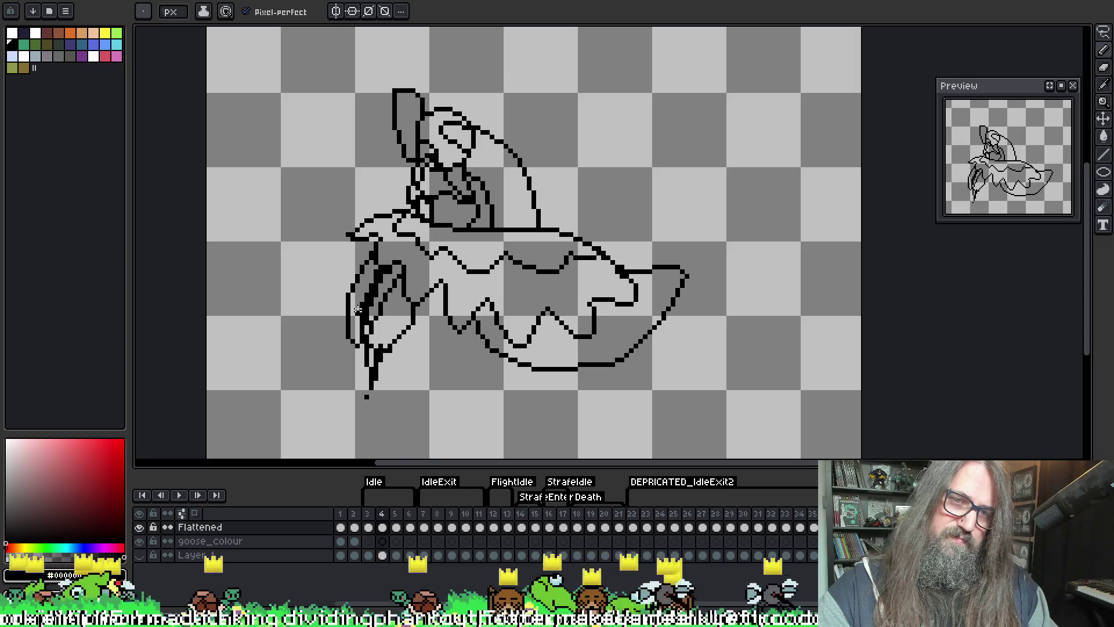
- Step back and forth across frames 3 to 6, ending on frame 5
key(Right)
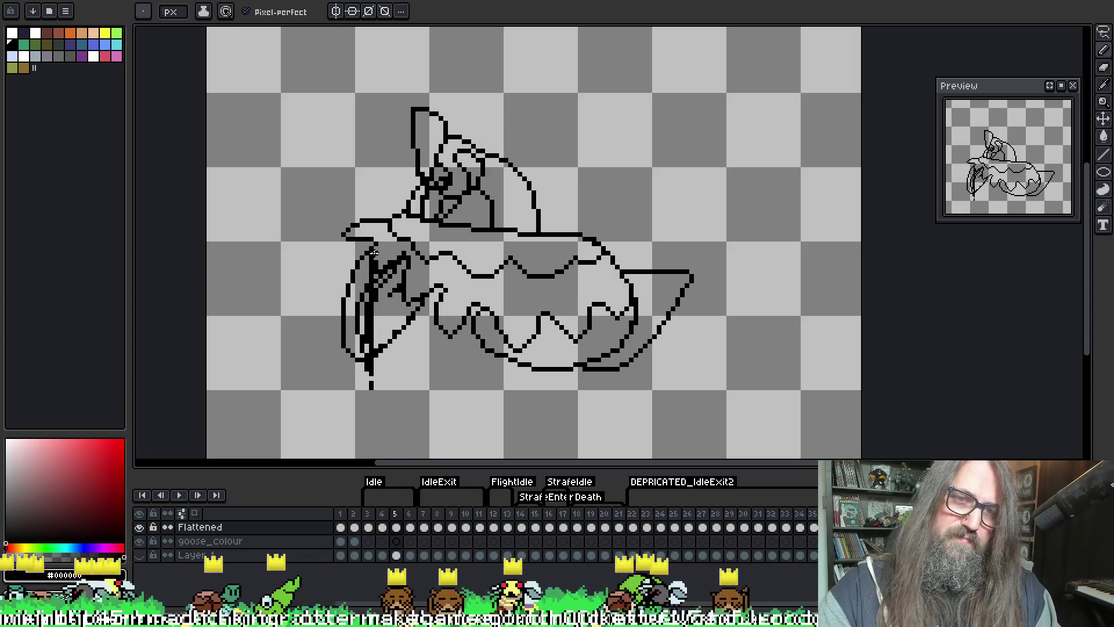
key(Left)
key(Right)
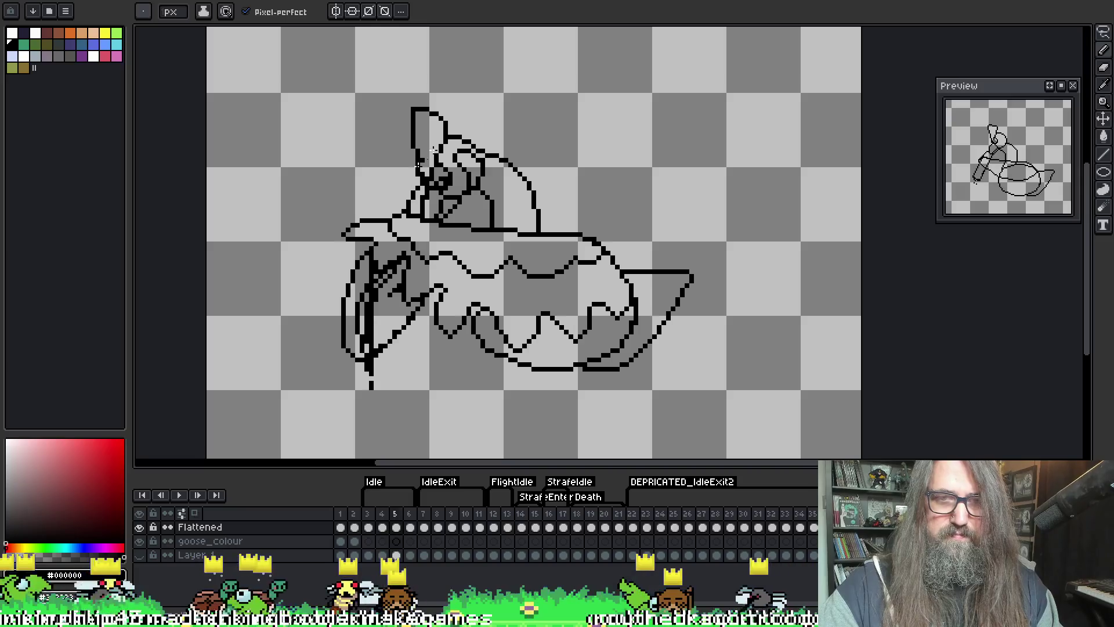
key(Right)
key(Left)
key(Left)
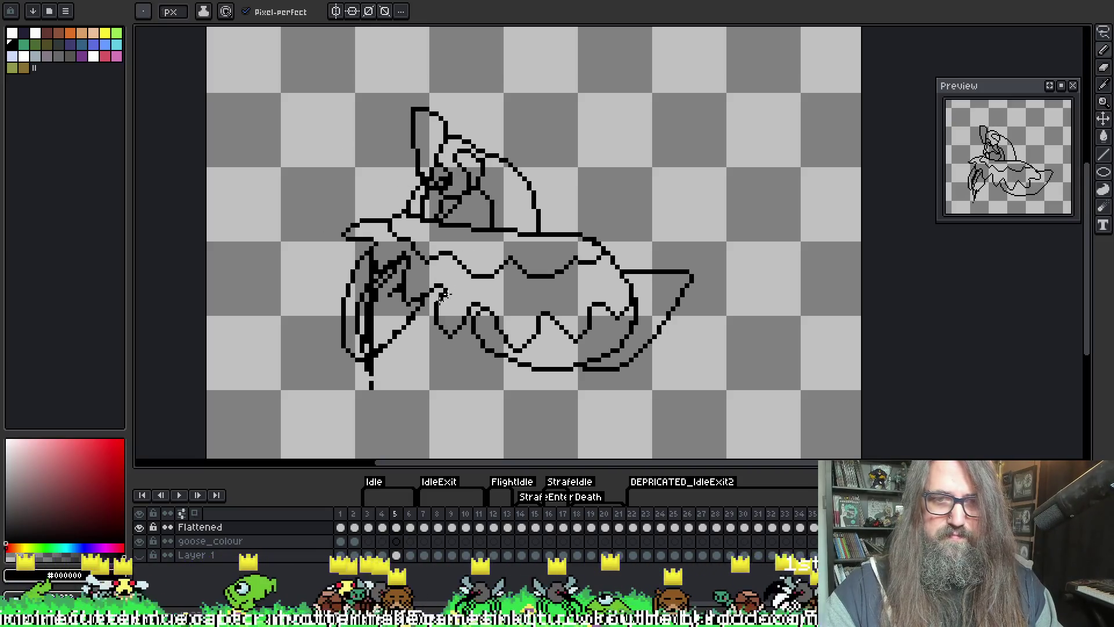
key(Right)
key(Left)
key(Right)
key(Right)
key(Left)
key(Left)
key(Right)
key(Left)
key(Left)
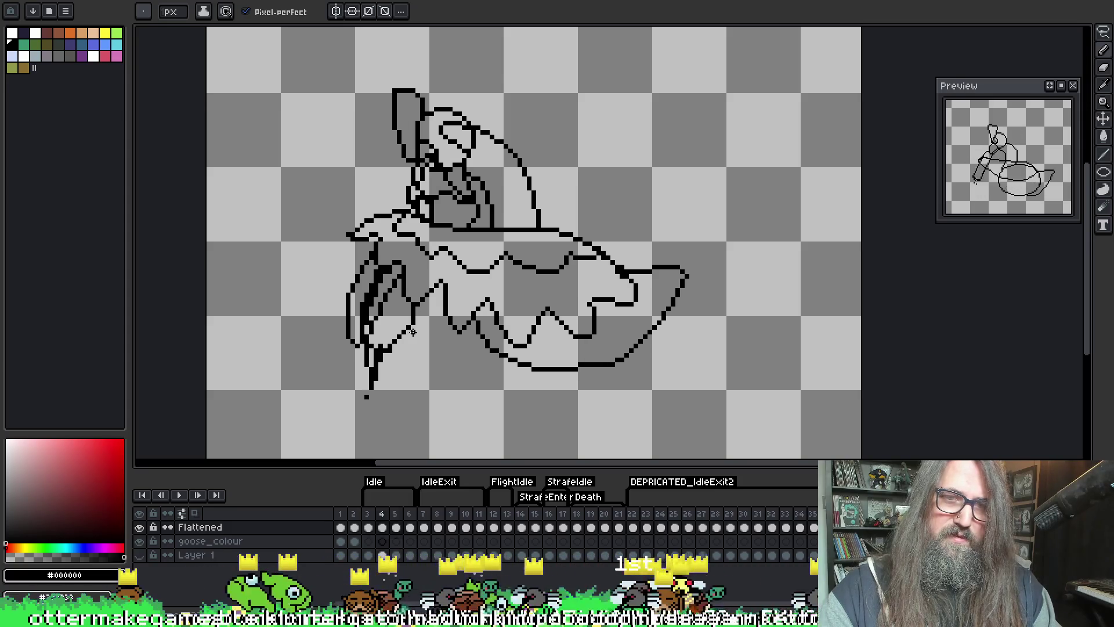
key(Right)
key(Right)
key(Left)
key(Right)
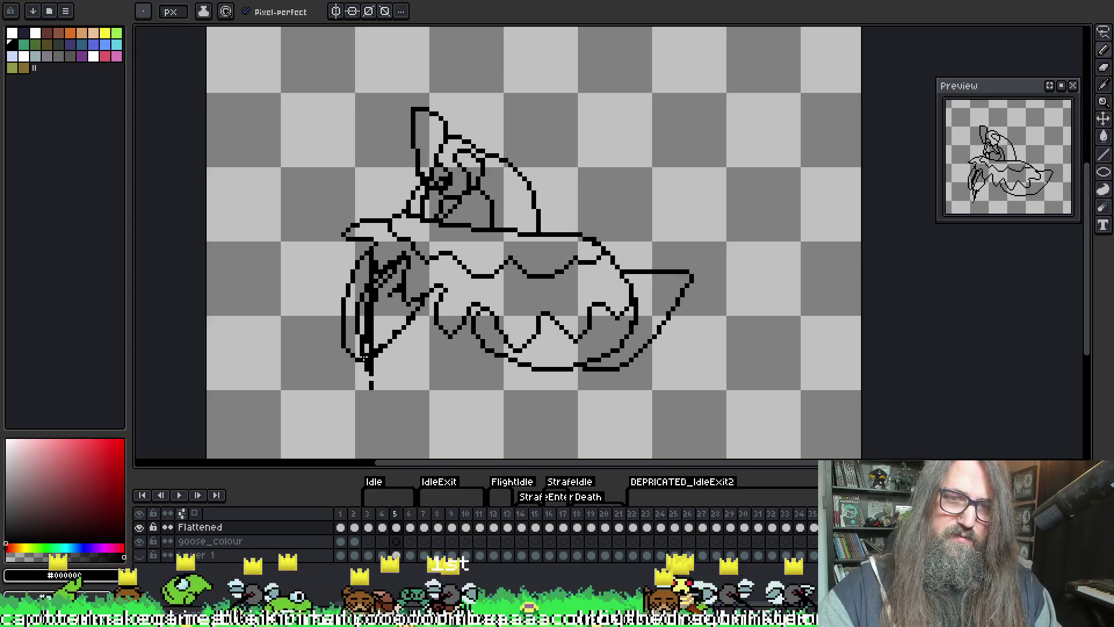
- Touch up frame 5 by alternating between pencil and eraser
key(b)
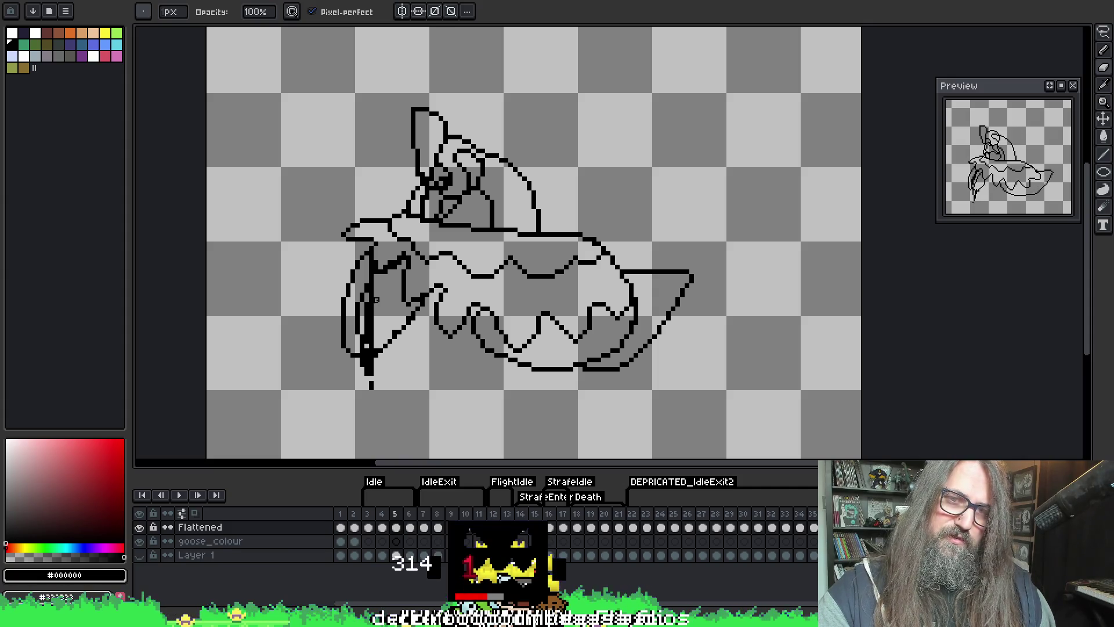
key(i)
key(e)
key(b)
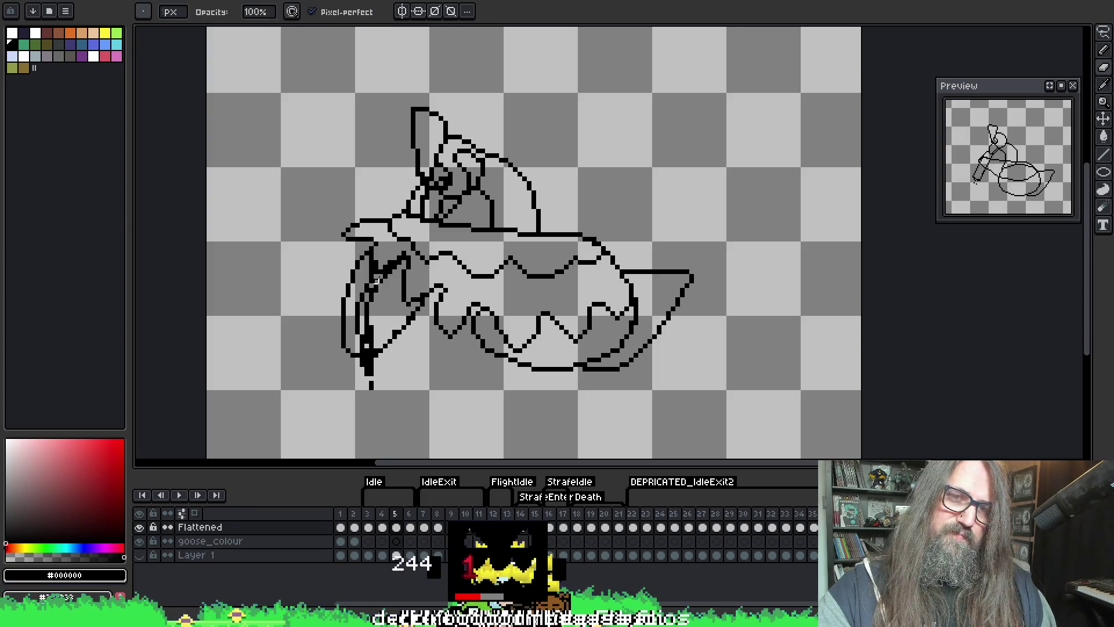
key(e)
key(b)
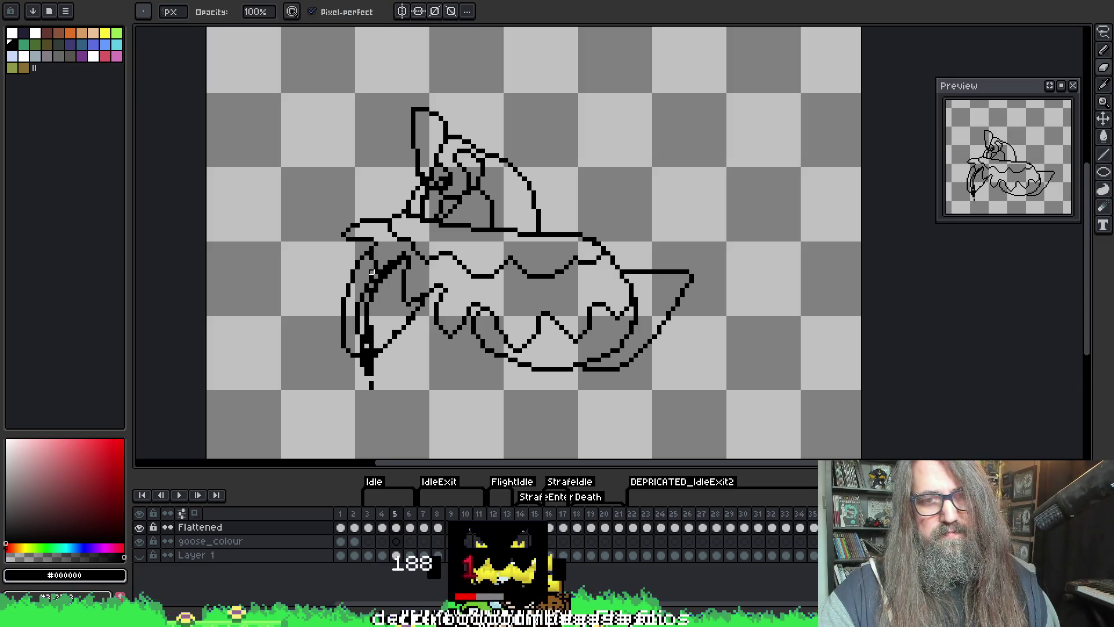
key(e)
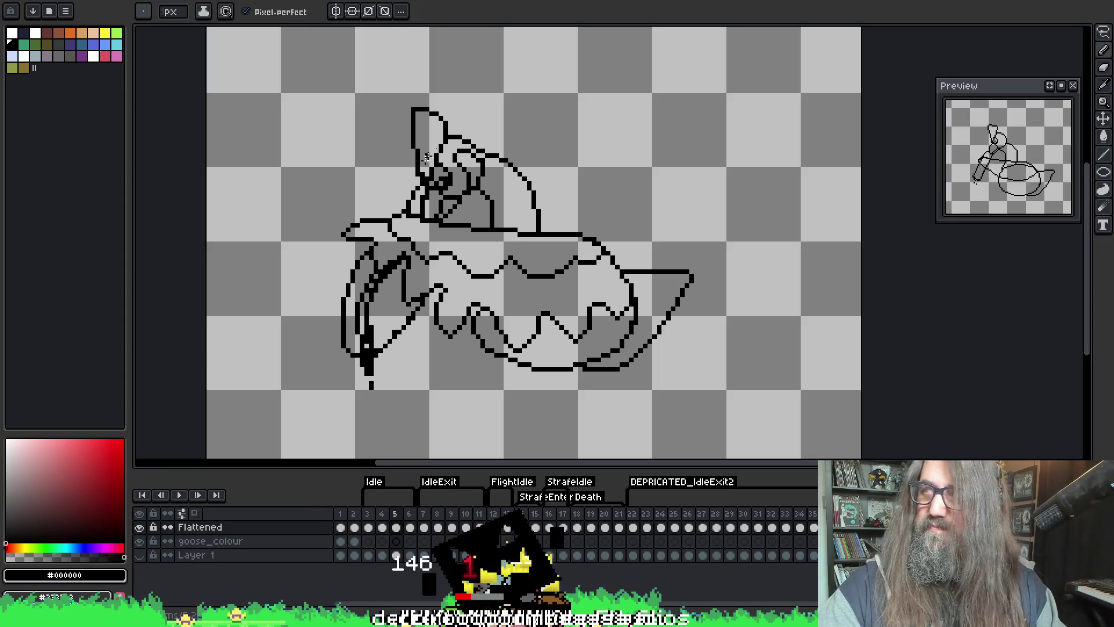
- Play the animation and stop it on frame 6
key(Return)
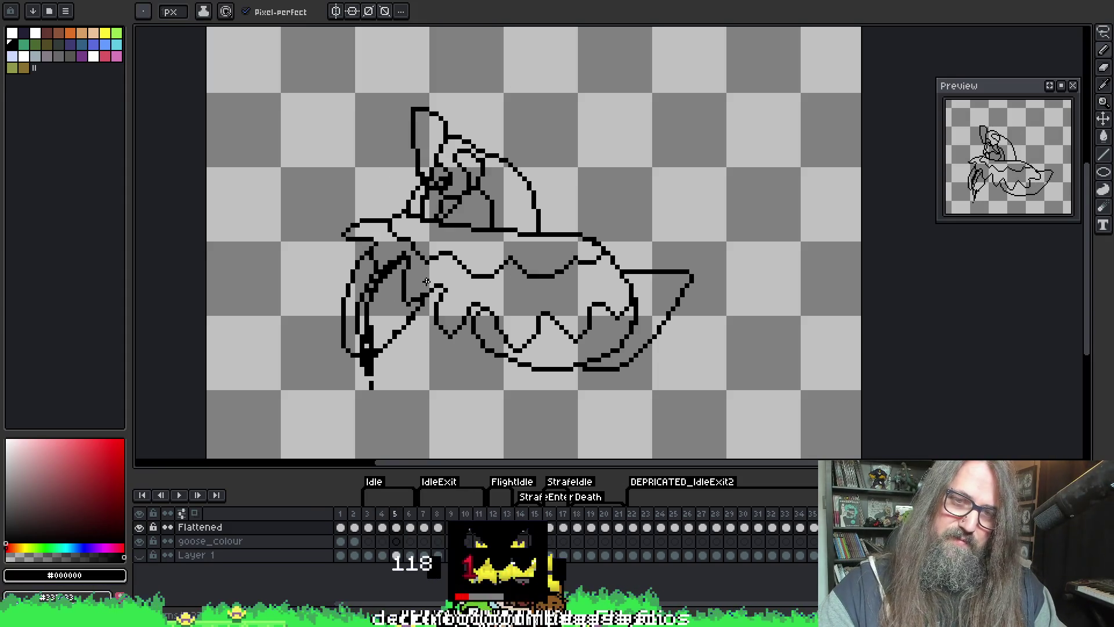
key(Return)
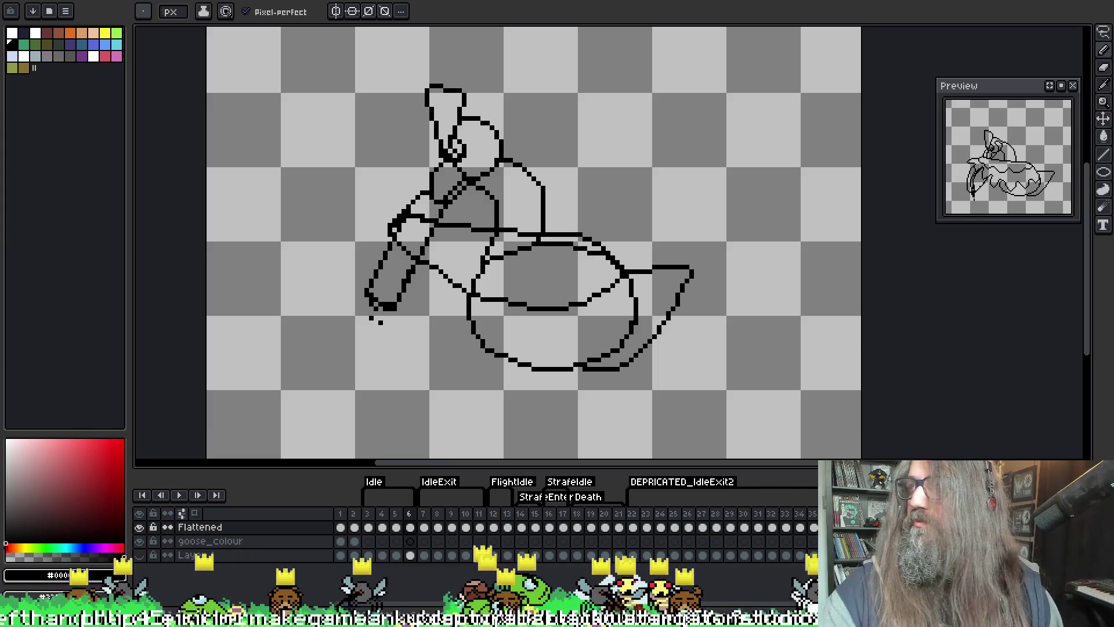
key(i)
scroll(507, 241, right, 1)
- Remove part of the goose's upper belly outline and enlarge the brush
key(b)
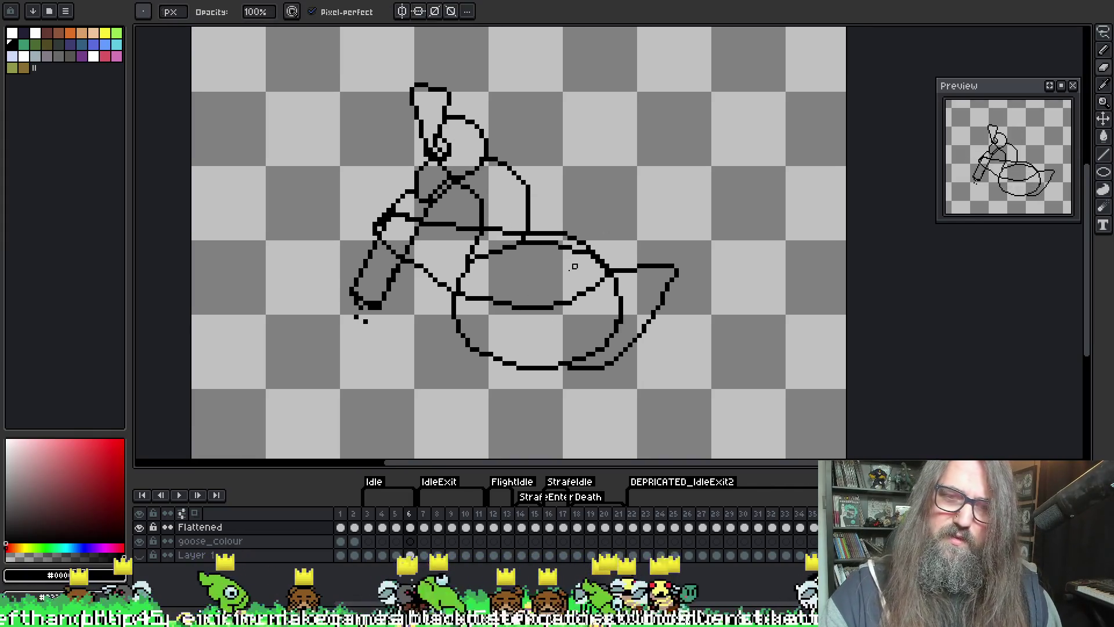
drag(528, 239, 491, 250)
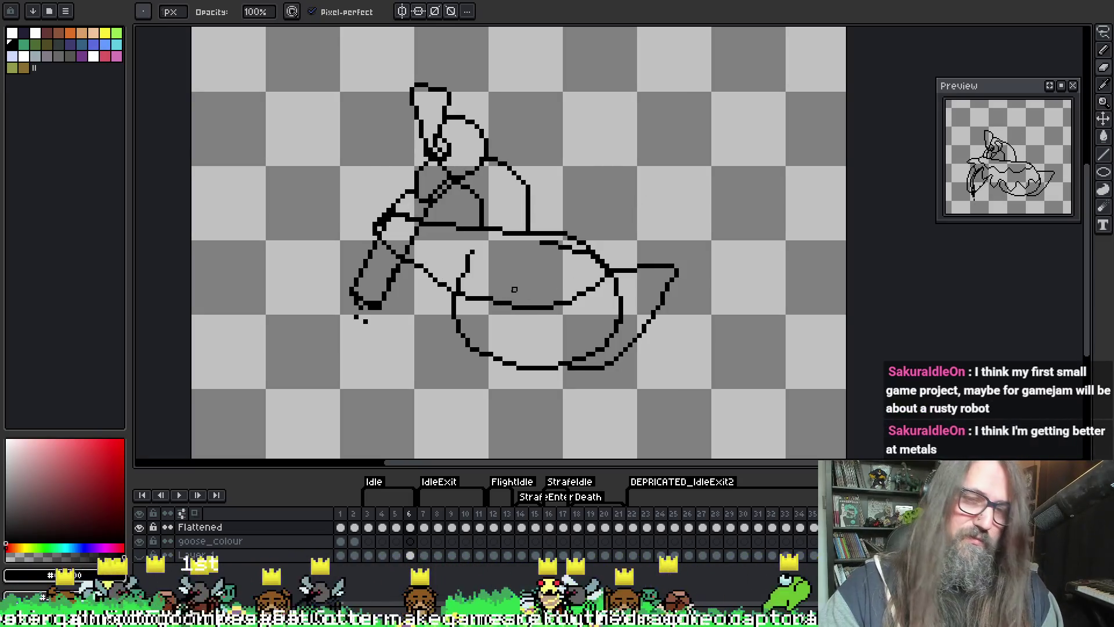
key(plus)
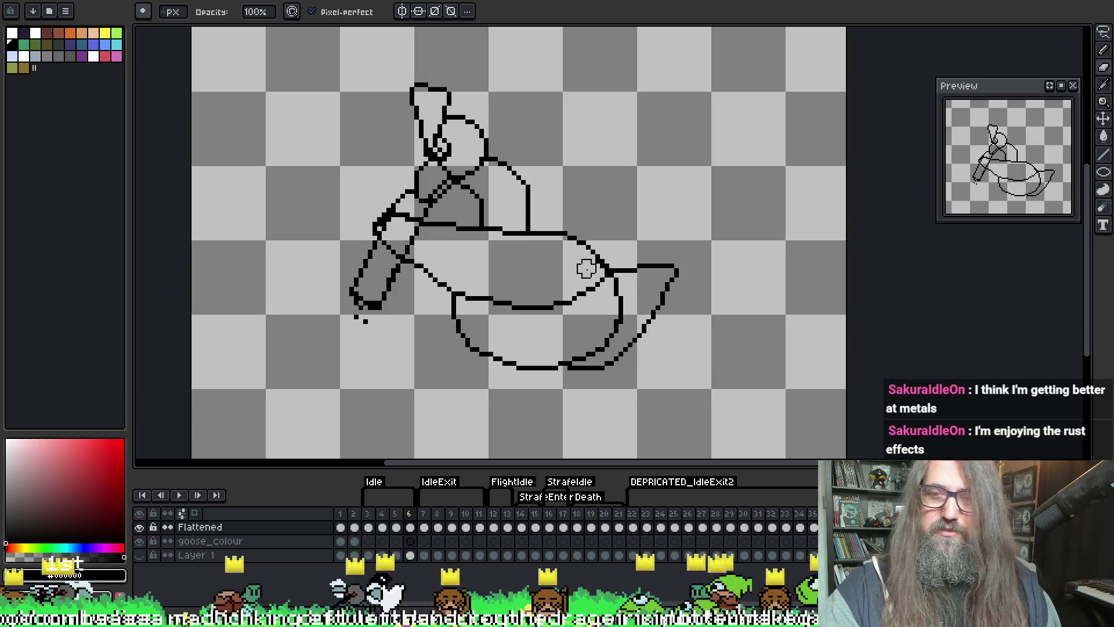
key(g)
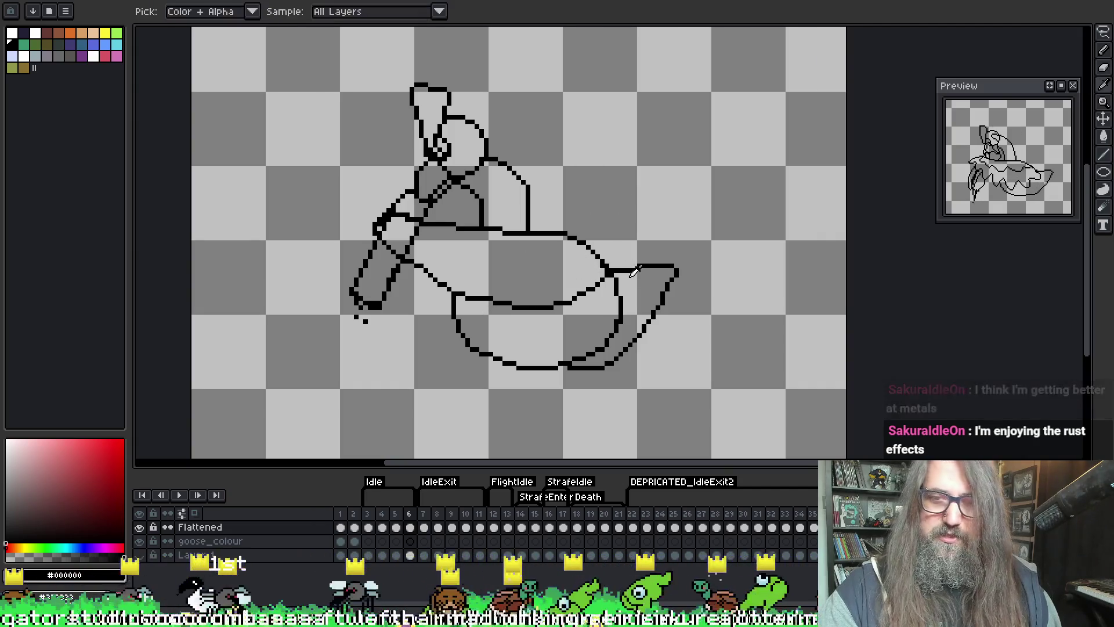
key(b)
key(e)
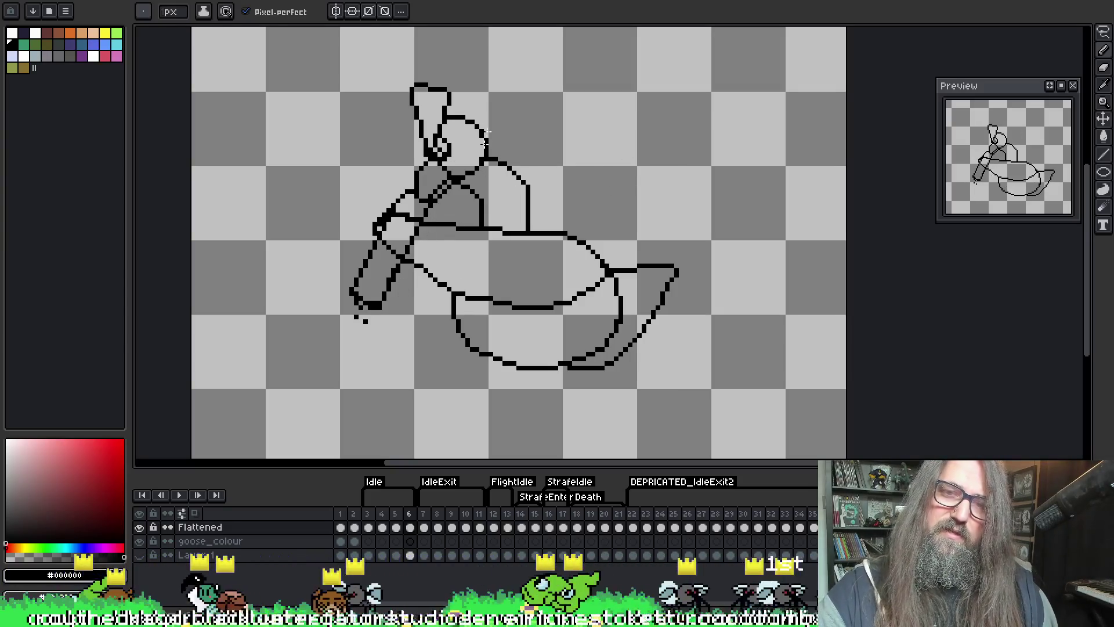
key(b)
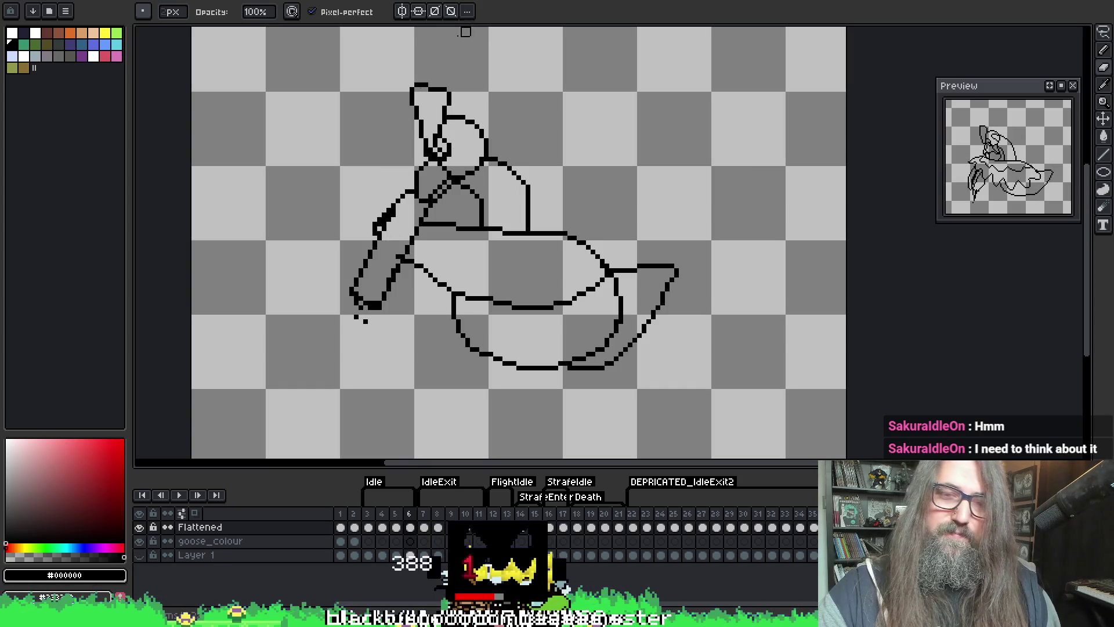
key(v)
key(b)
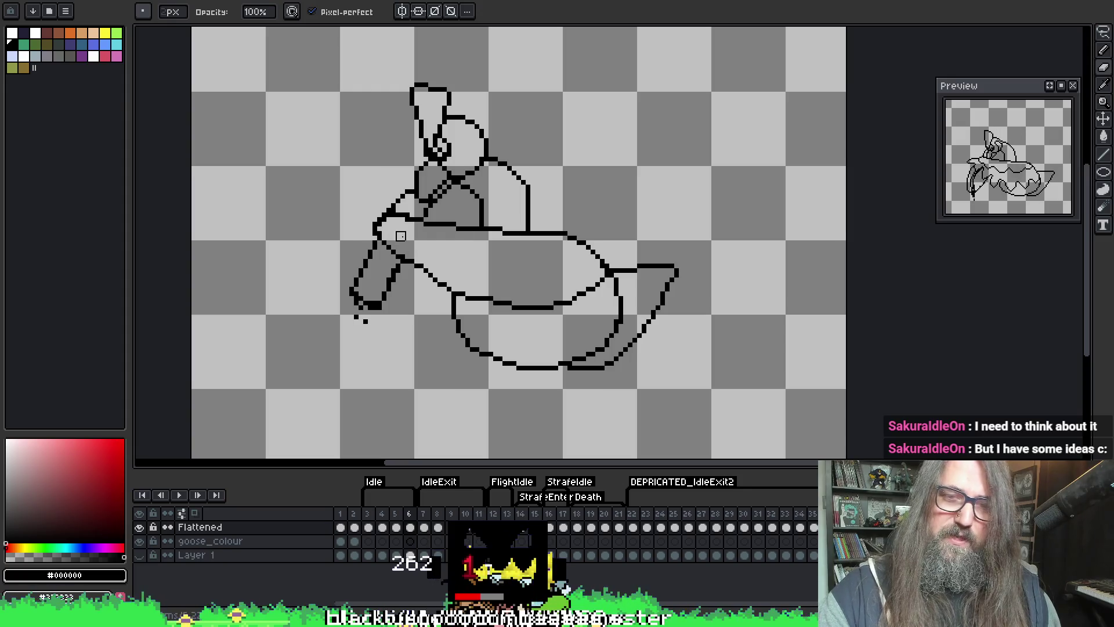
- Draw a short diagonal line near the rider's arm, then step back to frame 4
drag(392, 207, 381, 227)
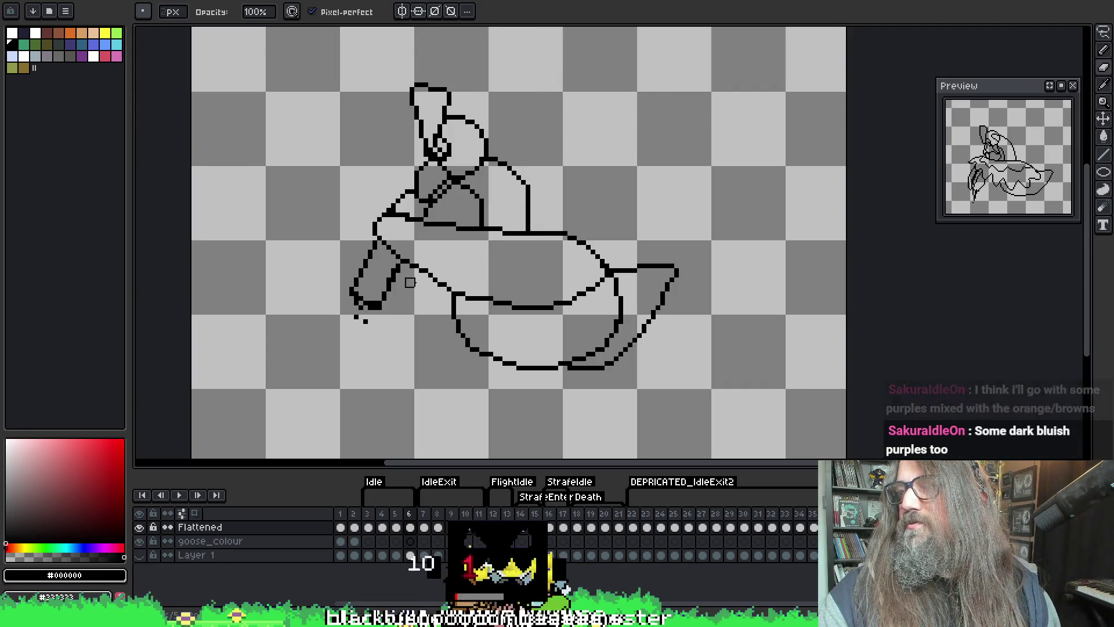
key(i)
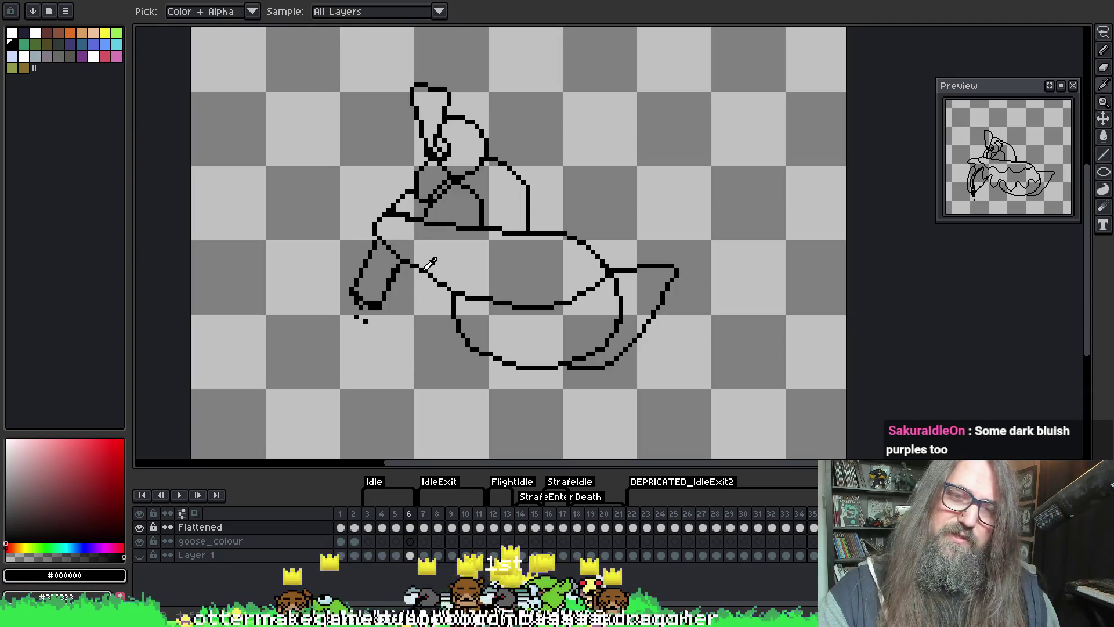
key(b)
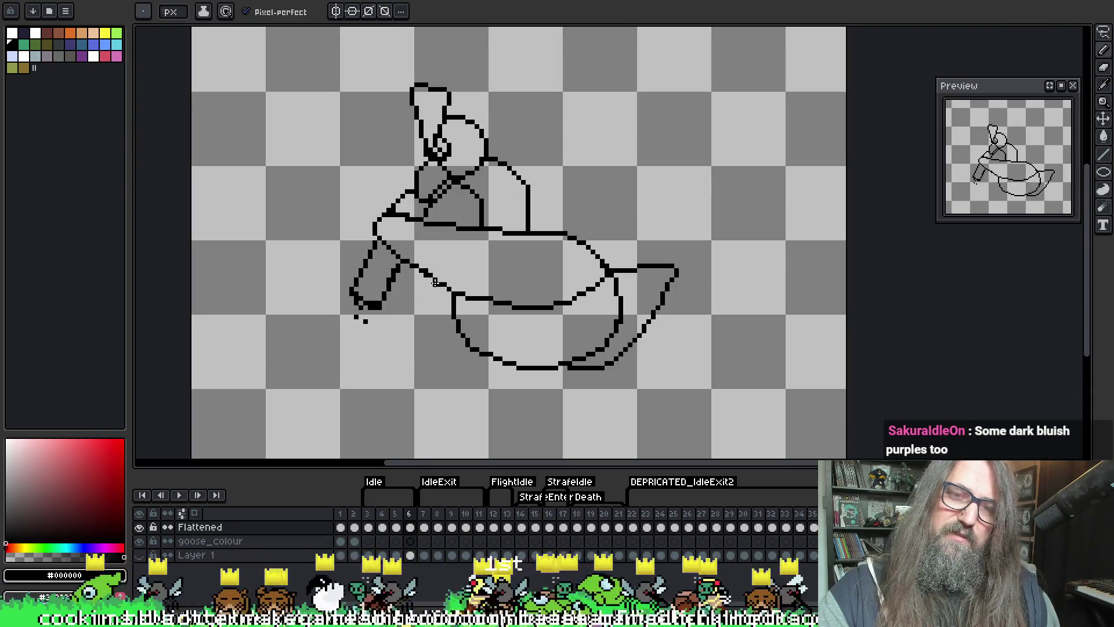
key(e)
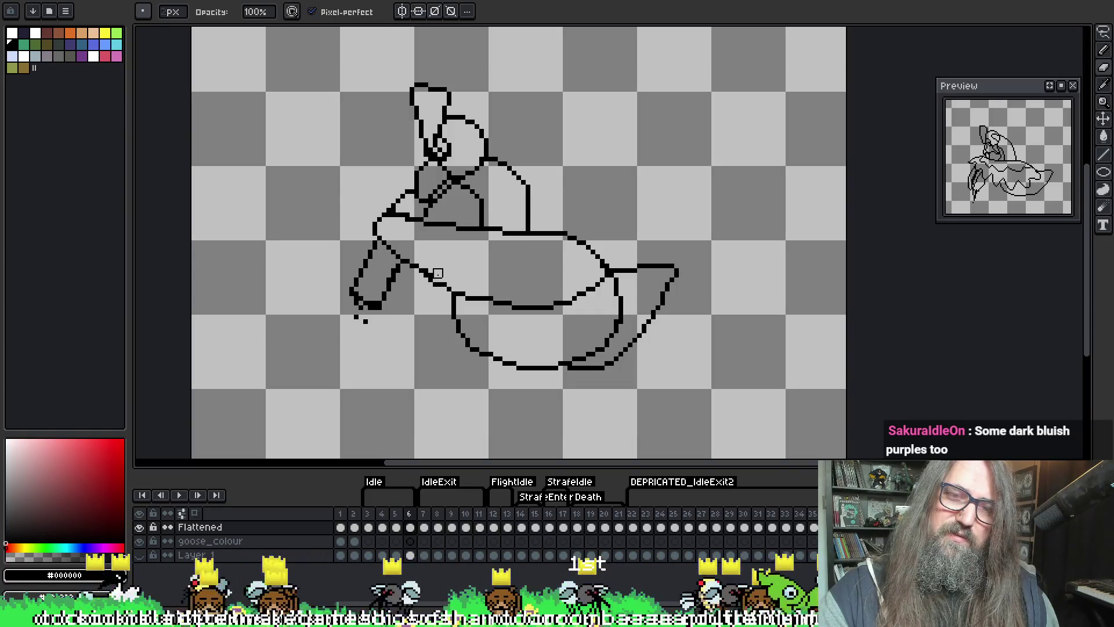
key(i)
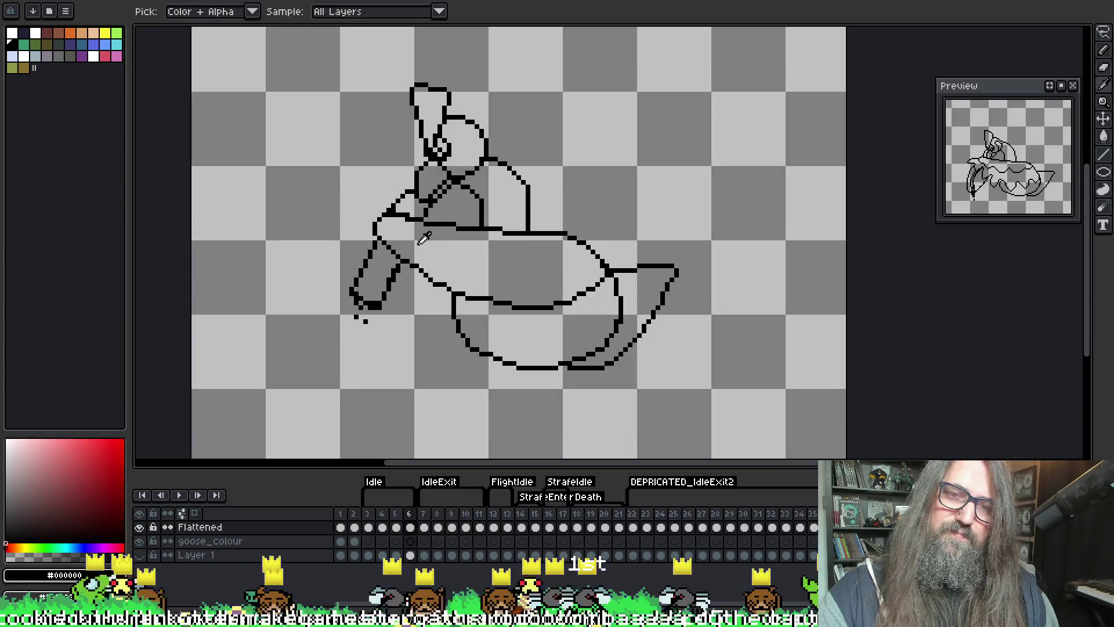
key(b)
key(comma)
key(comma)
key(comma)
key(comma)
- Flip between frames 3 to 6 to compare frame 5 with its neighbours
key(period)
key(period)
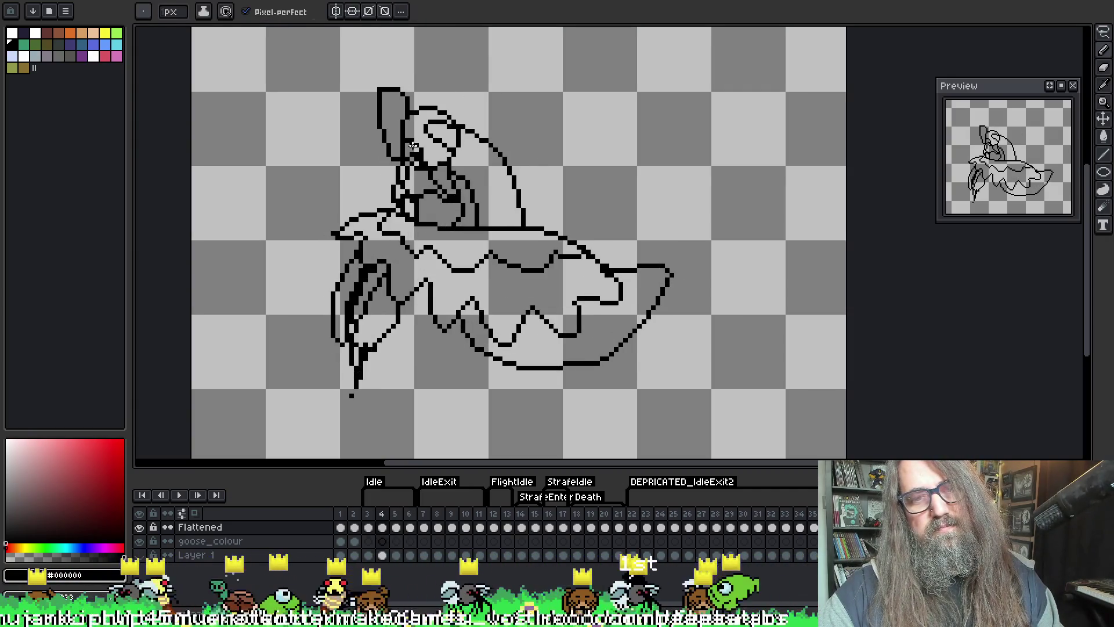
key(comma)
key(period)
key(period)
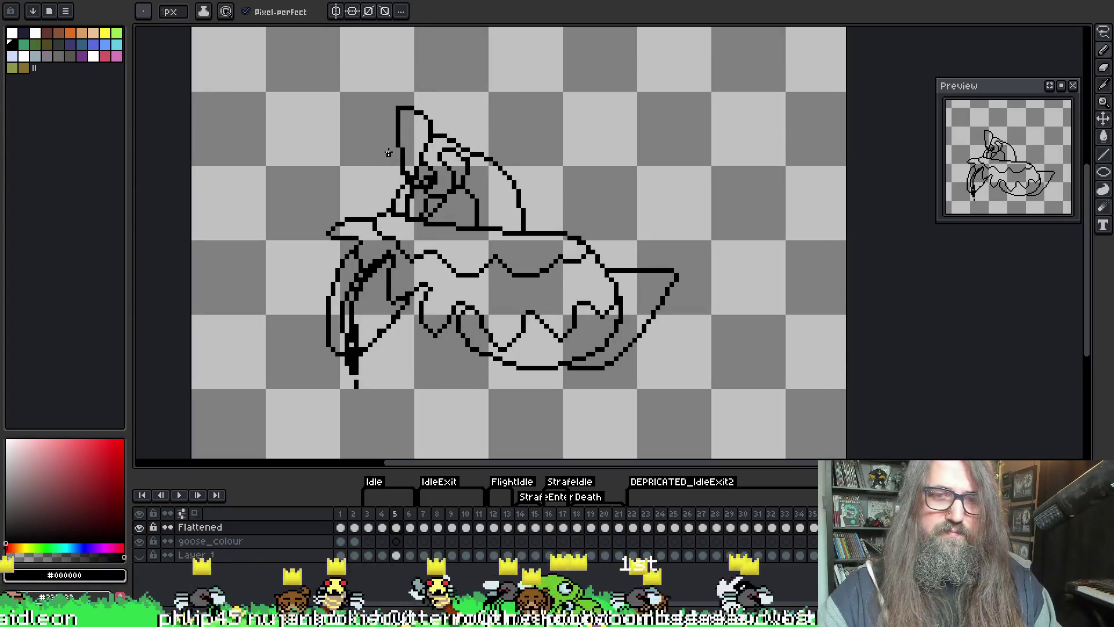
key(comma)
key(period)
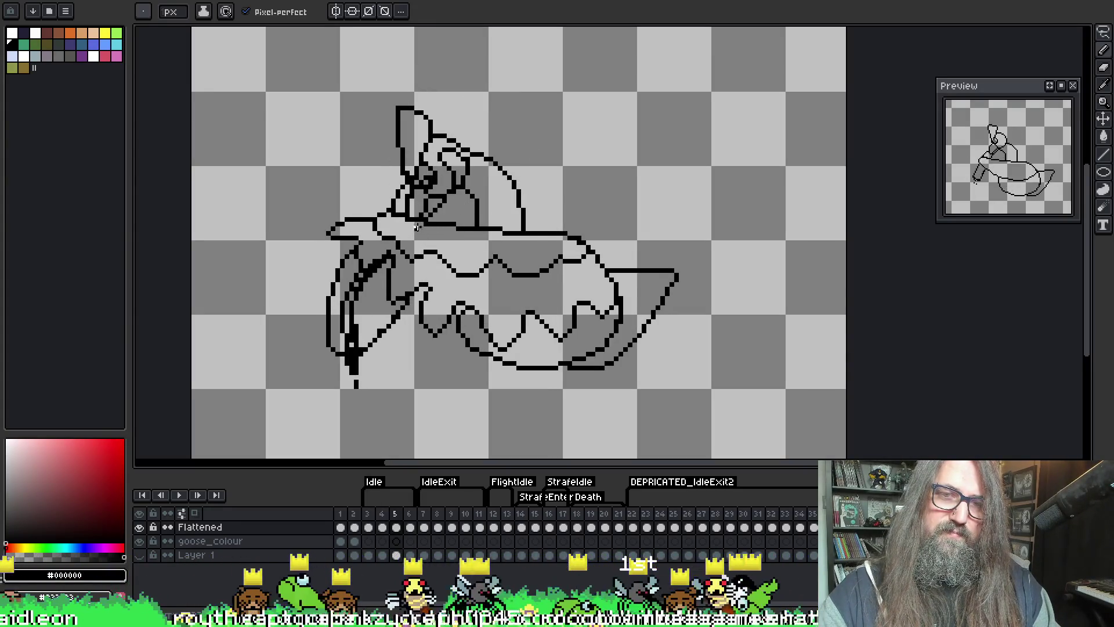
key(period)
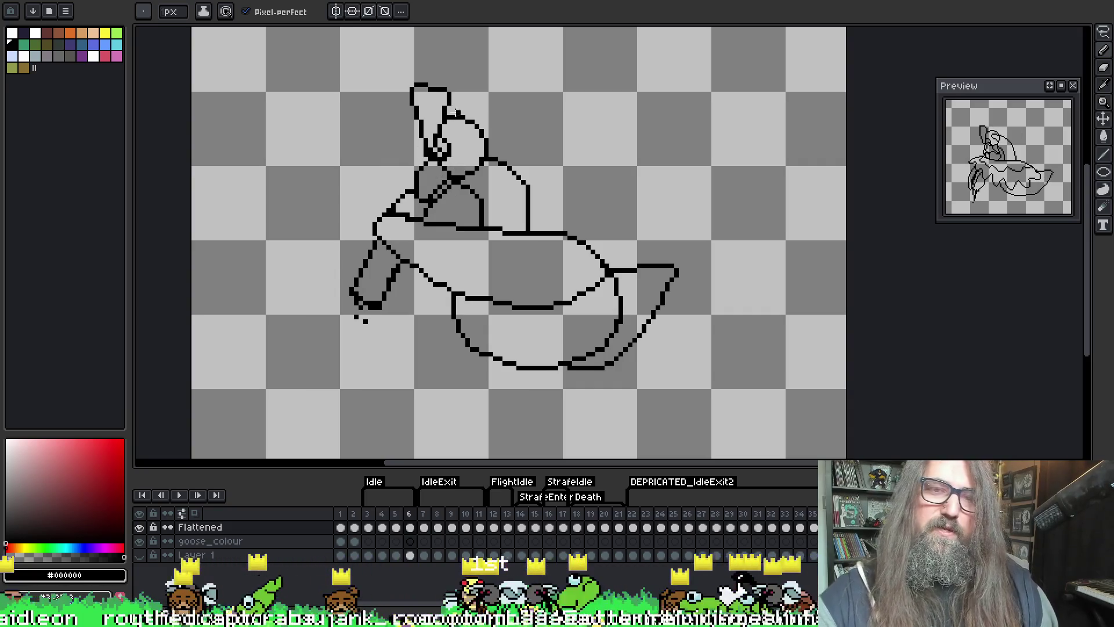
key(comma)
key(comma)
key(period)
key(period)
key(comma)
key(comma)
key(period)
key(comma)
key(comma)
key(period)
key(period)
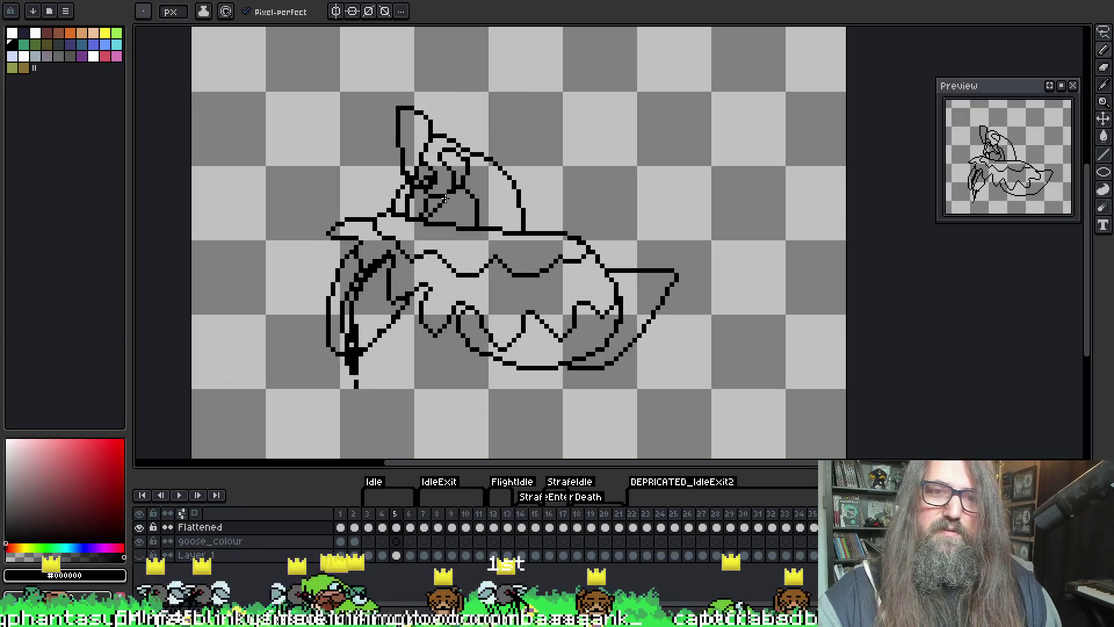
key(comma)
key(period)
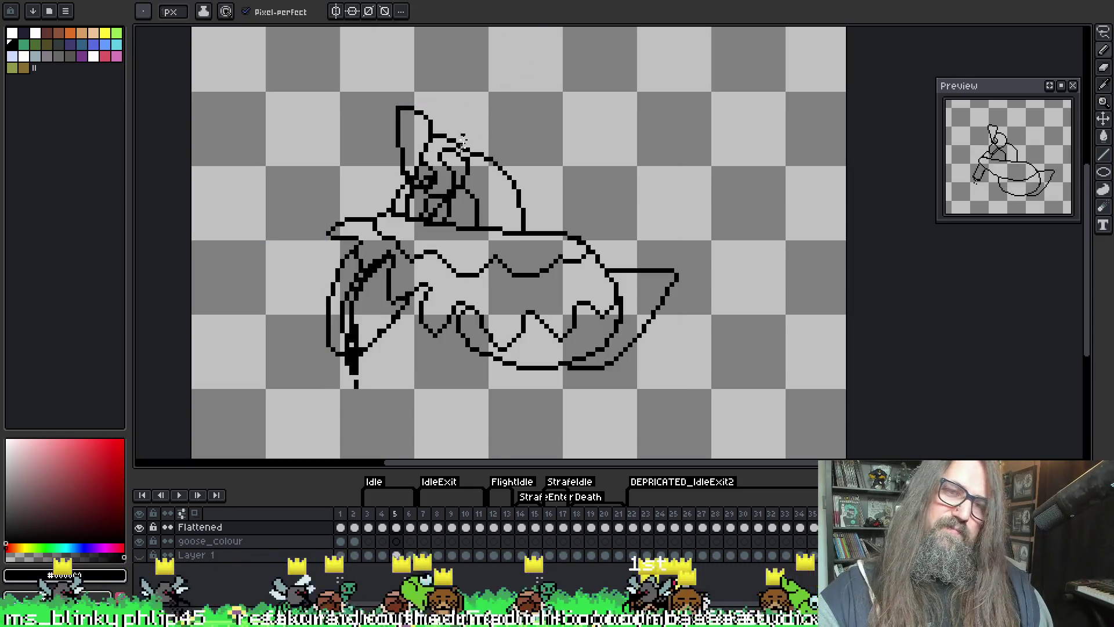
- Touch up frame 5 with pencil and eraser, then advance to frame 6
key(b)
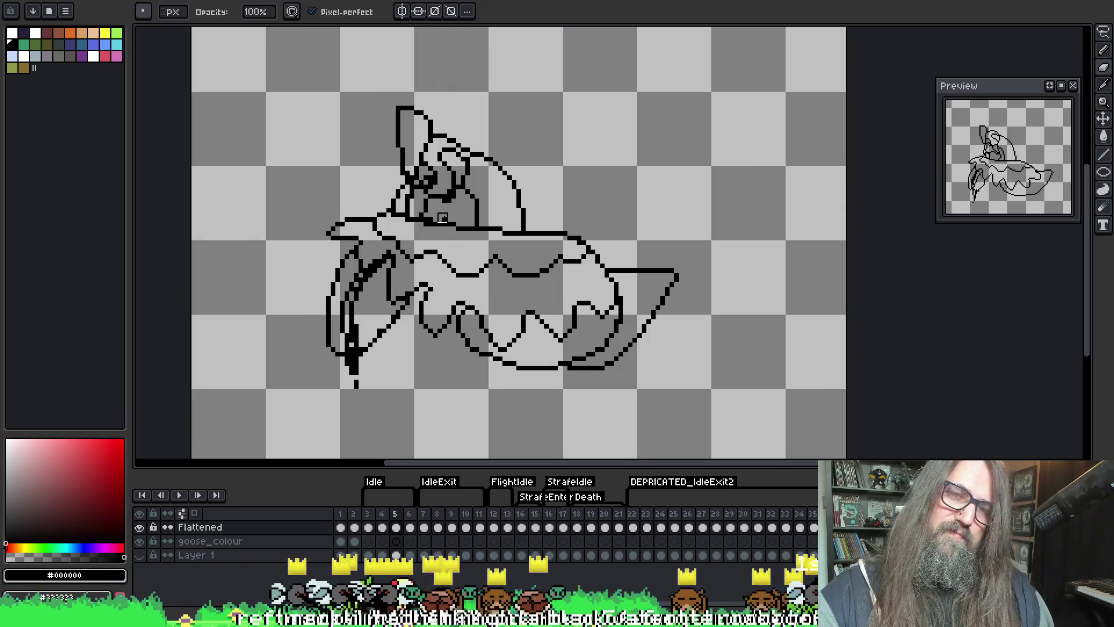
key(e)
key(b)
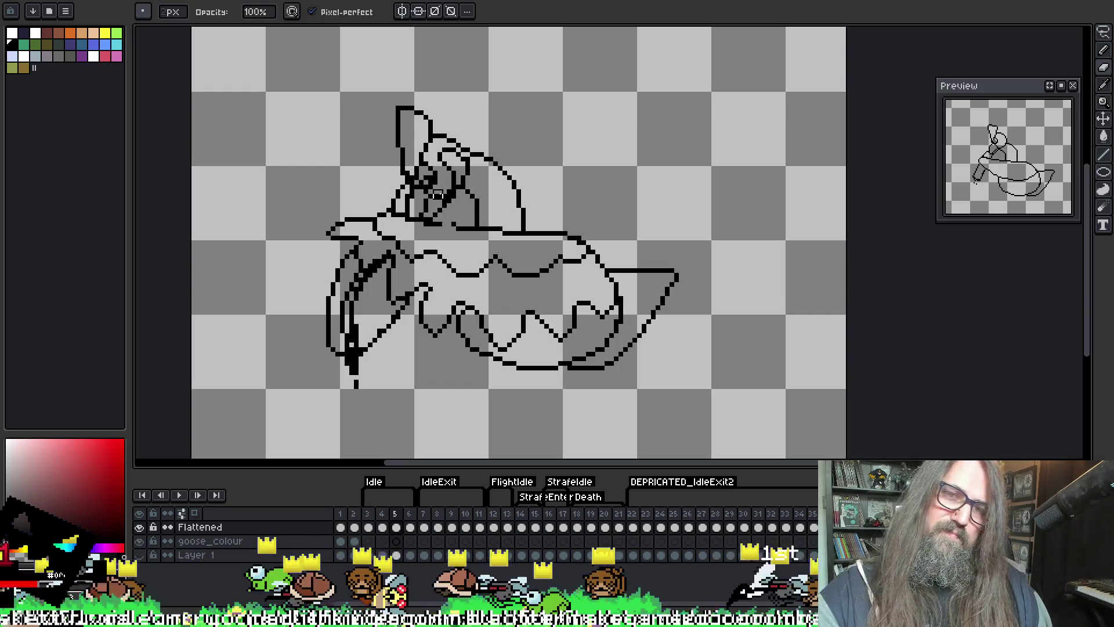
key(e)
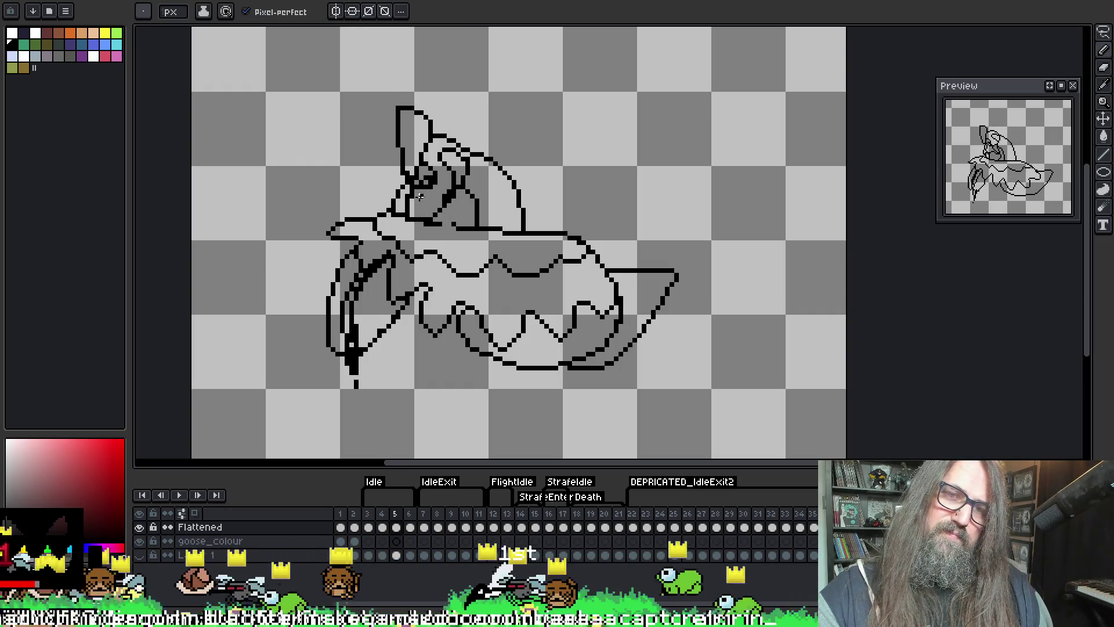
key(comma)
key(period)
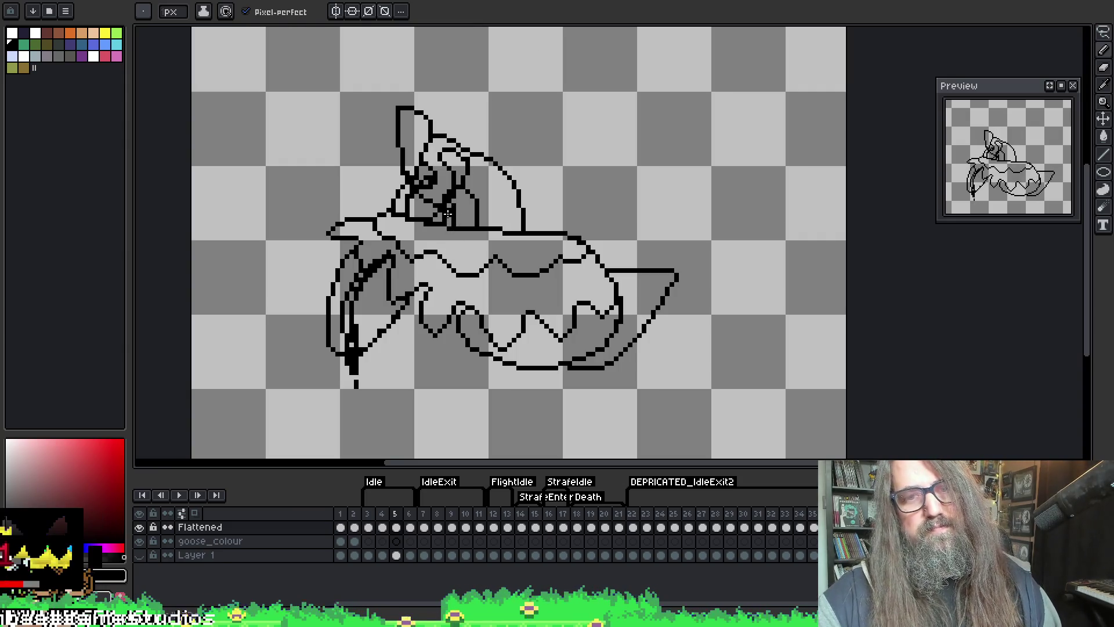
key(e)
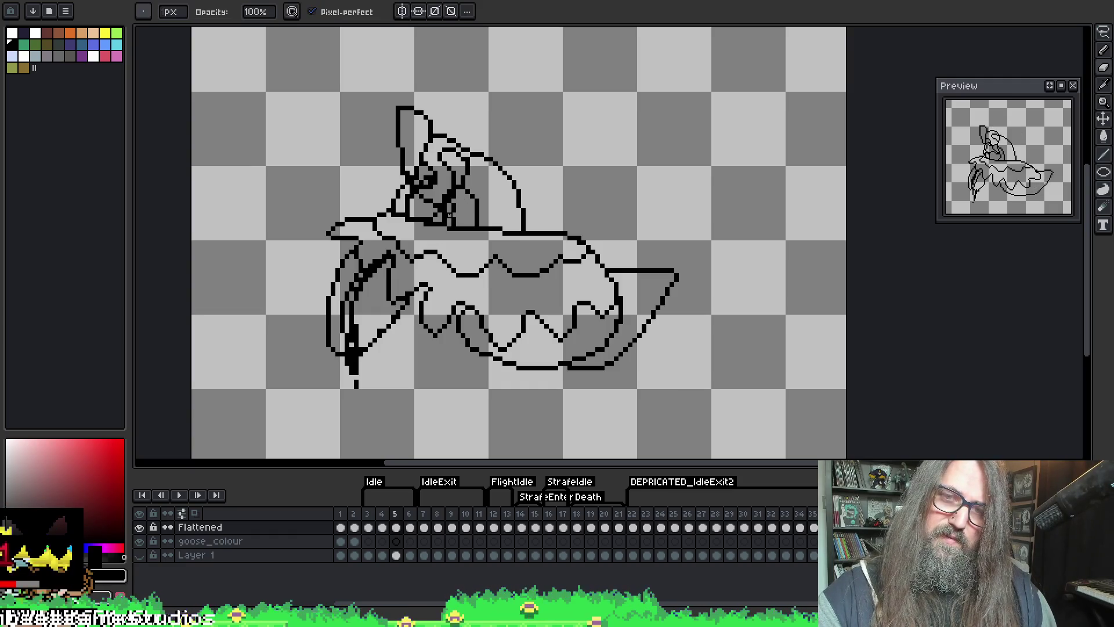
key(b)
key(period)
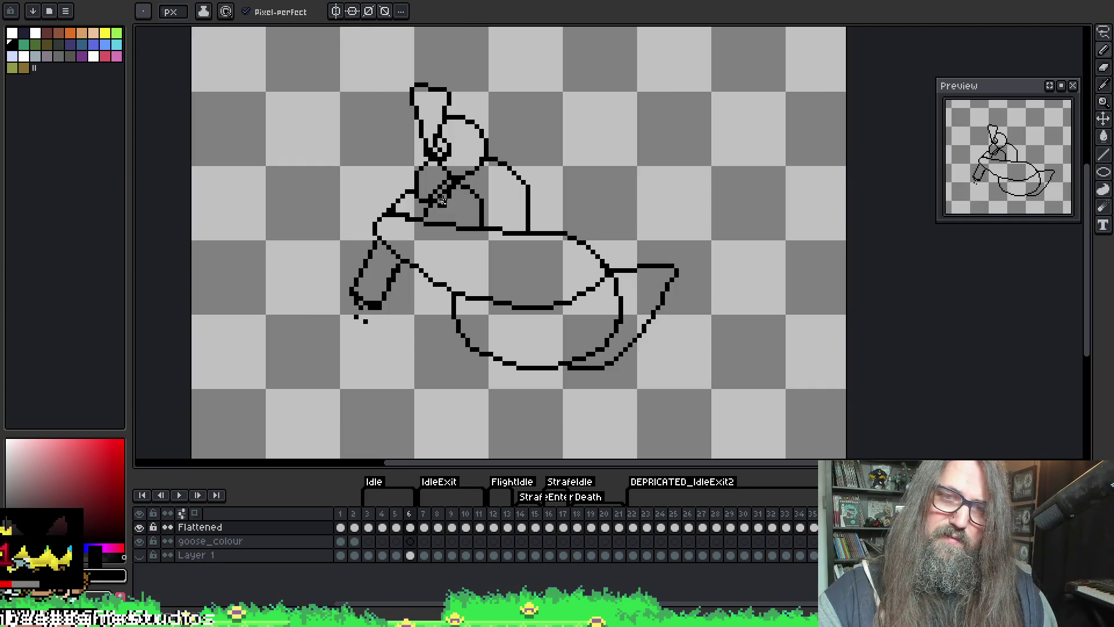
- Add short black pencil strokes to the rider's body on frame 6
key(e)
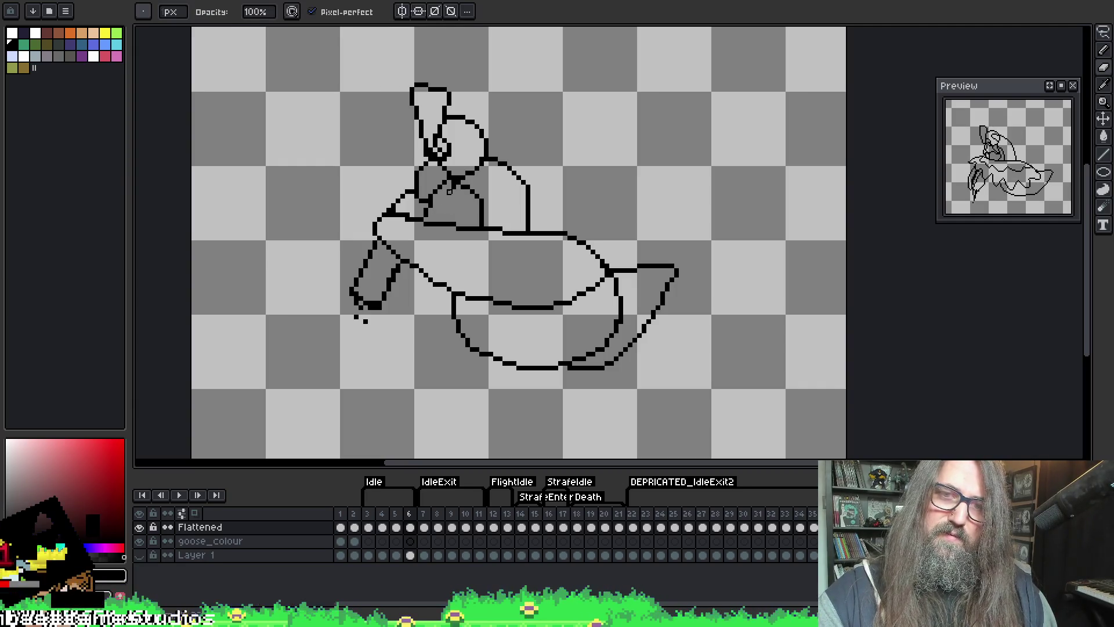
key(b)
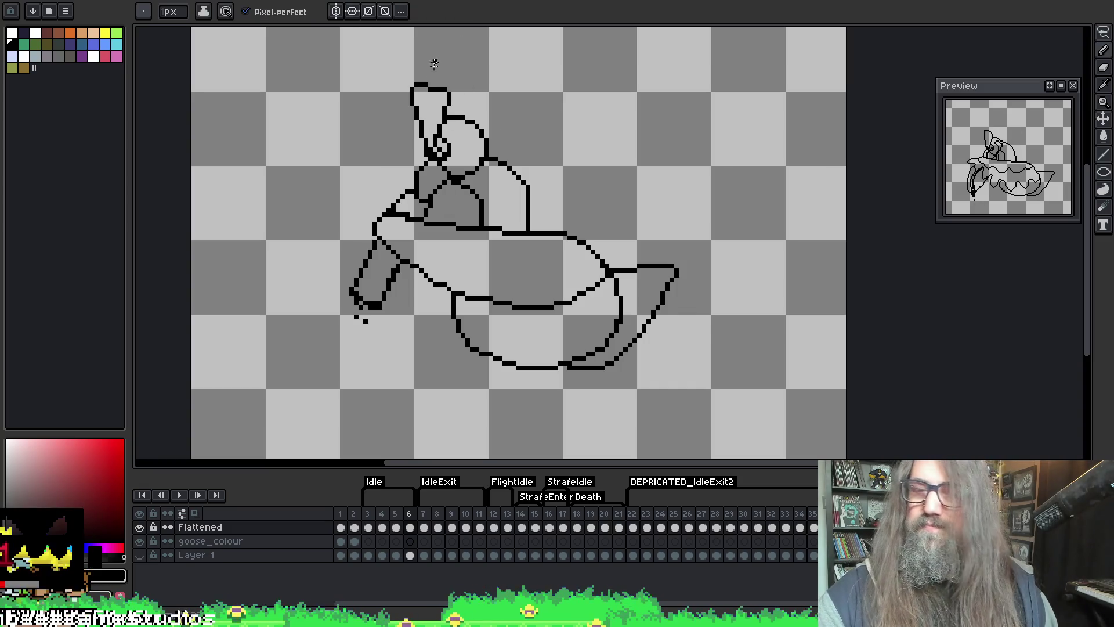
key(ctrl)
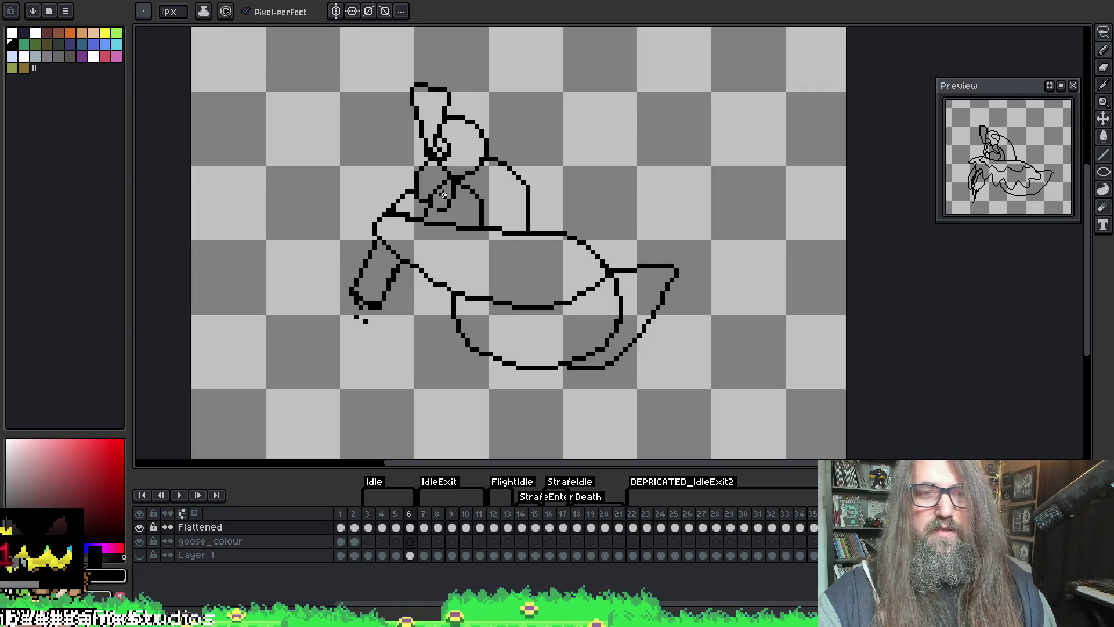
drag(442, 187, 441, 208)
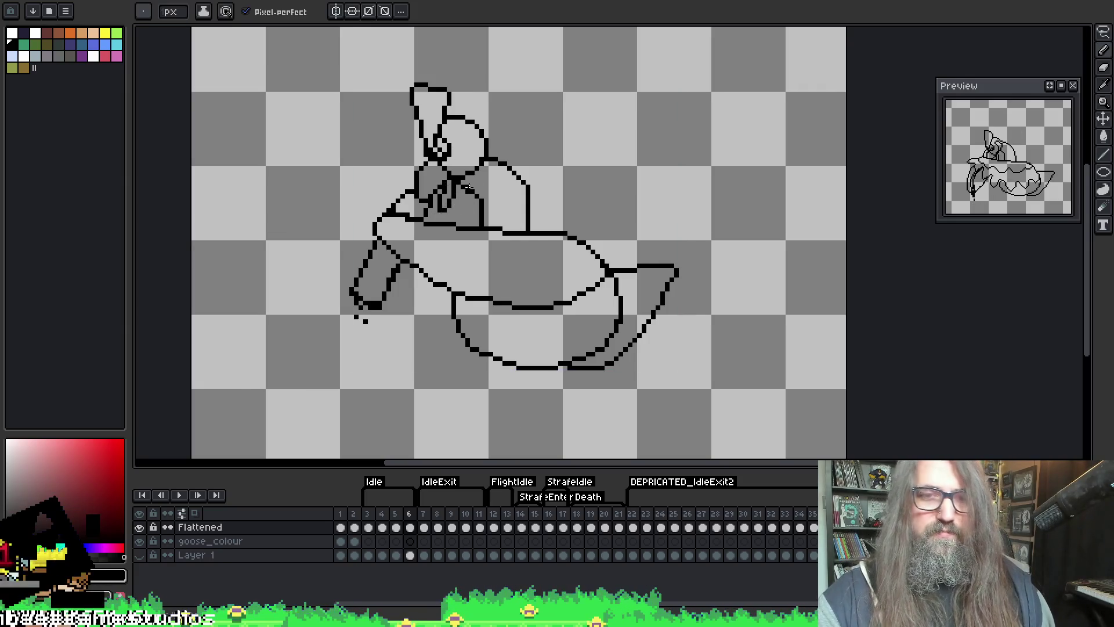
key(Left)
key(Right)
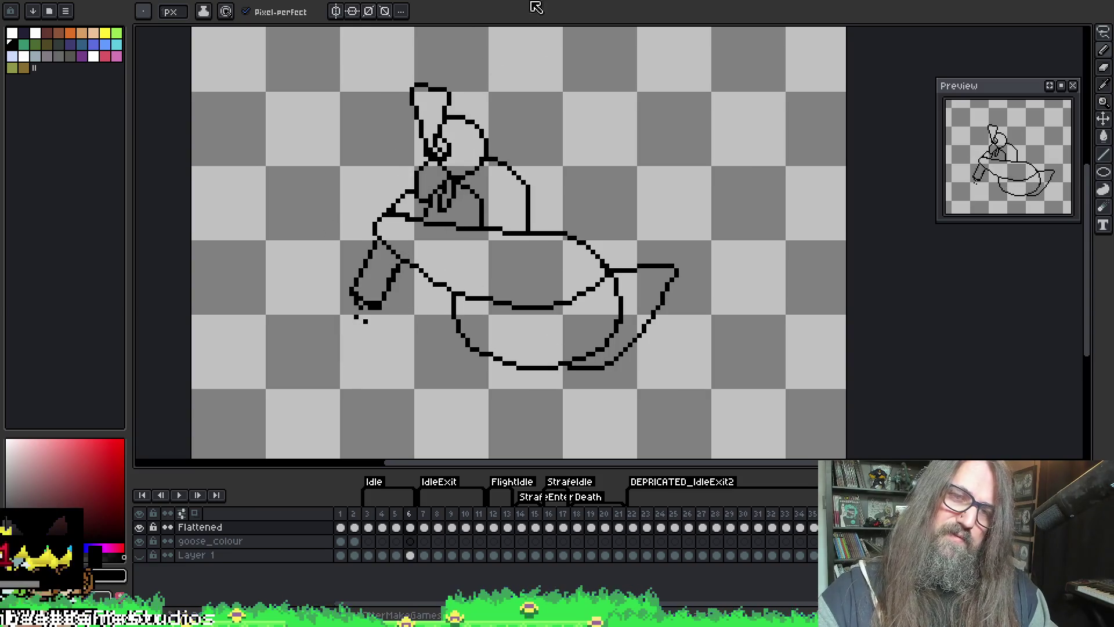
- Play and stop the animation, then return to frame 6 for further touch-ups
key(Return)
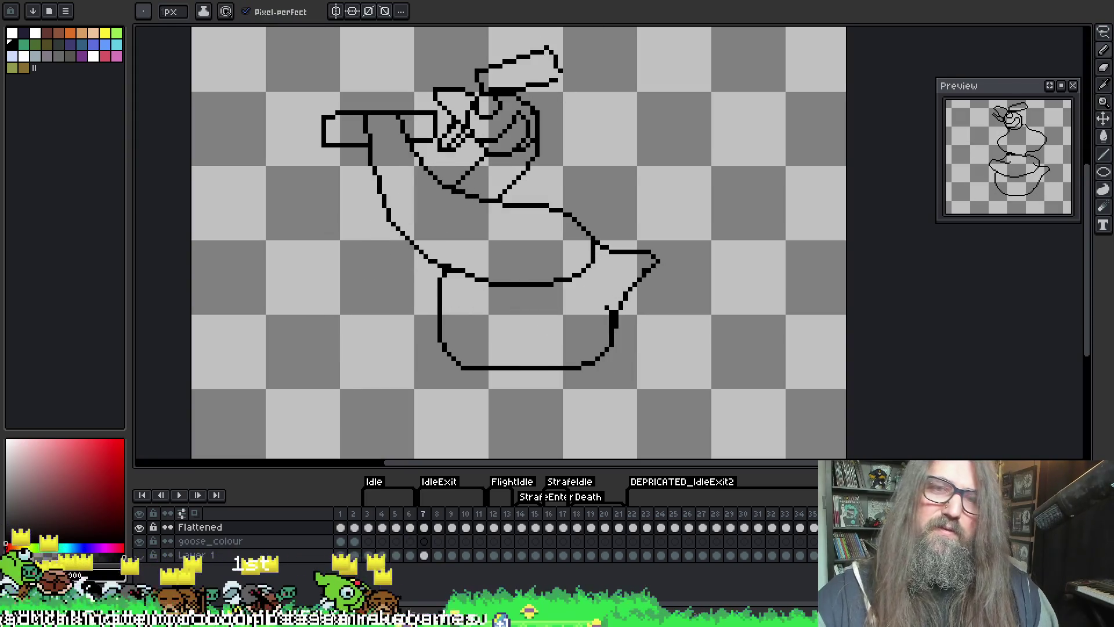
key(Return)
key(Left)
key(Right)
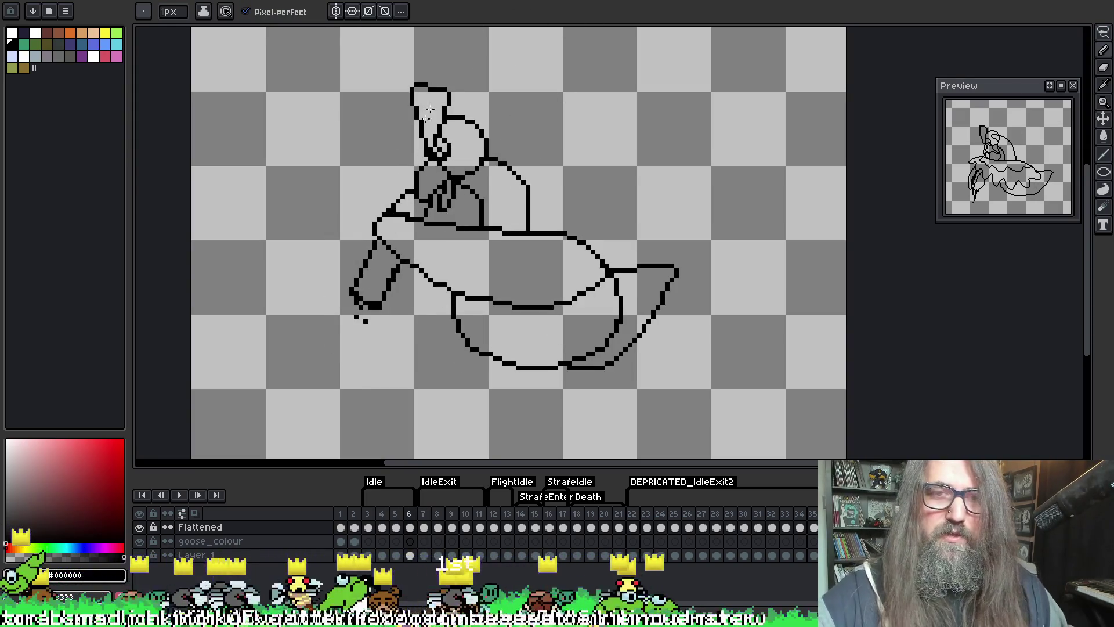
key(b)
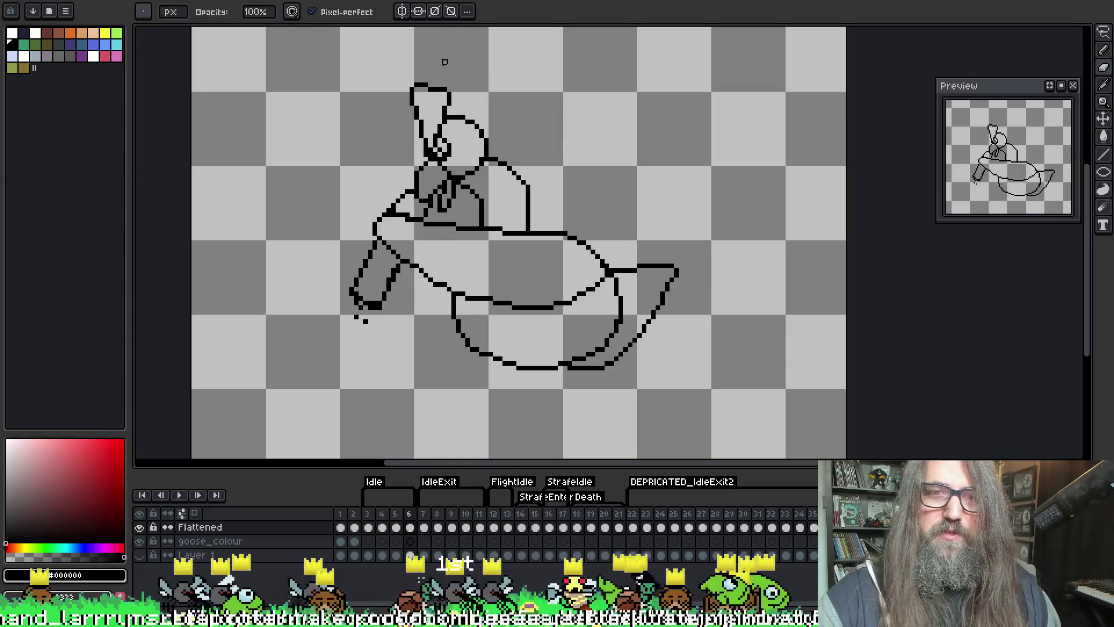
key(alt)
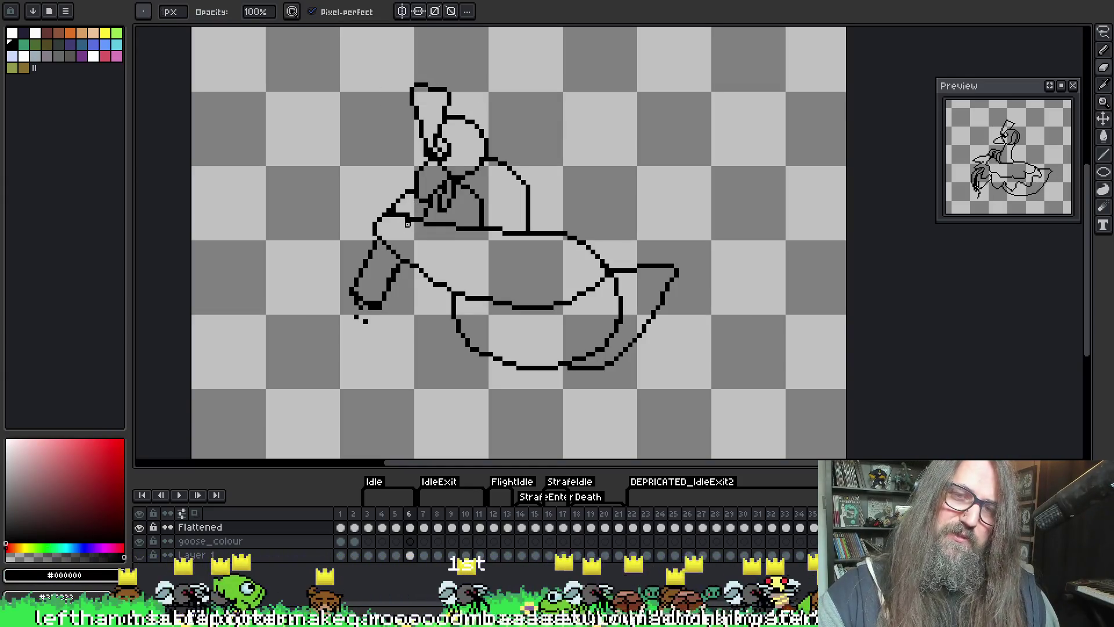
key(alt)
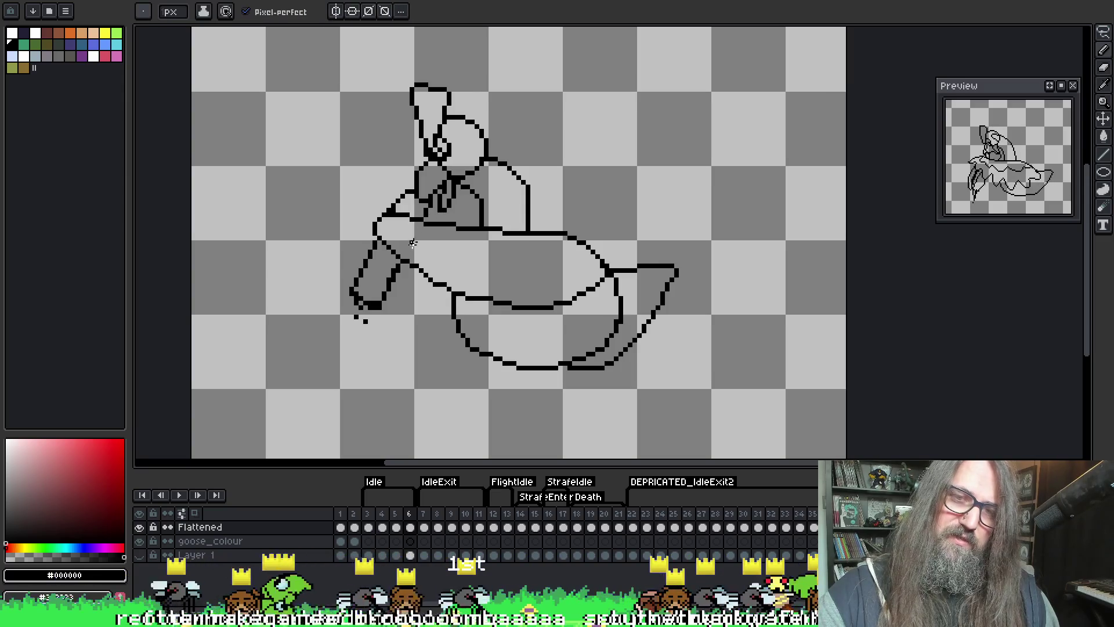
key(b)
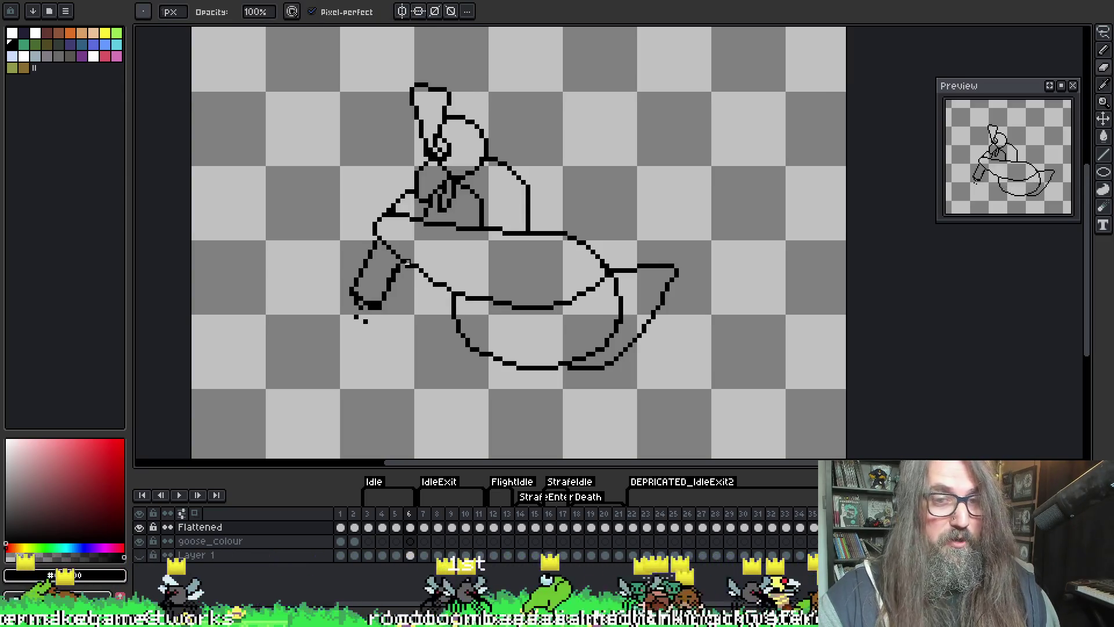
key(alt)
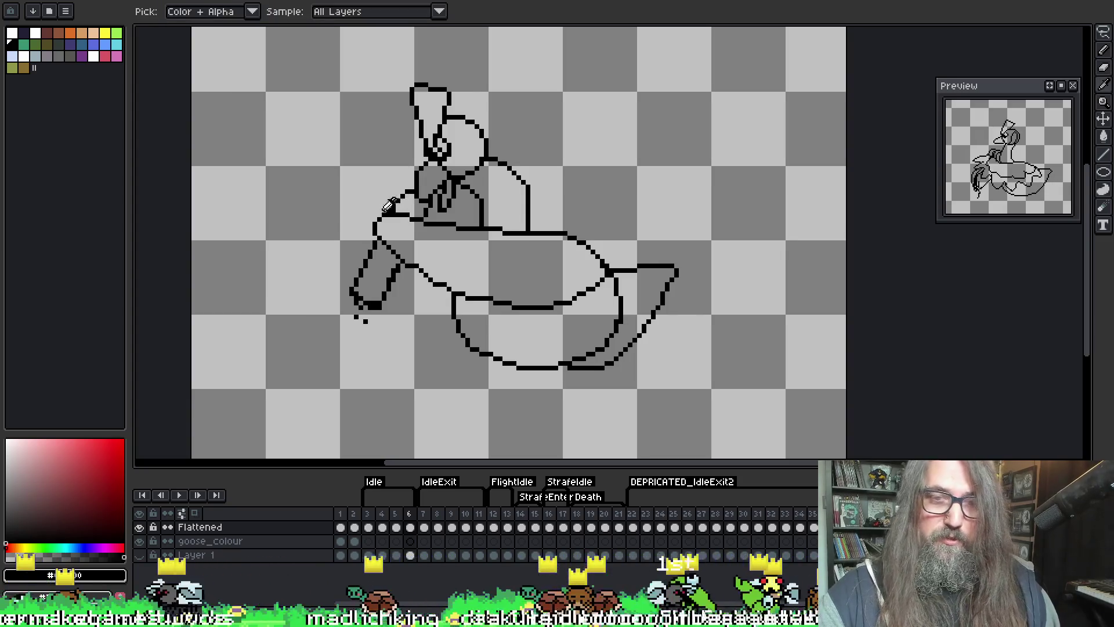
- Compare frames 4 to 6, settle on frame 5 and enable Onion Skin with F3
key(Right)
key(Left)
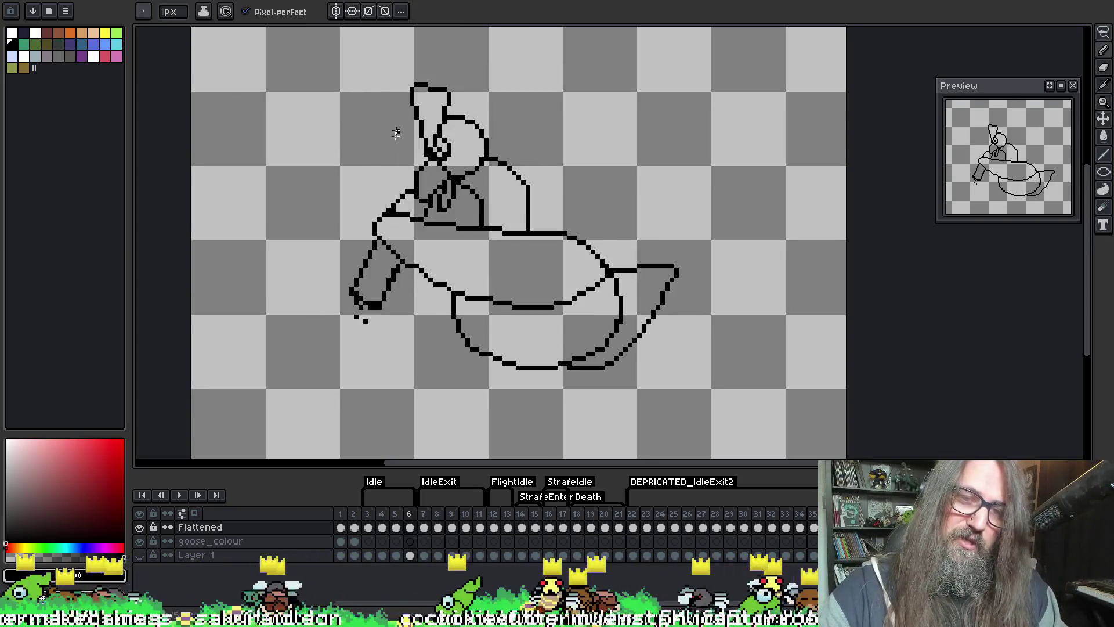
key(Left)
key(Left)
key(Right)
key(Left)
key(Right)
key(Right)
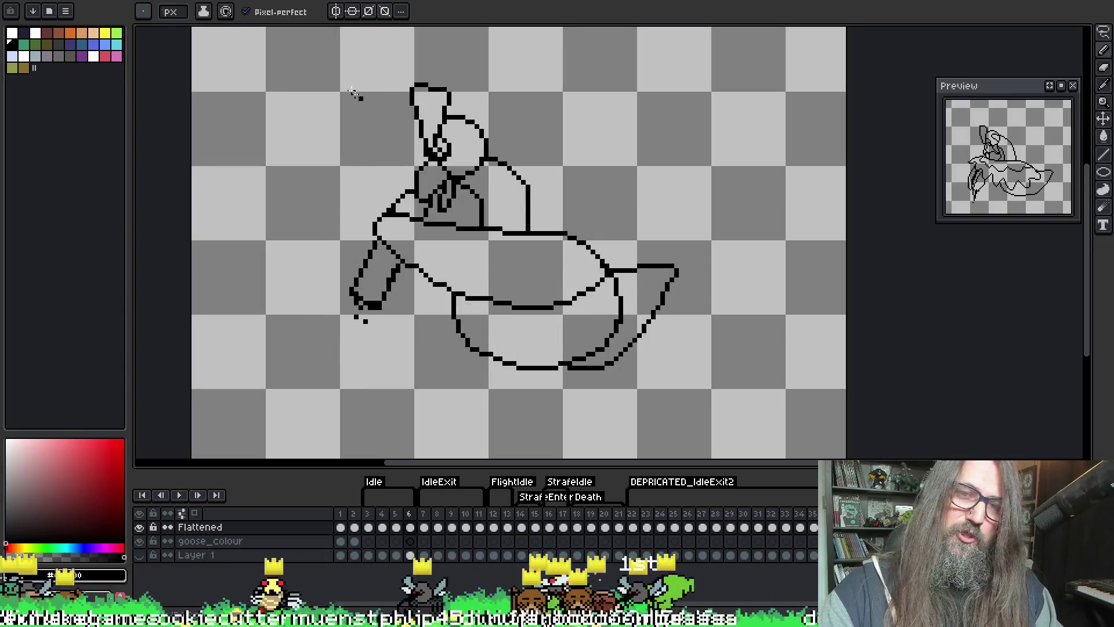
key(Left)
key(Right)
key(Left)
key(Right)
key(Left)
key(Right)
key(Left)
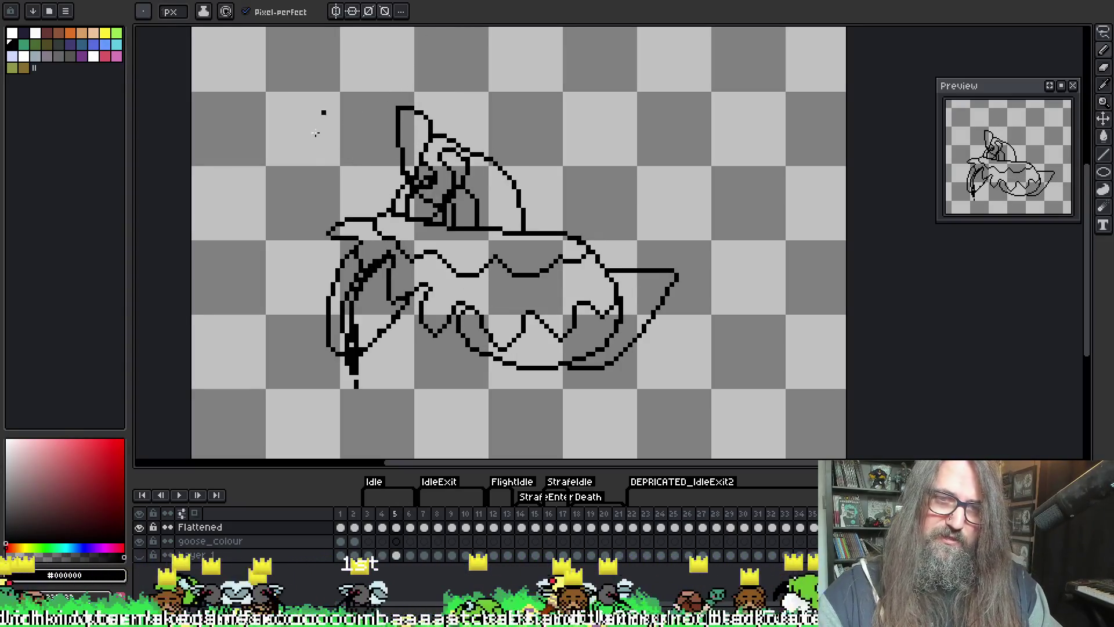
key(F3)
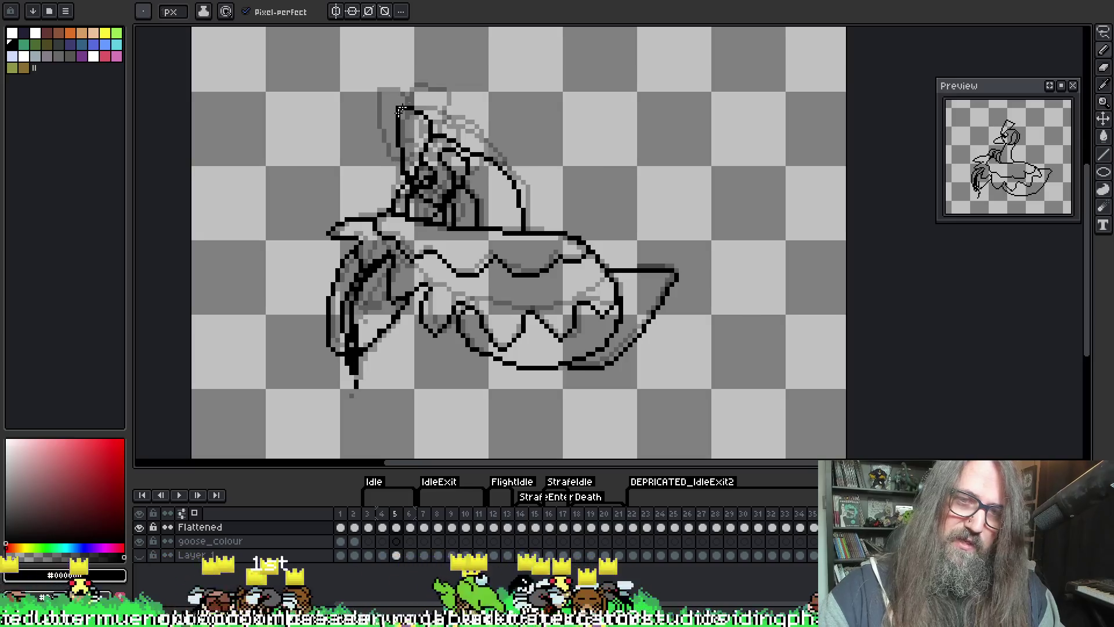
- Redraw frame 6's left wing line to match the onion-skin ghosts, checking it against frame 7
key(Right)
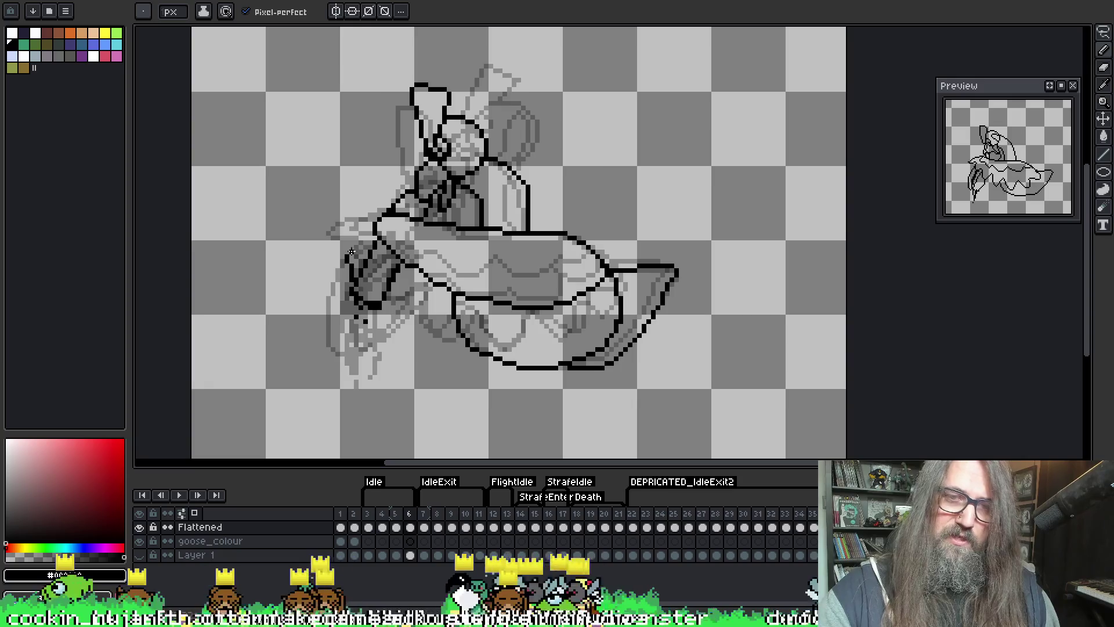
mouse_move(348, 287)
mouse_down()
mouse_move(356, 239)
mouse_move(417, 170)
mouse_up()
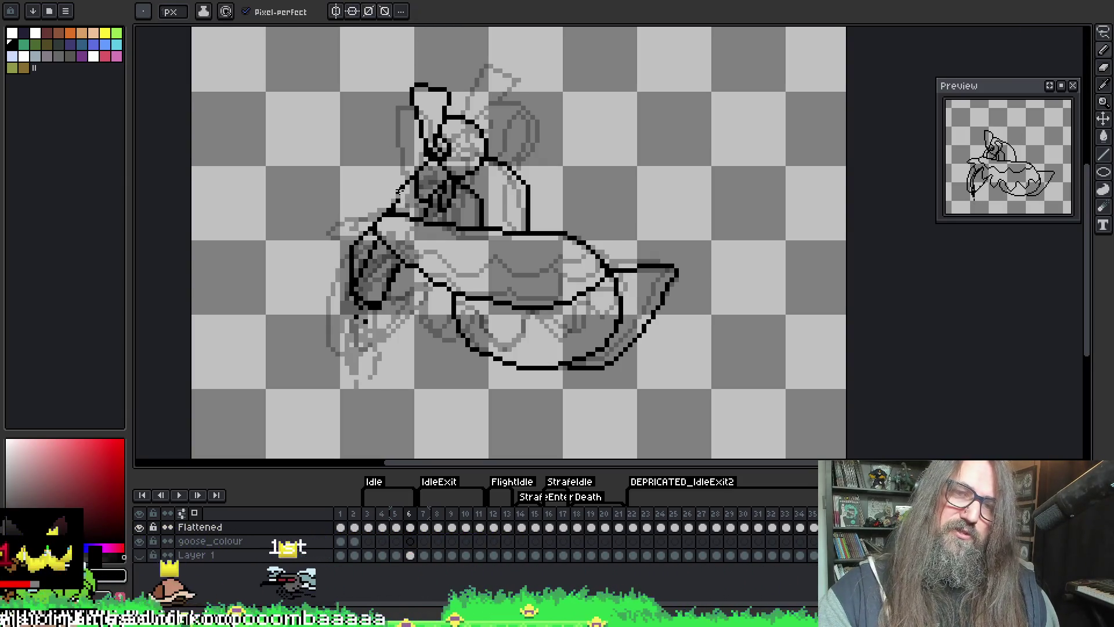
click(425, 527)
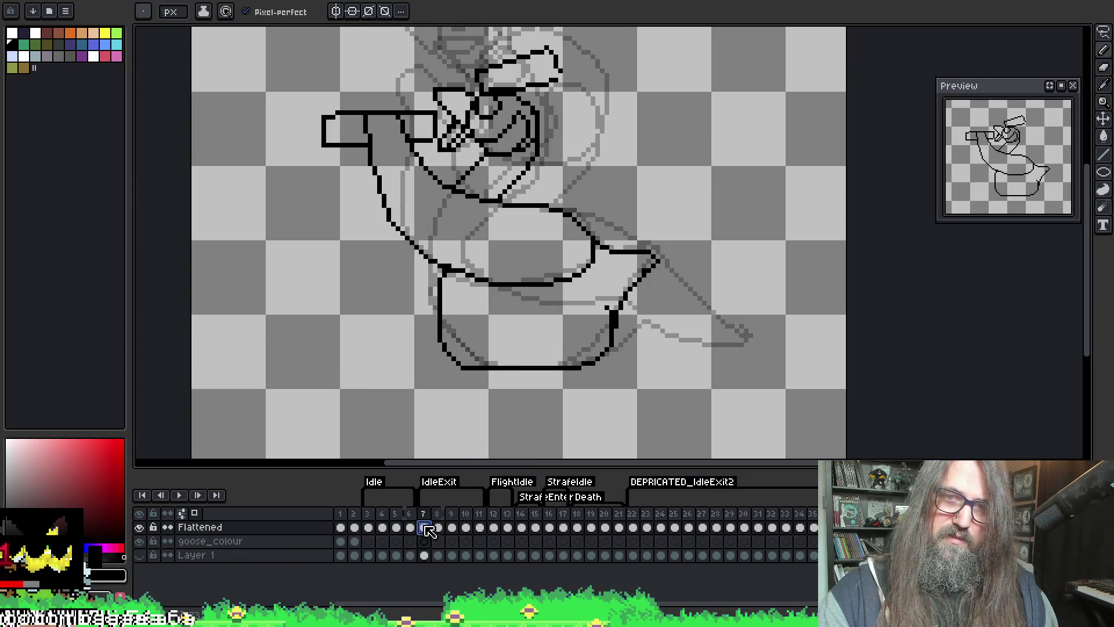
key(comma)
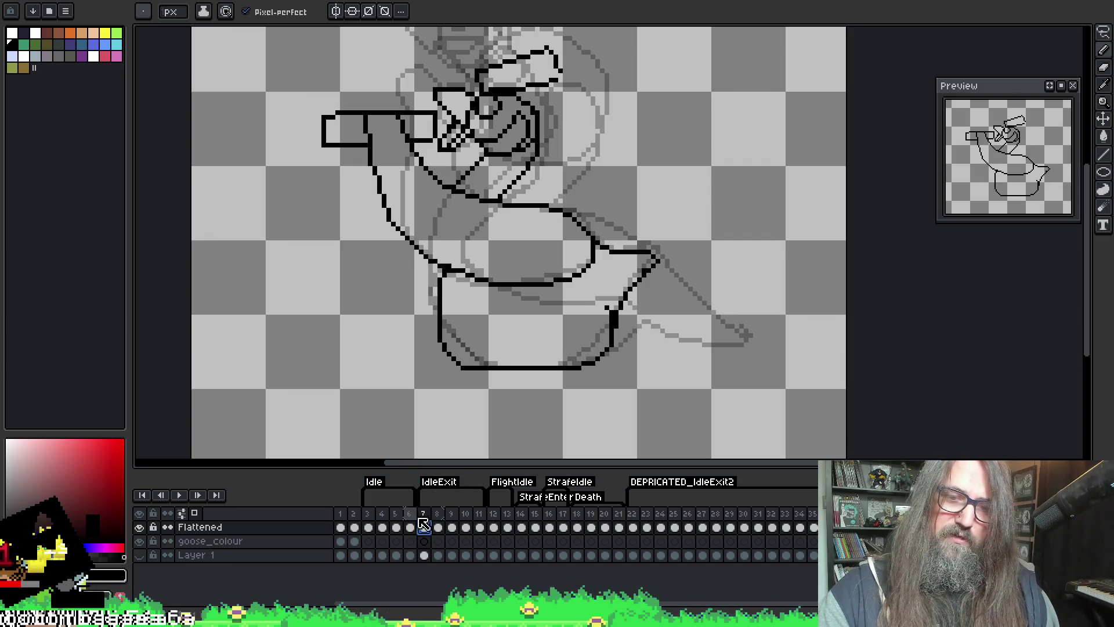
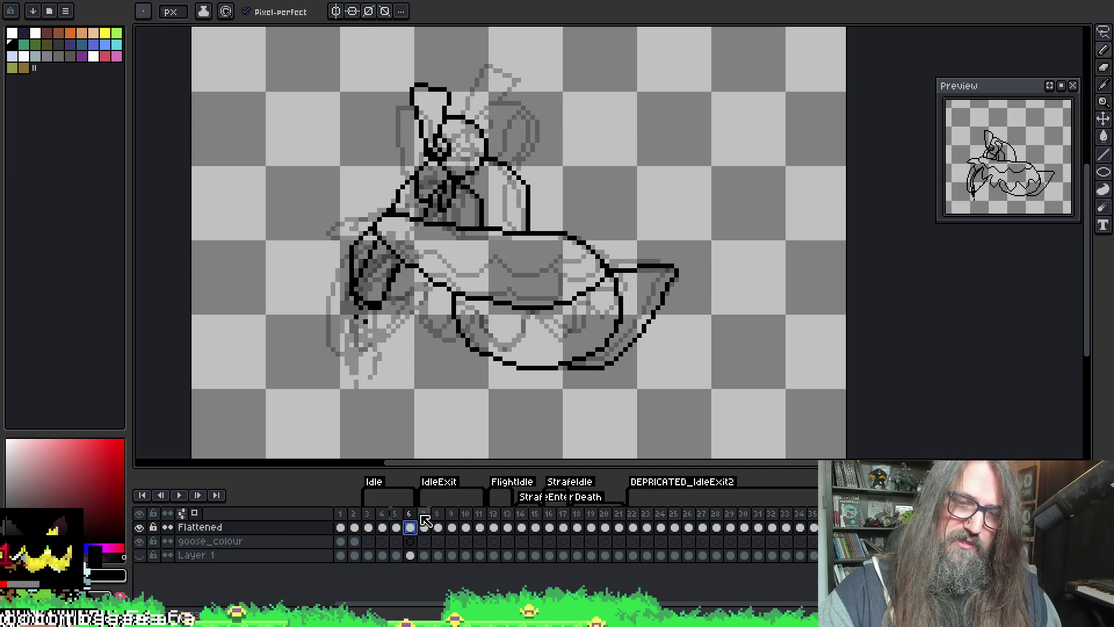
- Compare frame 3 with frame 6 and undo a stray black pixel on frame 6
click(369, 528)
click(410, 528)
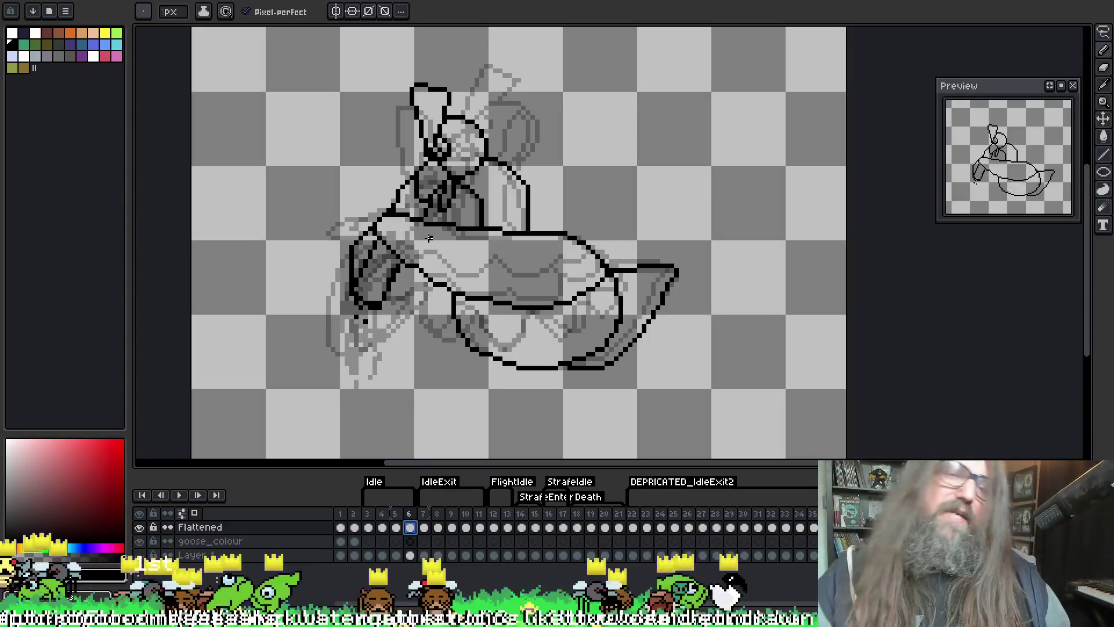
click(559, 140)
key(ctrl+z)
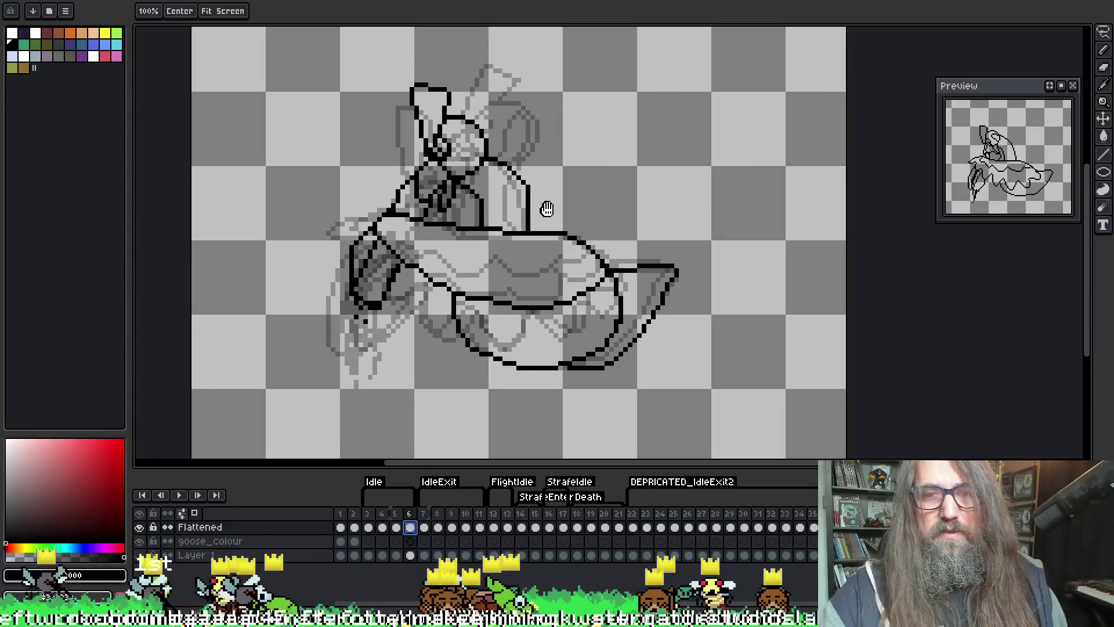
- Erase a few leftover sketch pixels near the goose's neck in frame 6
scroll(547, 206, down, 1)
key(i)
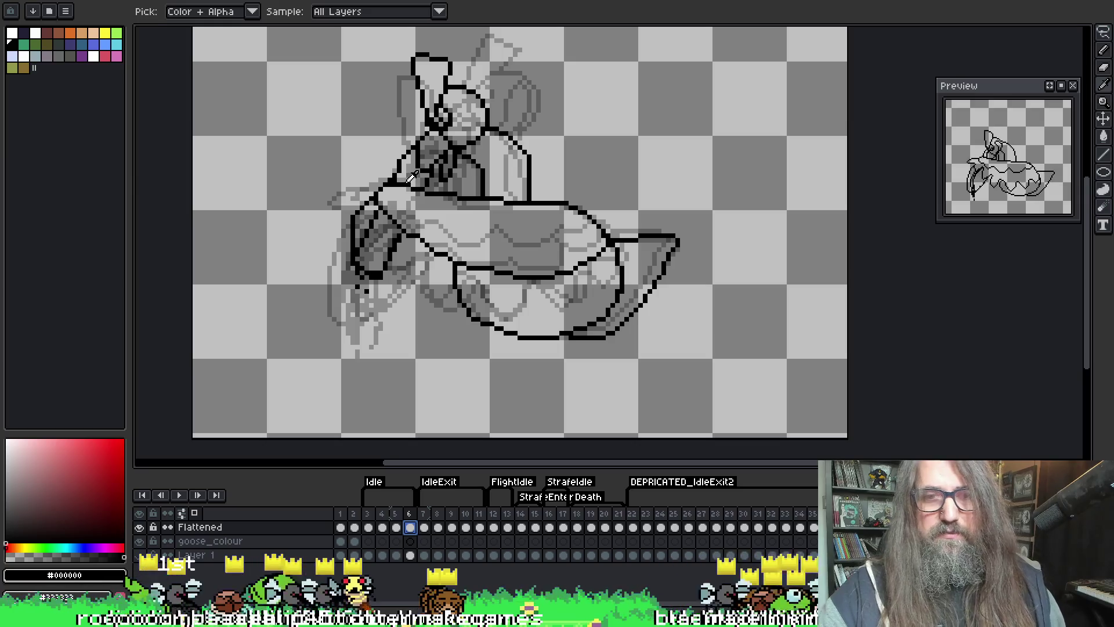
key(b)
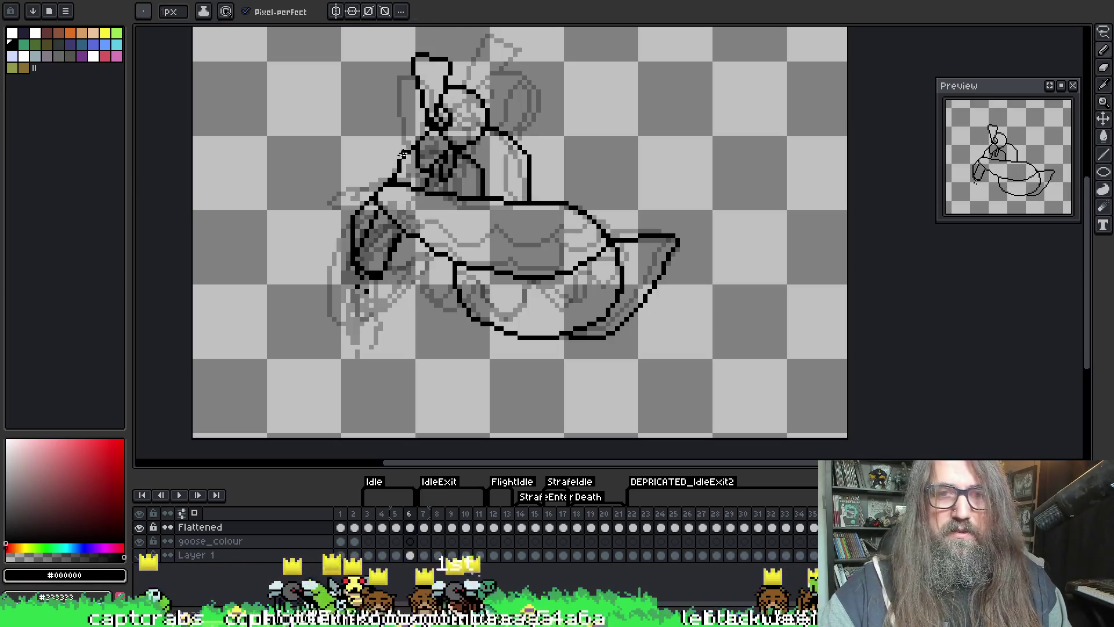
key(e)
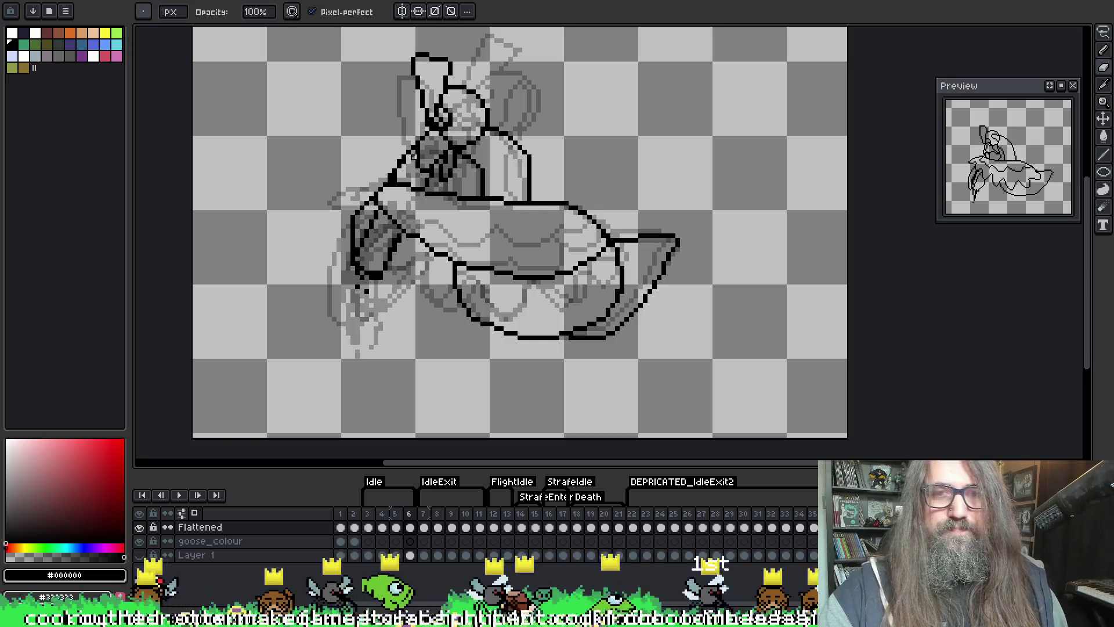
drag(400, 166, 394, 176)
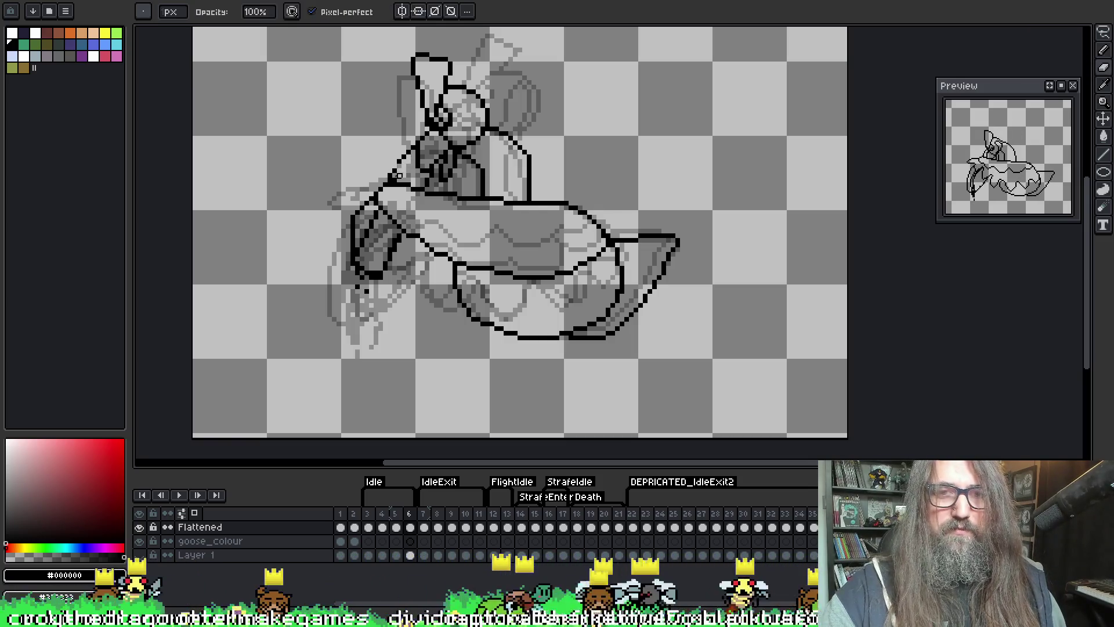
- Draw a new black pencil line up the goose's neck
key(b)
key(e)
key(b)
key(e)
key(b)
drag(396, 167, 415, 141)
- Refine the neck line by alternating between pencil and eraser
key(e)
key(e)
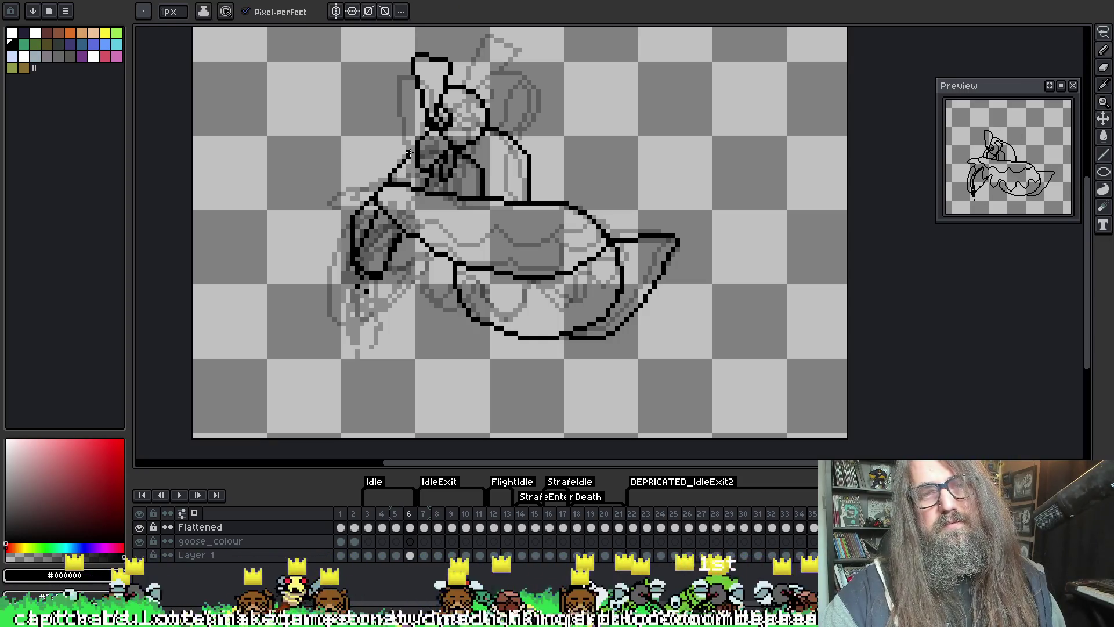
key(b)
key(e)
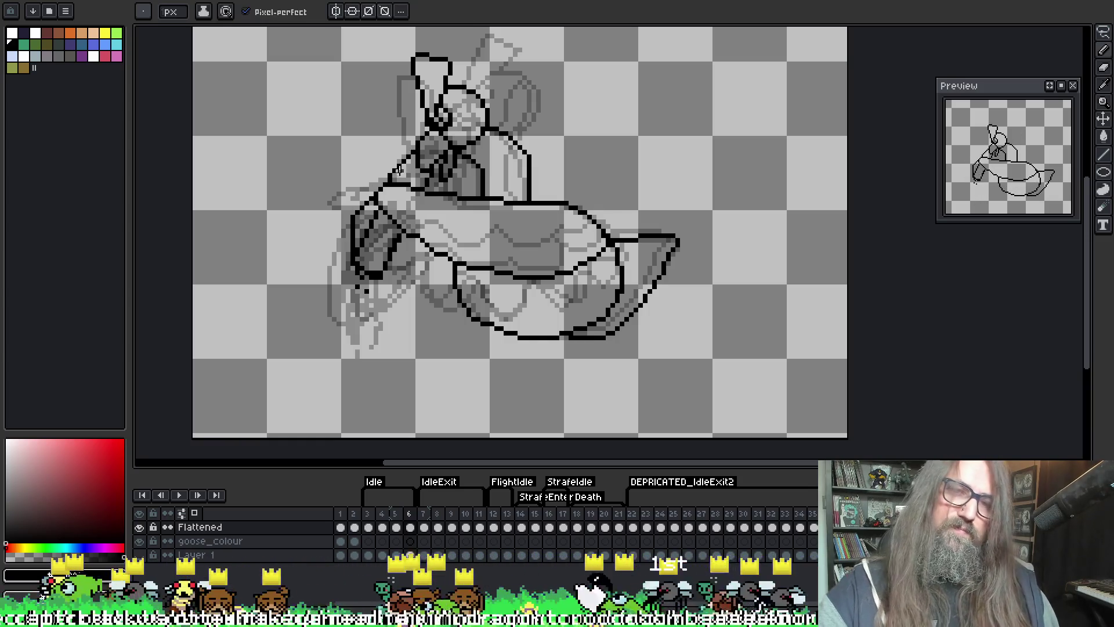
key(b)
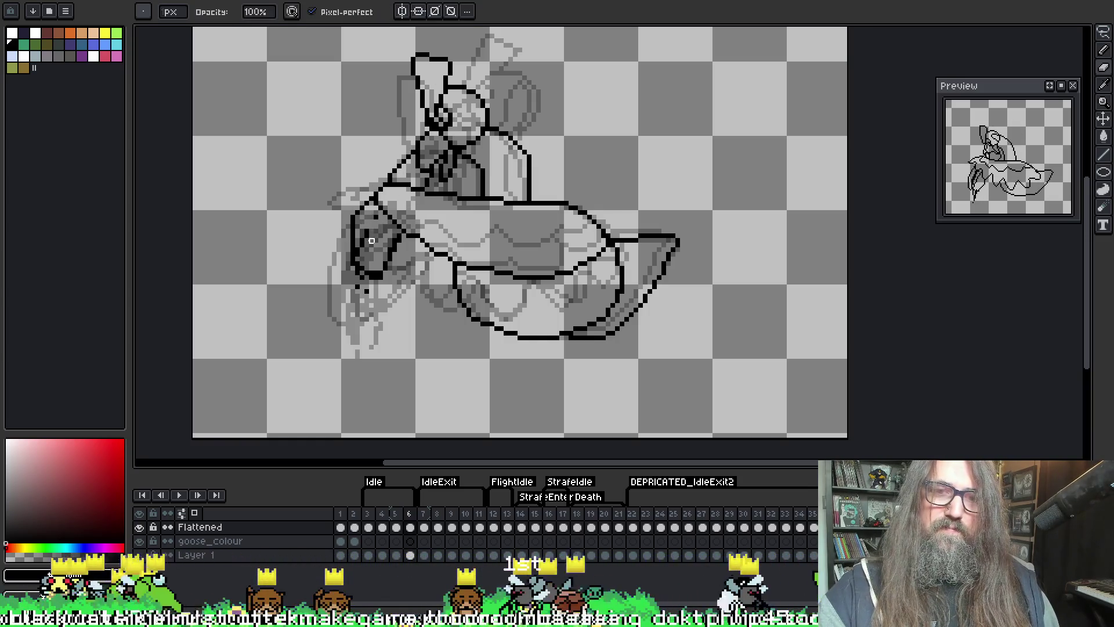
key(e)
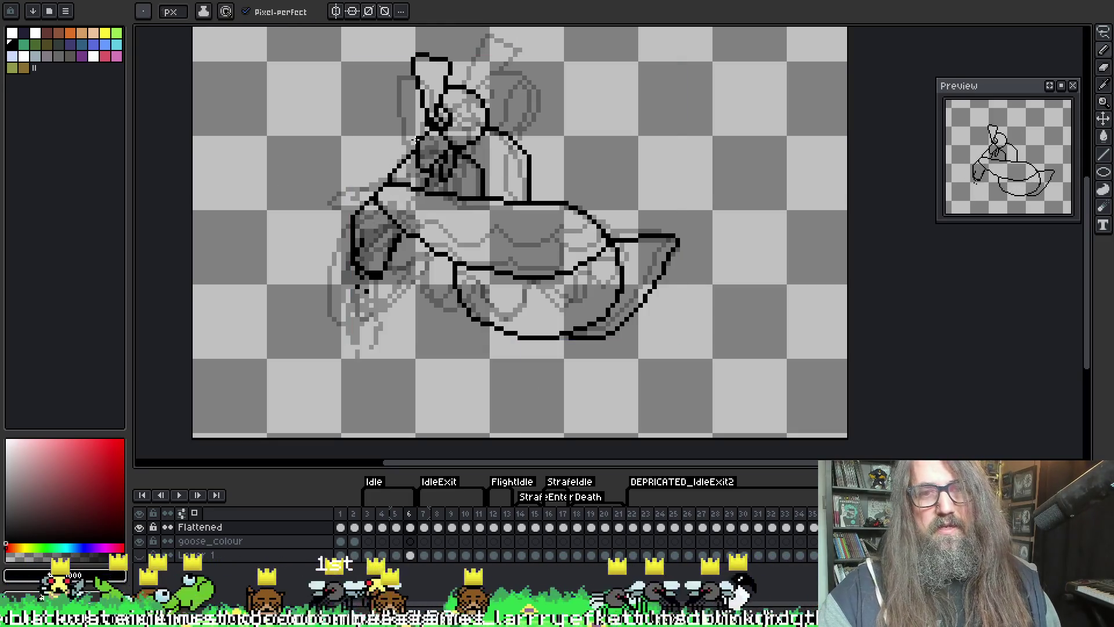
key(b)
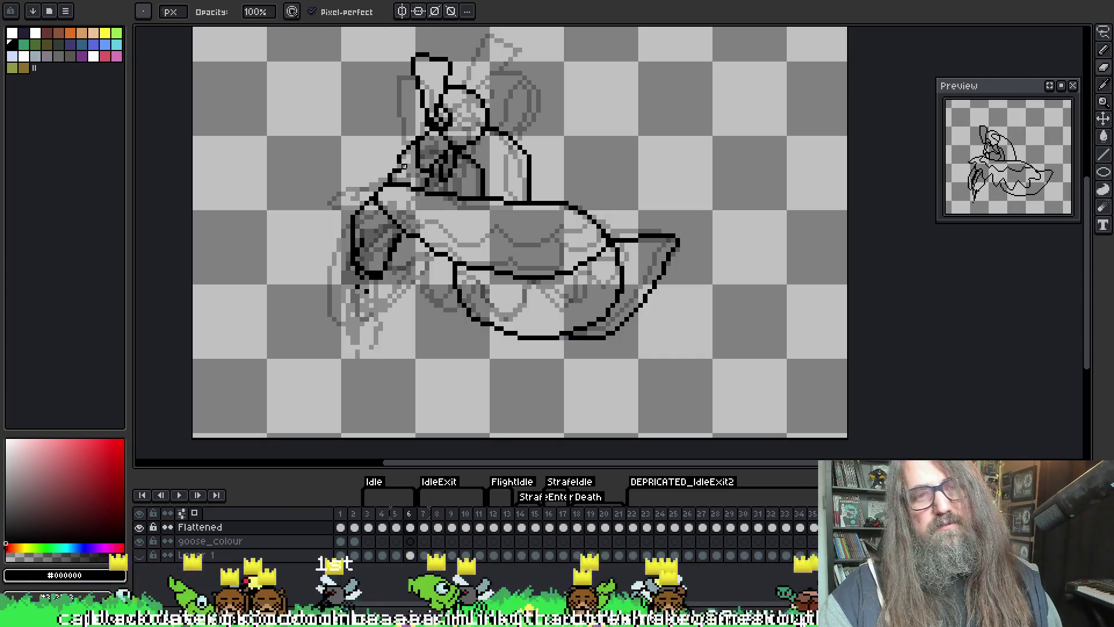
key(e)
key(b)
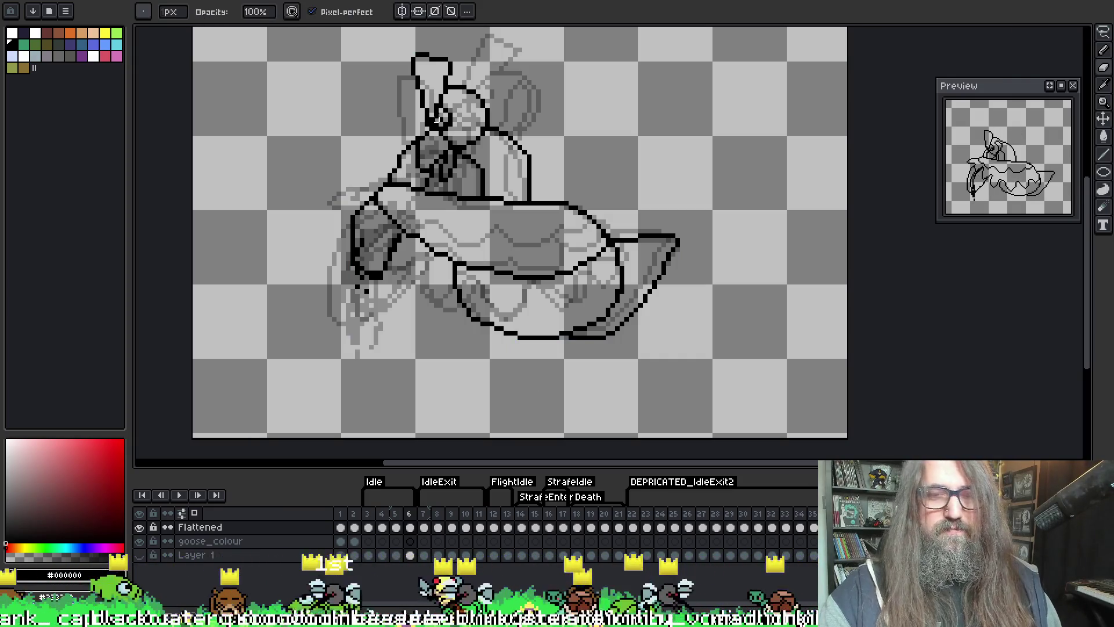
key(e)
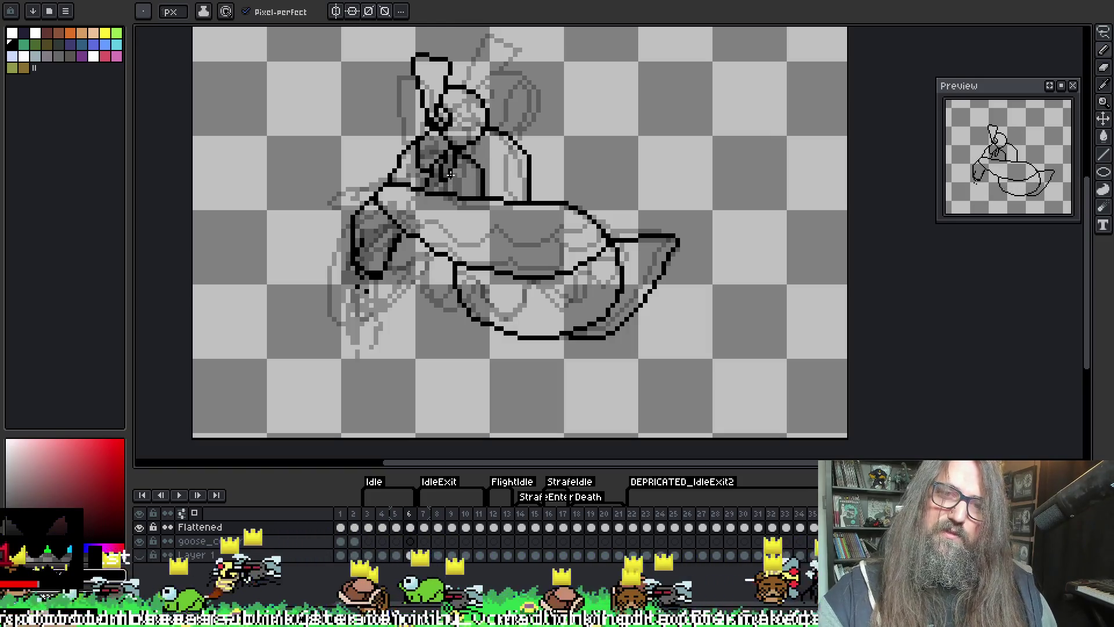
- Flip between neighbouring frames to compare poses, then view frame 4
key(Right)
key(Right)
key(Left)
key(Left)
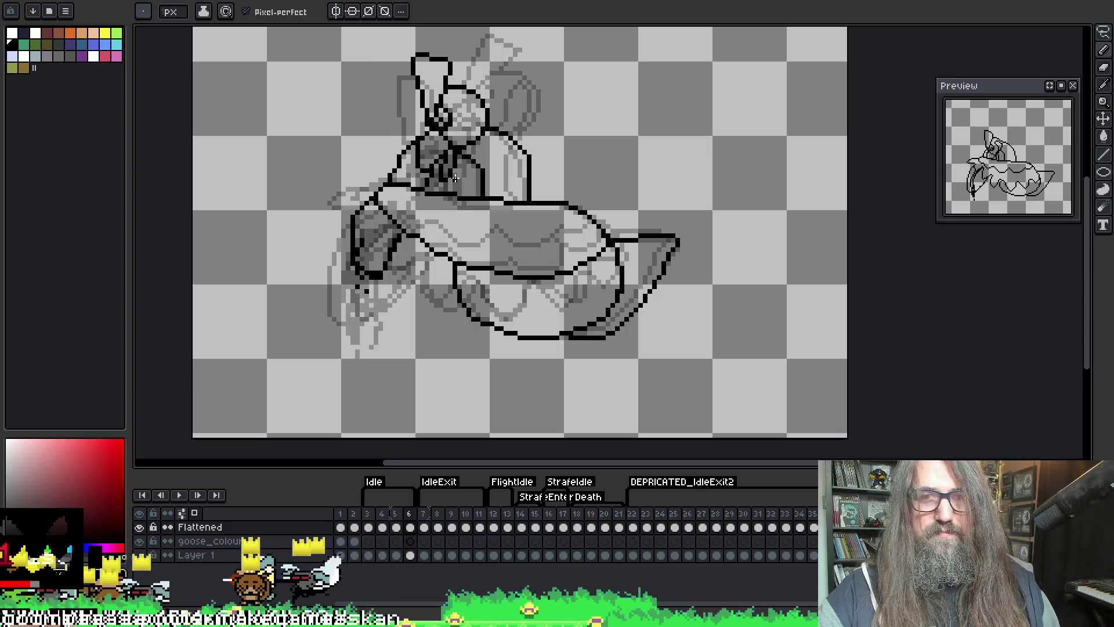
key(Right)
key(Left)
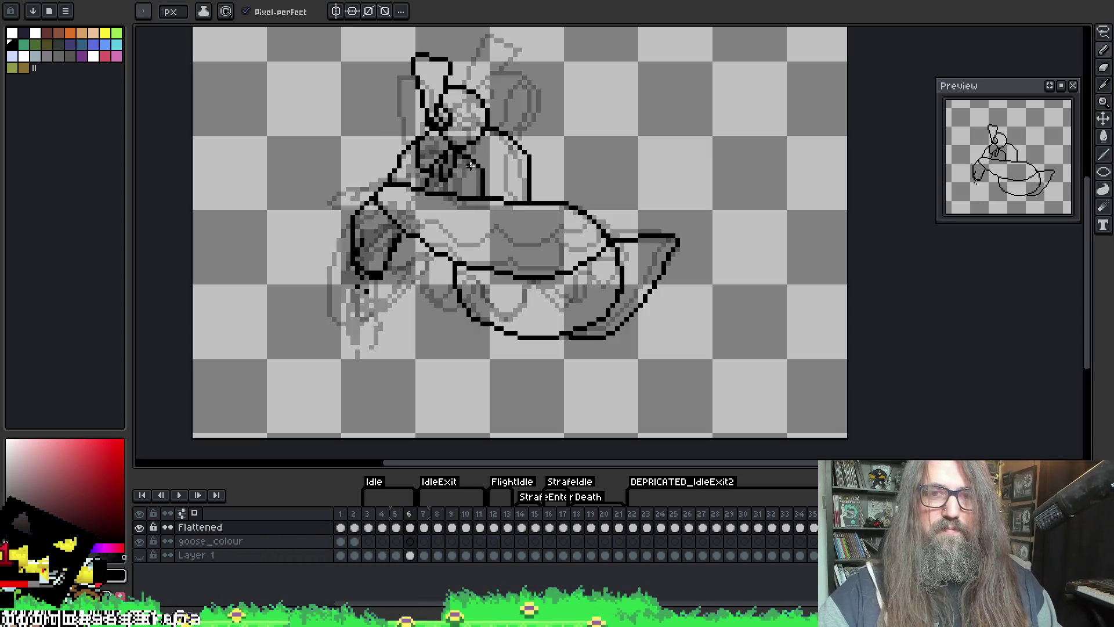
key(e)
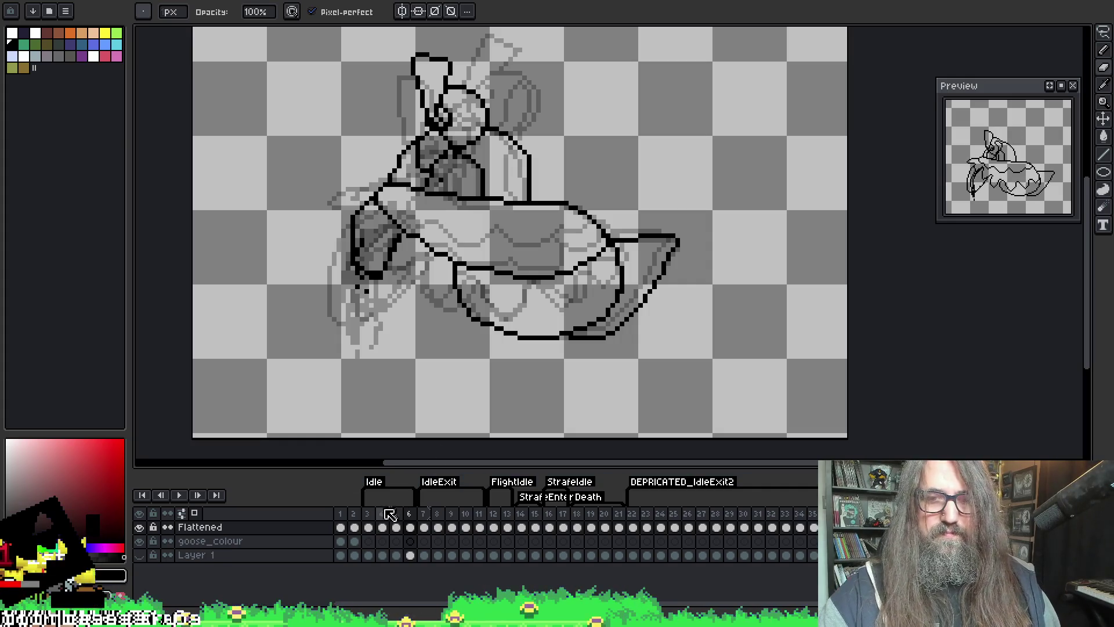
click(381, 526)
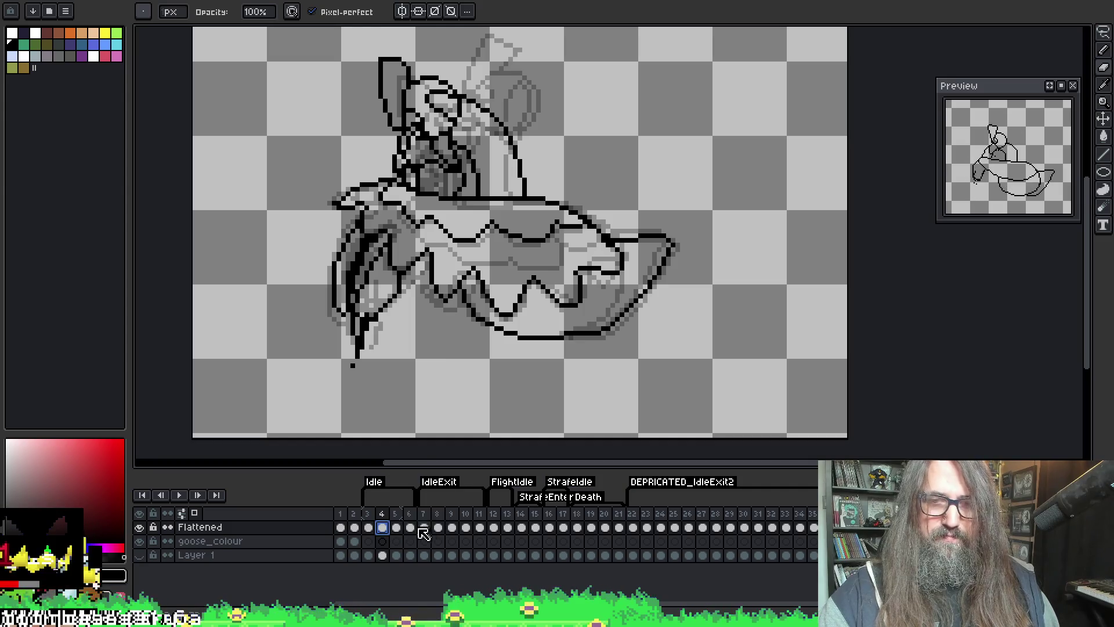
- Return to frame 6 and deselect its cel, ready for inking
click(410, 526)
key(b)
click(457, 154)
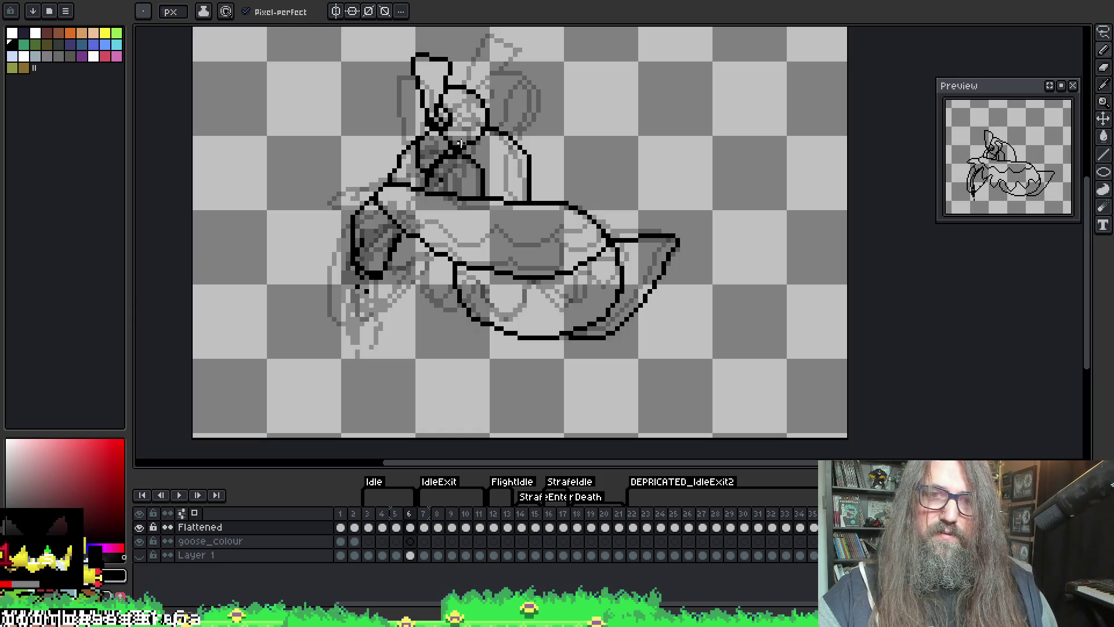
key(b)
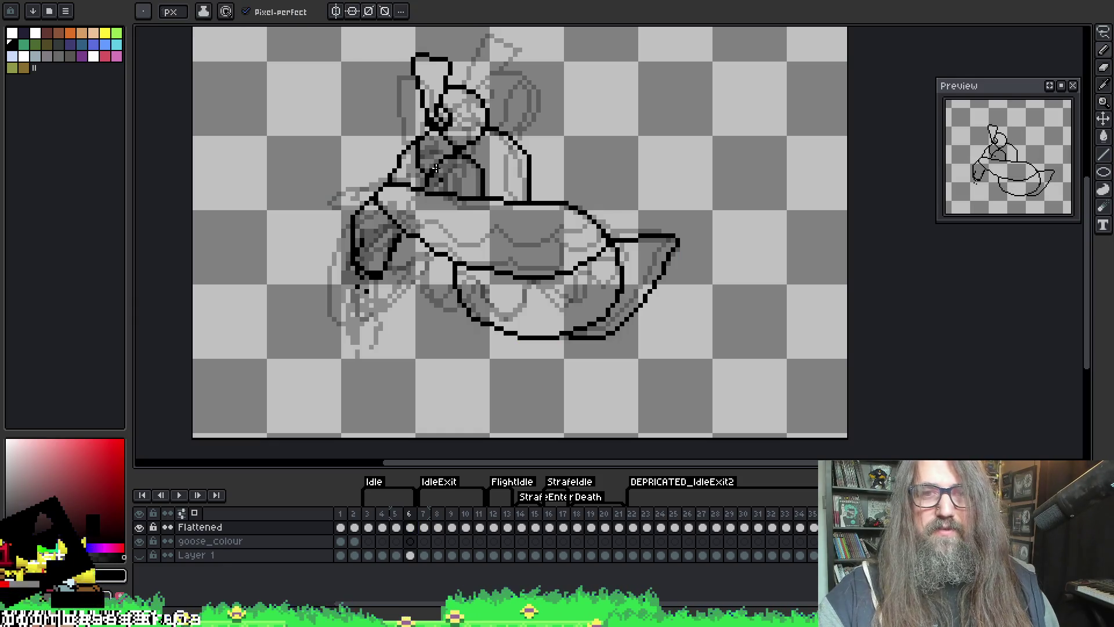
key(e)
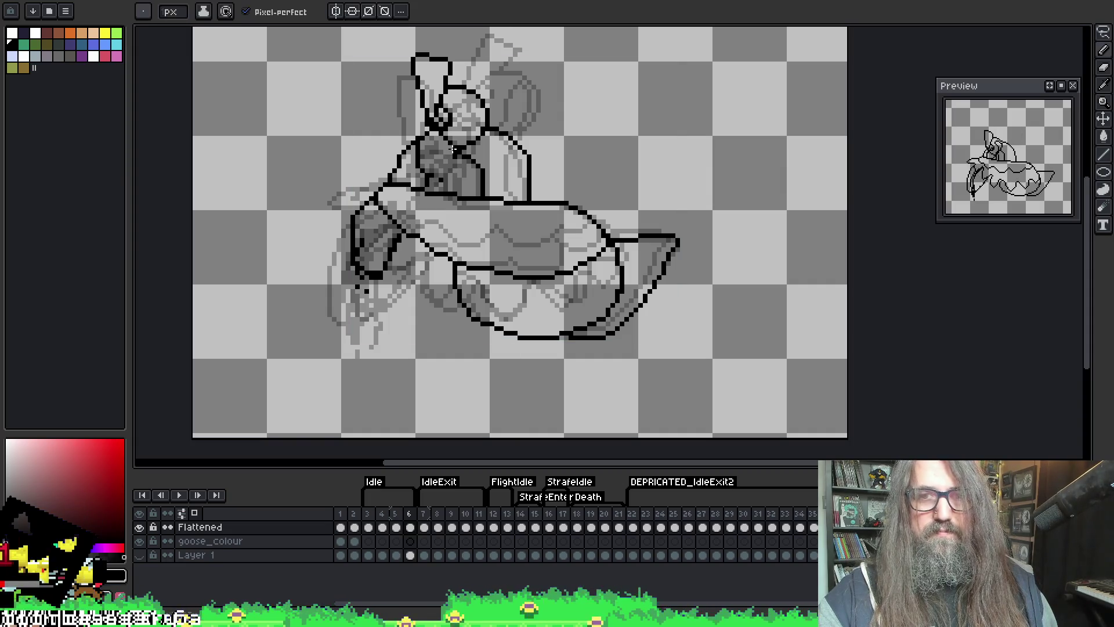
key(b)
key(e)
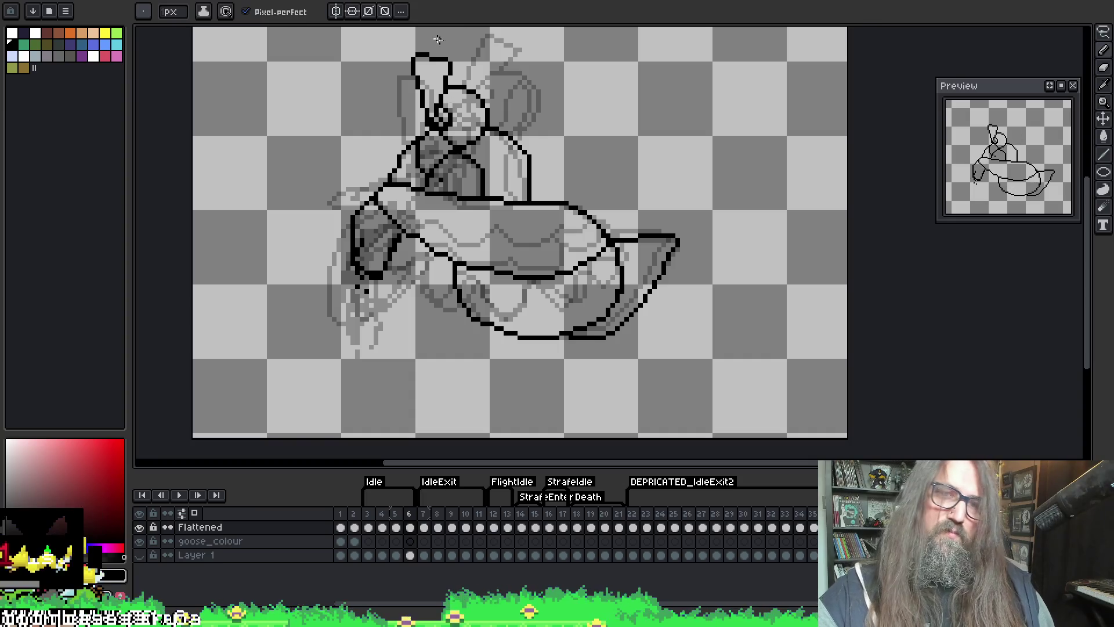
key(b)
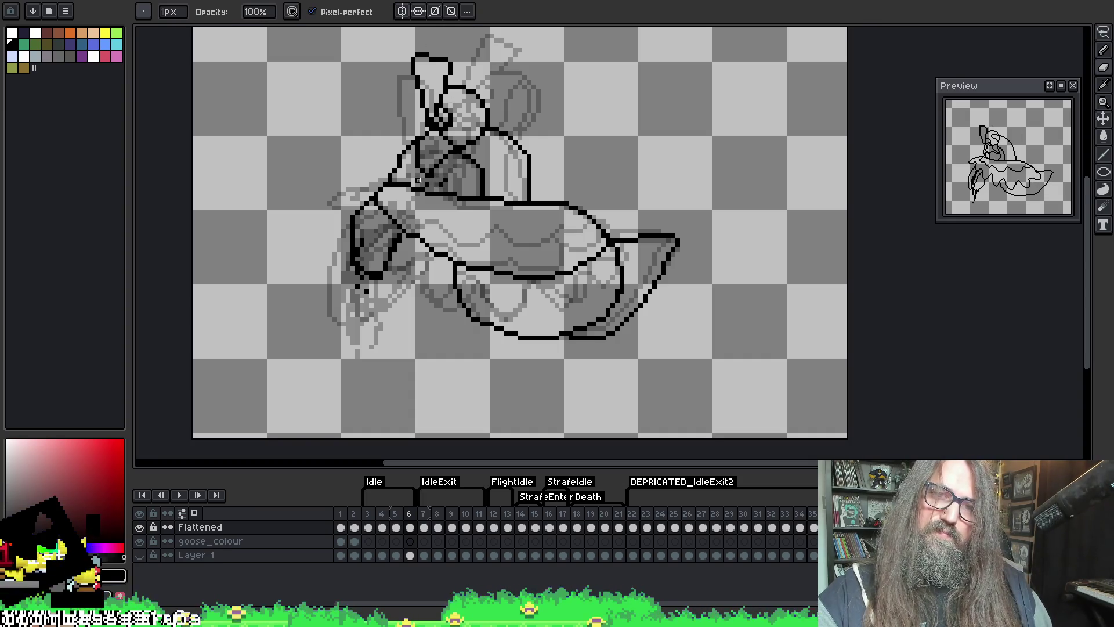
- Check frame 5, ink the goose's left wing in black on frame 6, and preview playback
key(comma)
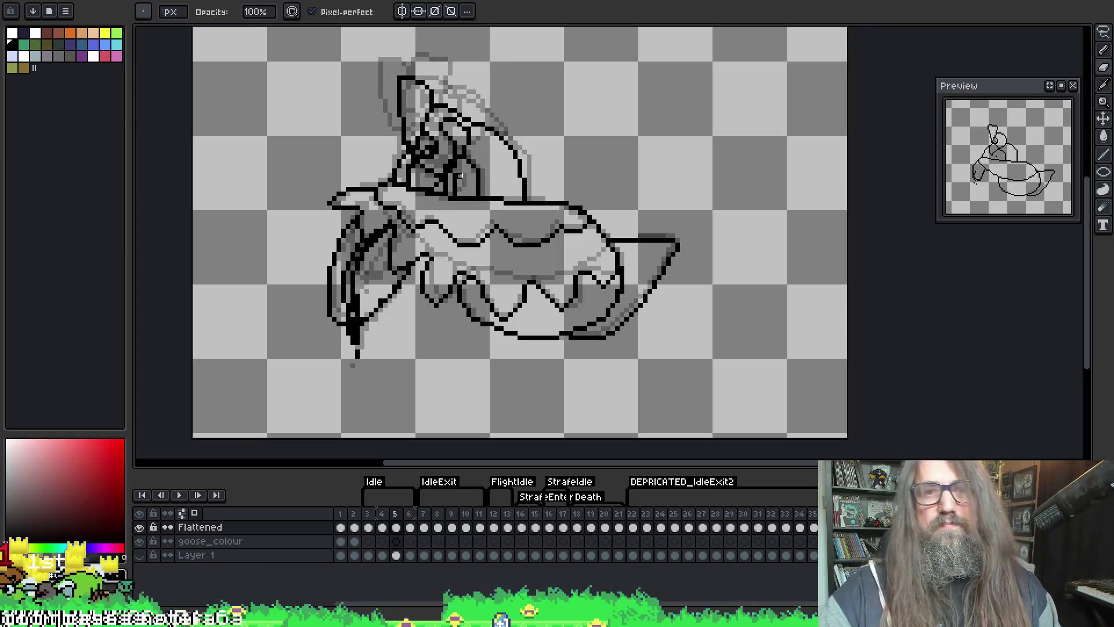
key(period)
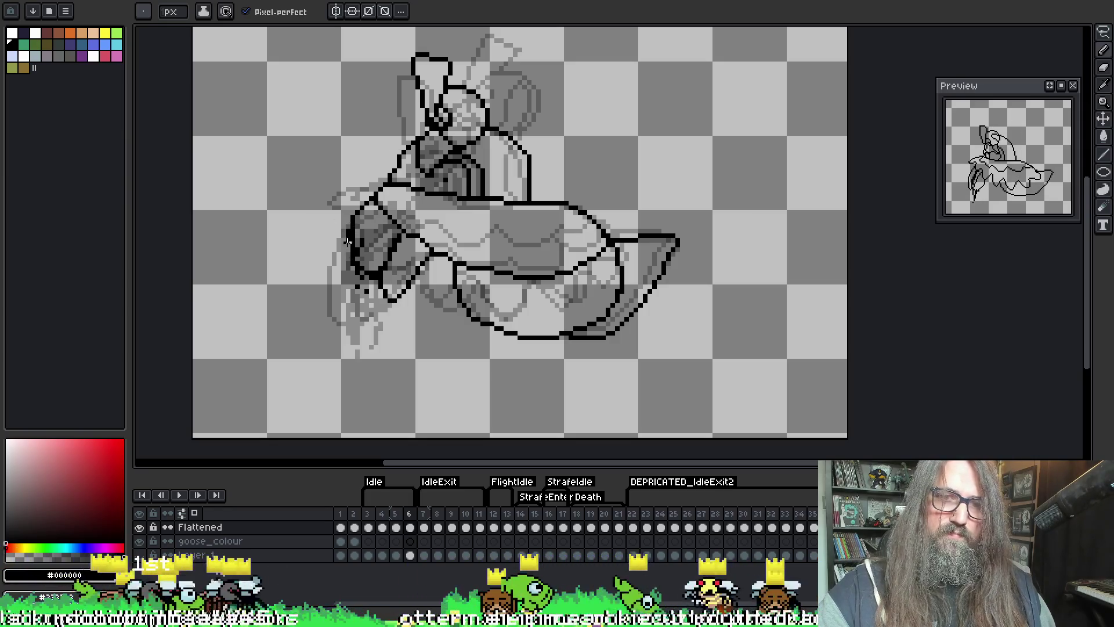
mouse_move(367, 298)
mouse_down()
mouse_move(368, 244)
mouse_move(376, 263)
mouse_move(381, 215)
mouse_up()
key(Return)
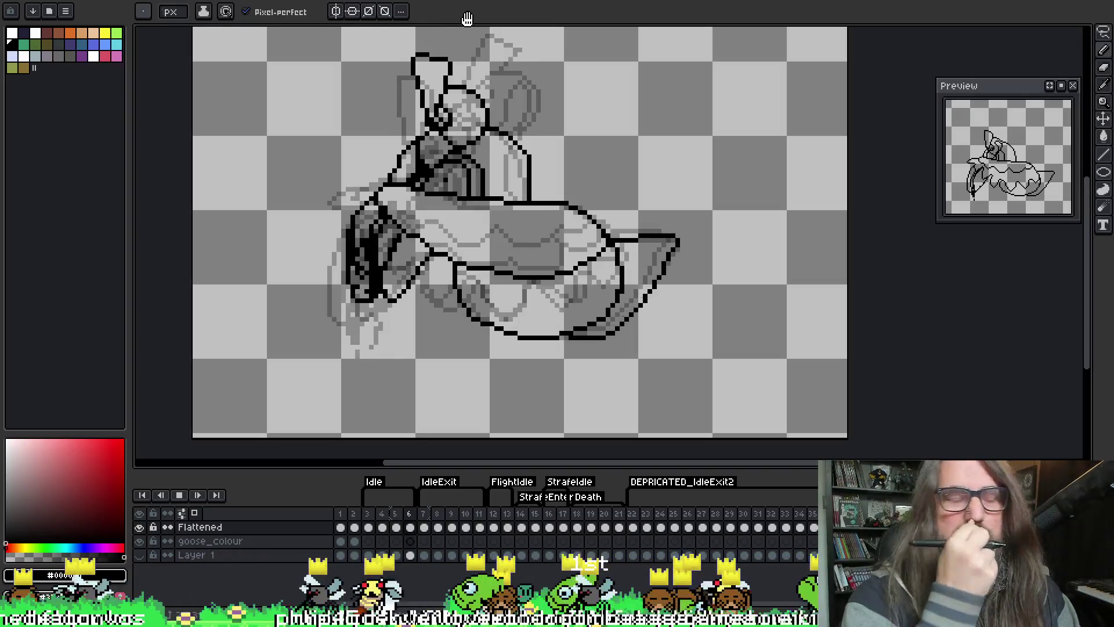
key(Return)
key(Return)
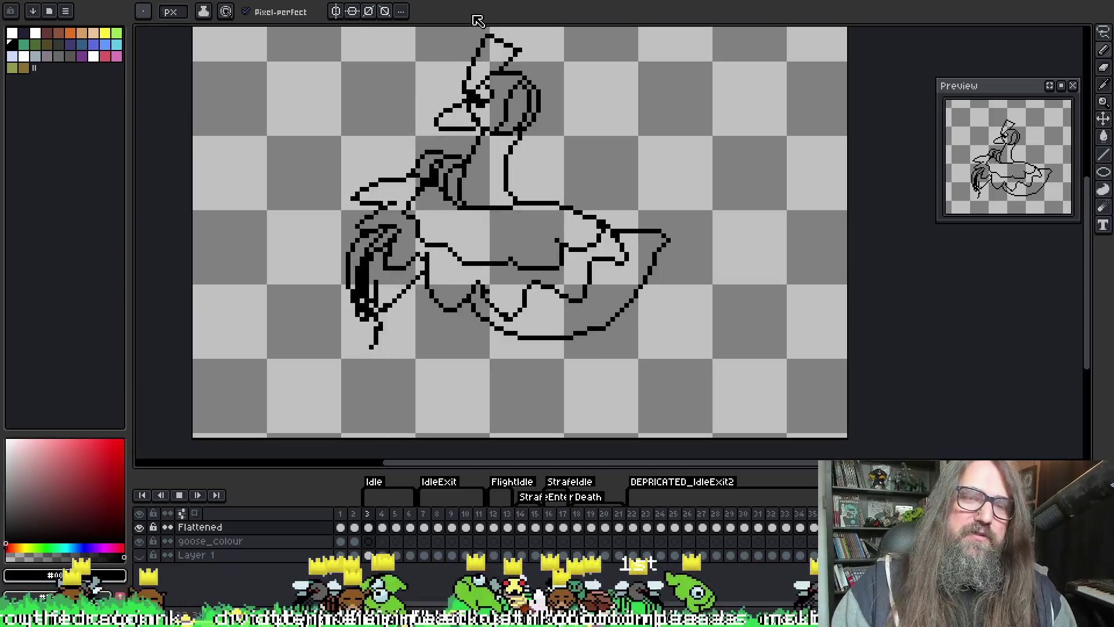
- Play and stop the goose animation several times, then advance to frame 5
key(Return)
key(Return)
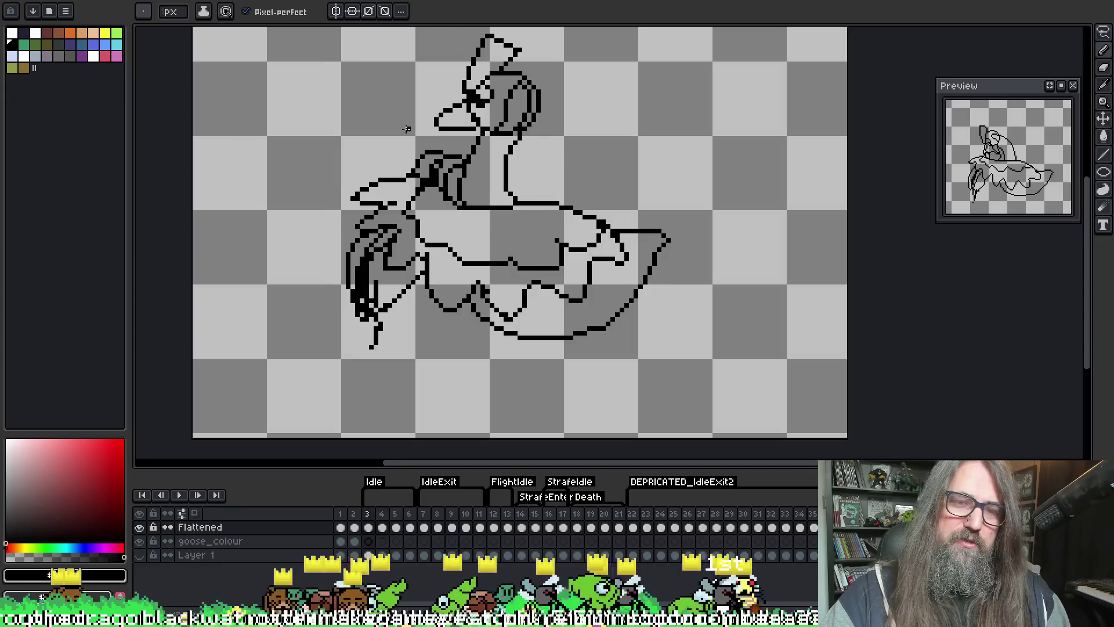
key(Return)
key(Return)
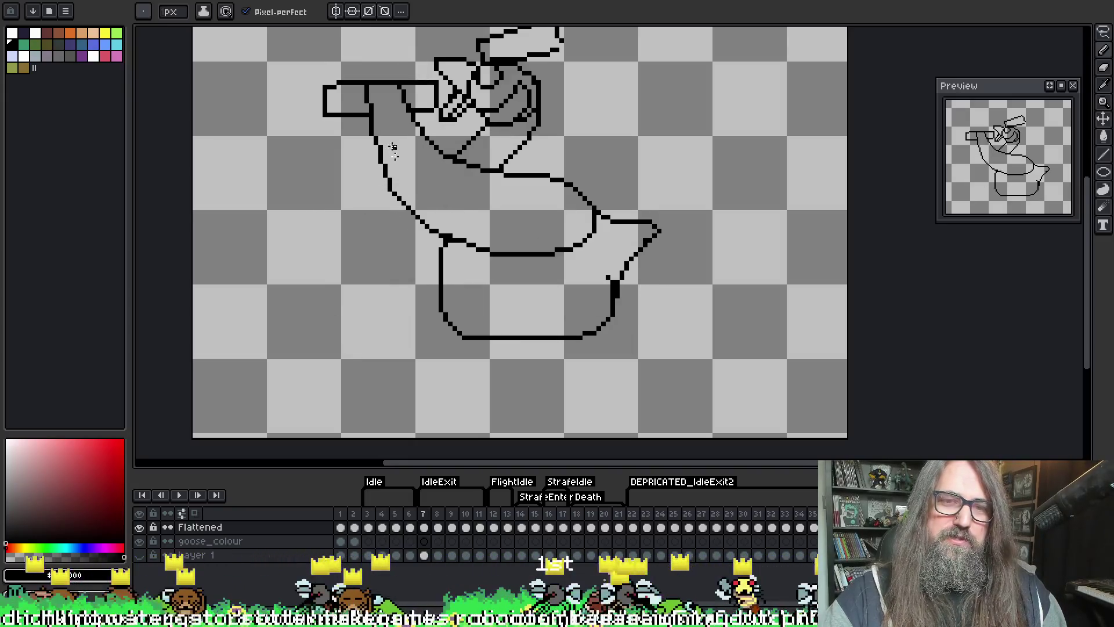
key(Return)
key(Return)
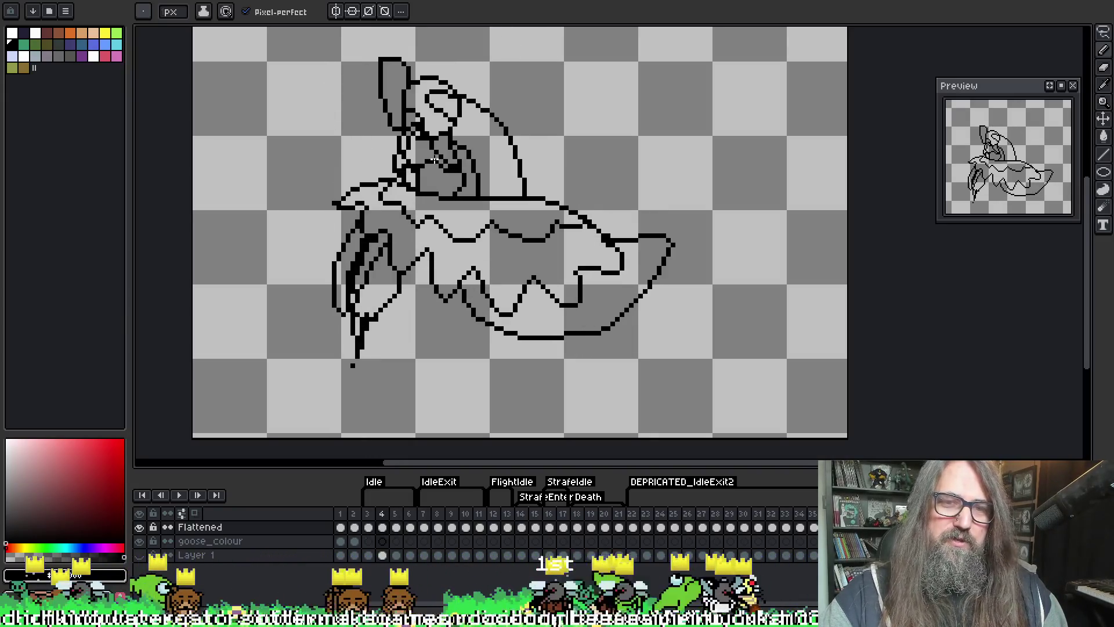
key(Return)
key(Return)
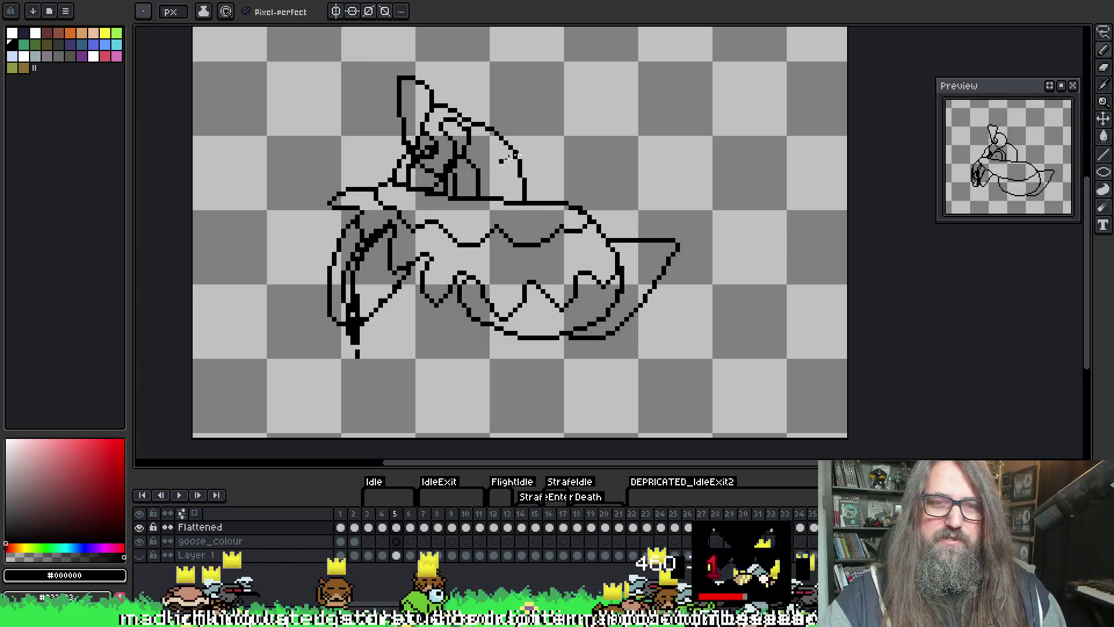
key(Return)
key(period)
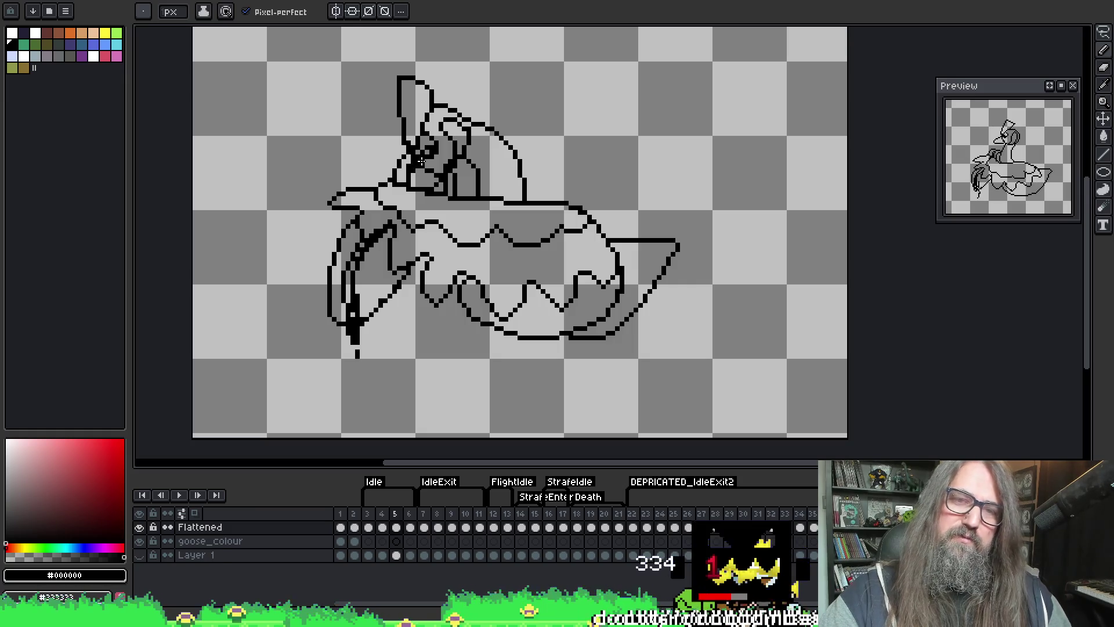
key(e)
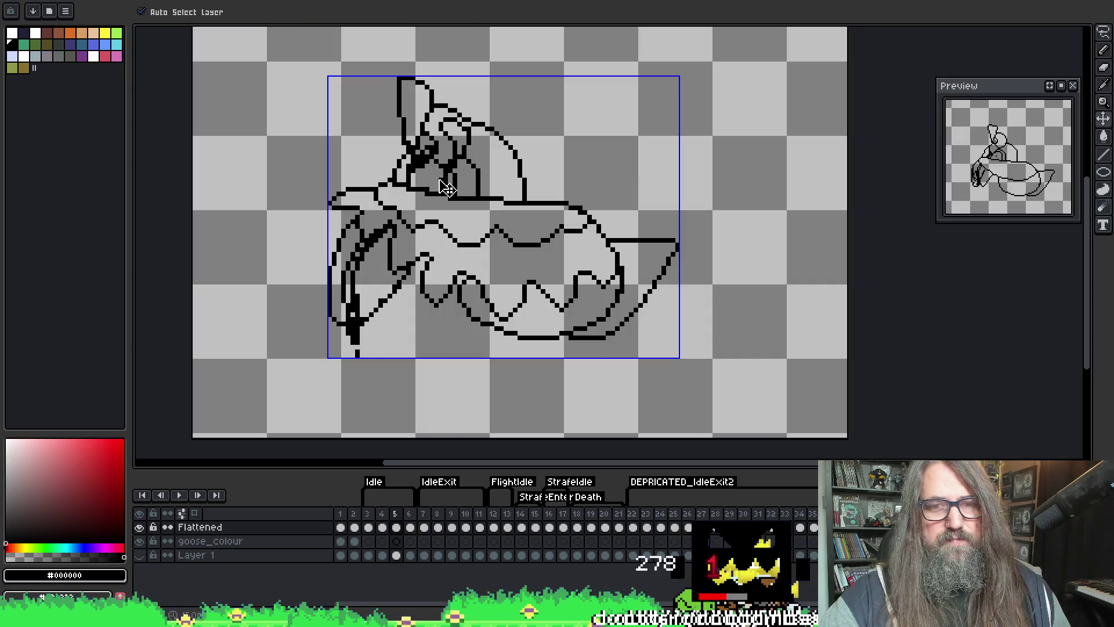
- Fix frame 5's neck and left-wing lines in black, then play the animation
key(b)
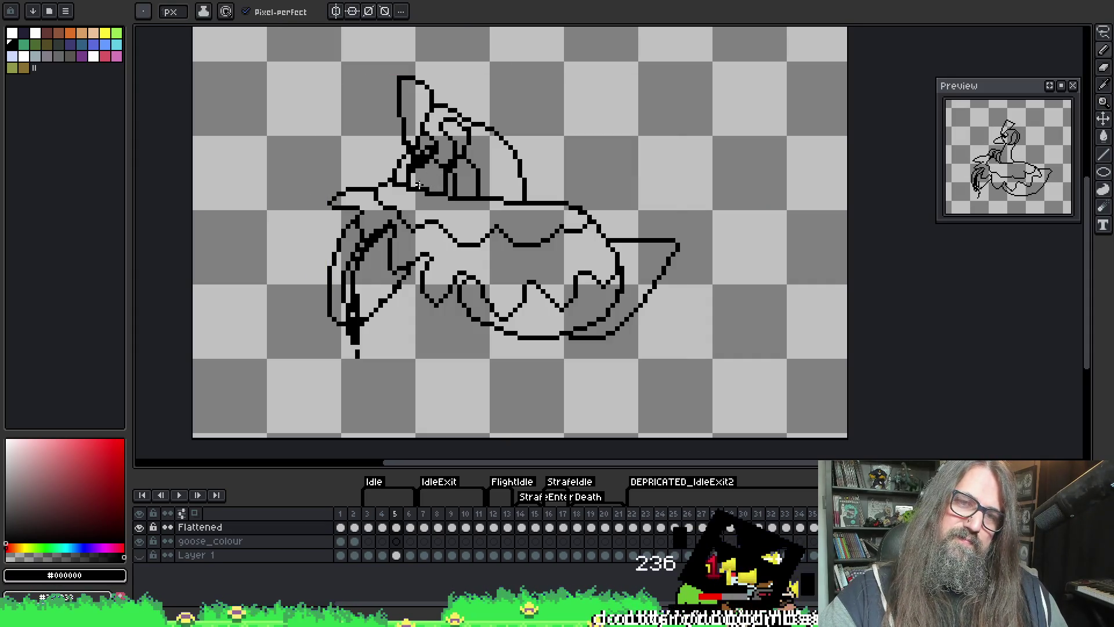
key(e)
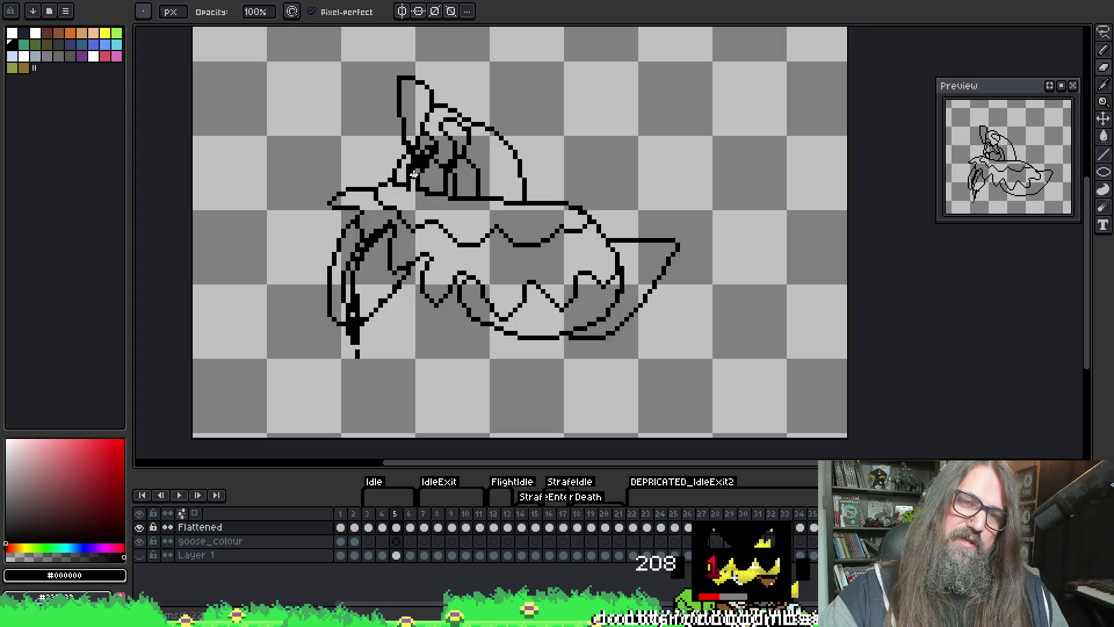
key(b)
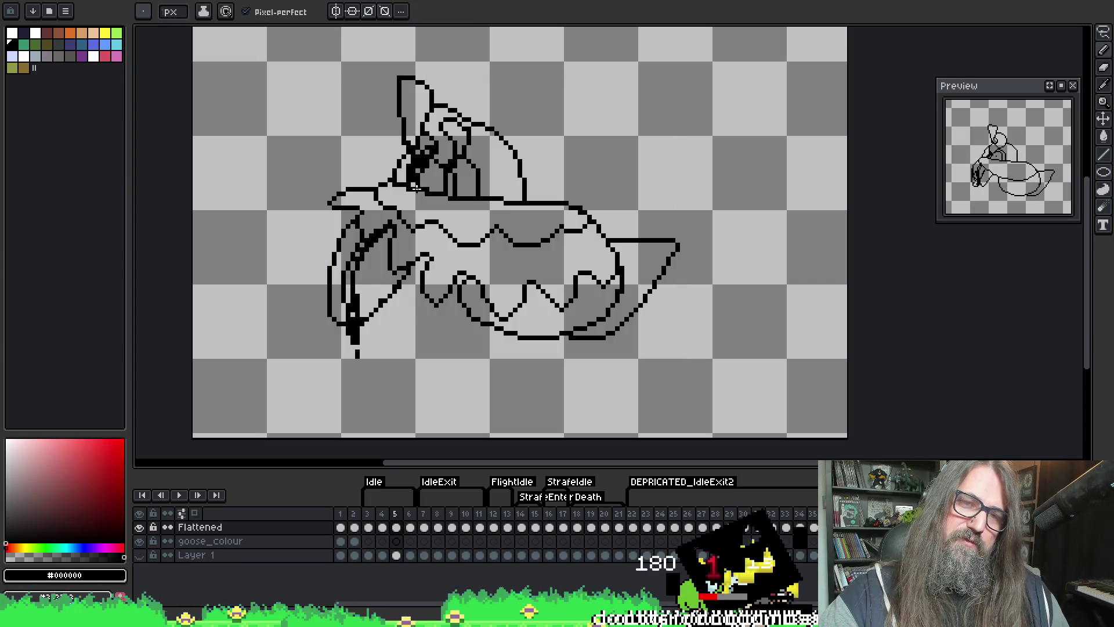
key(e)
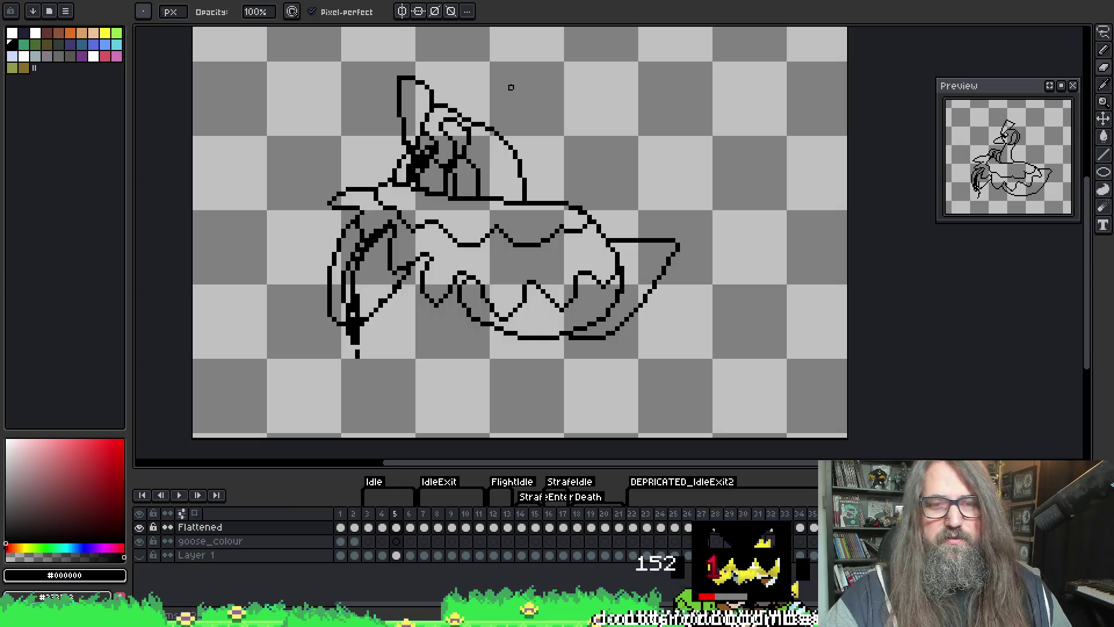
key(b)
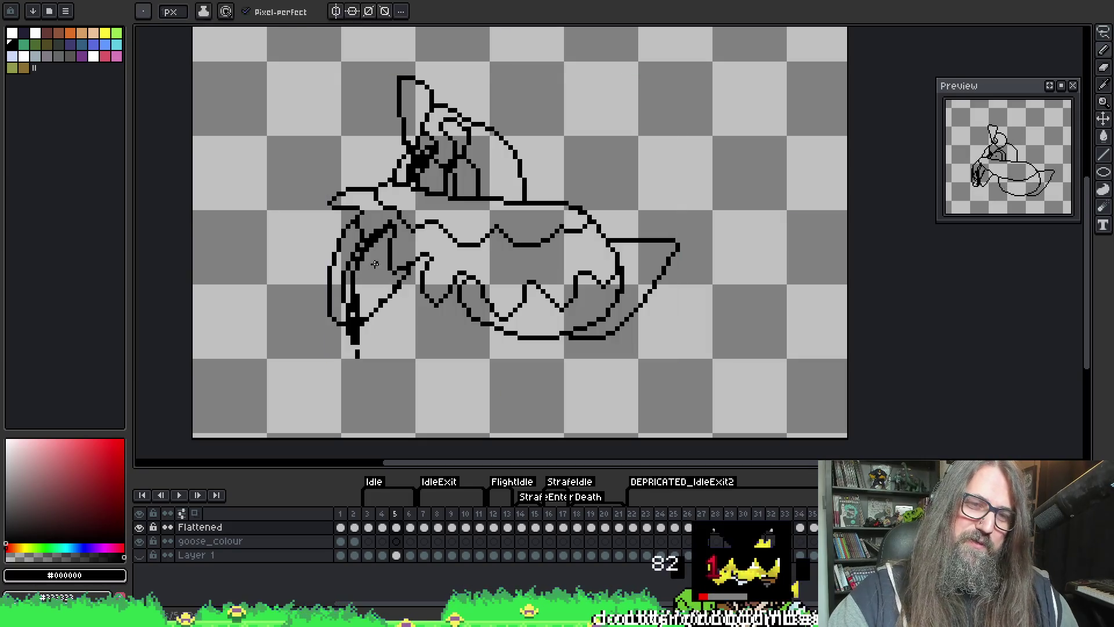
key(e)
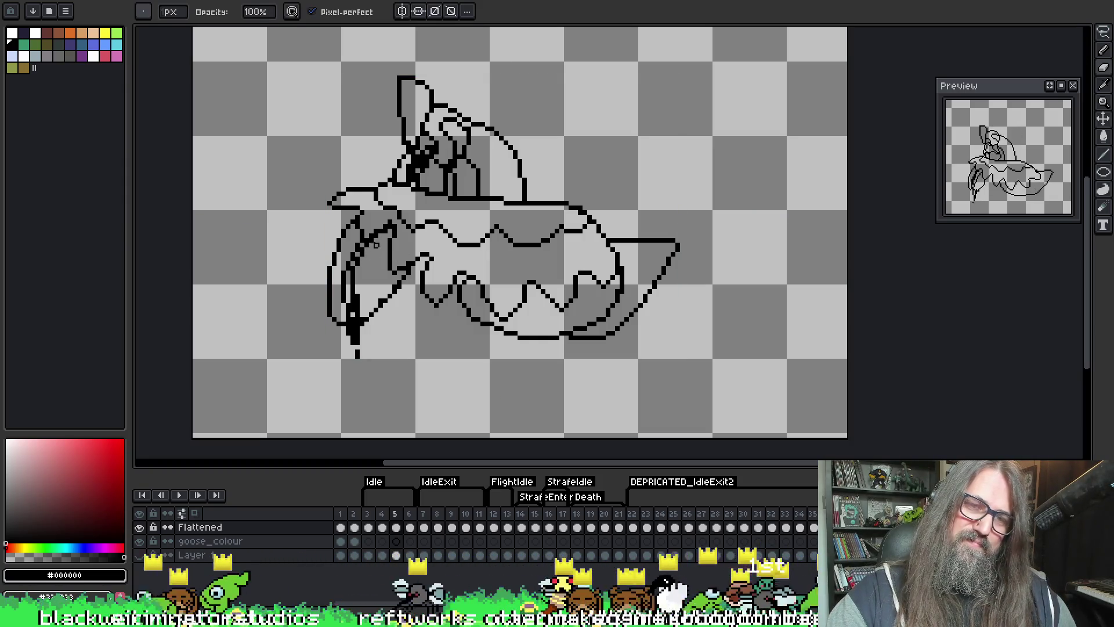
key(i)
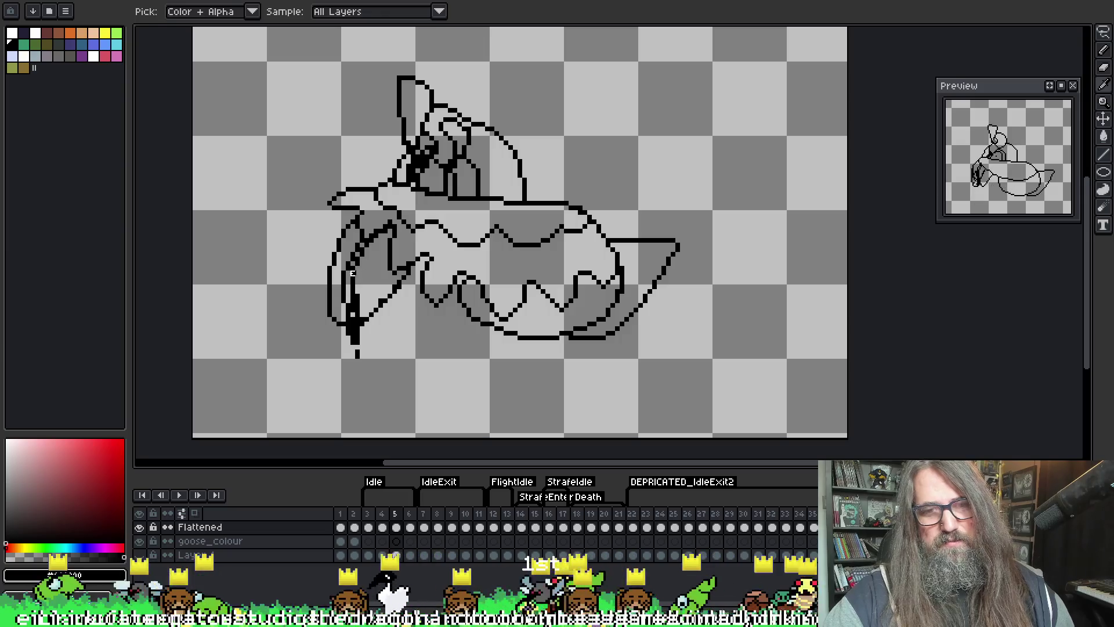
key(b)
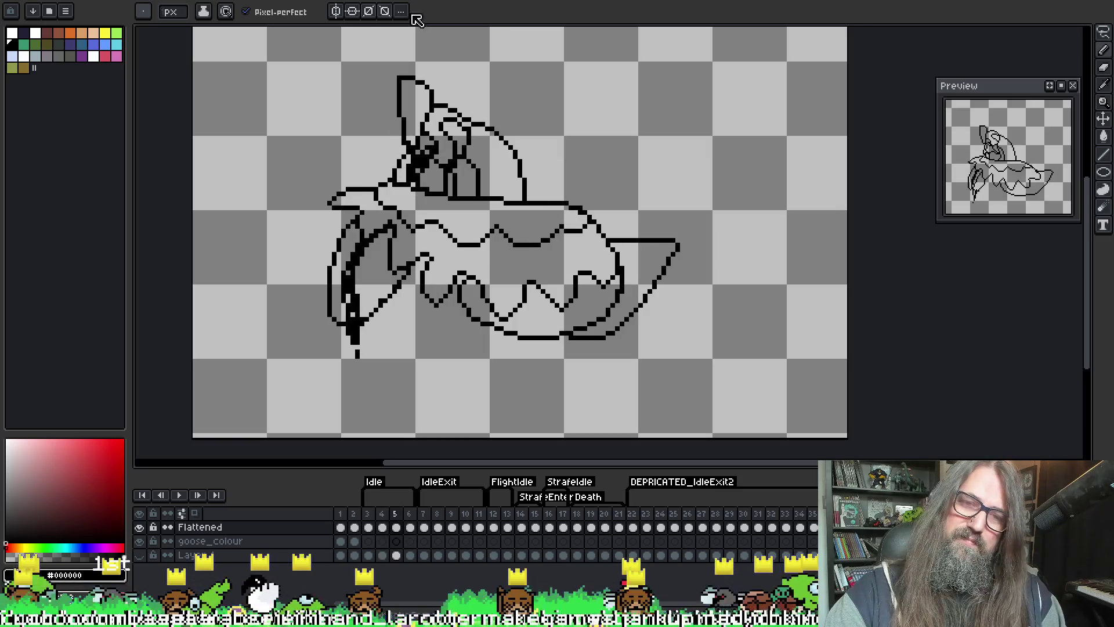
key(Return)
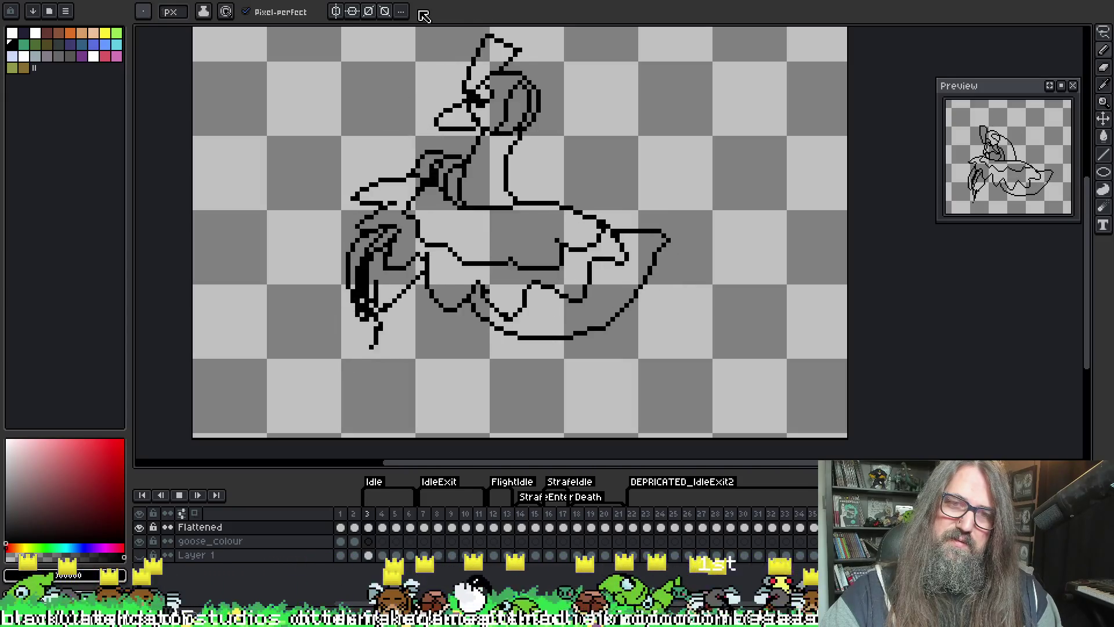
- With onion skin on, move frame 6's left wing about 16 px left and 24 px down
key(Return)
key(Return)
key(Return)
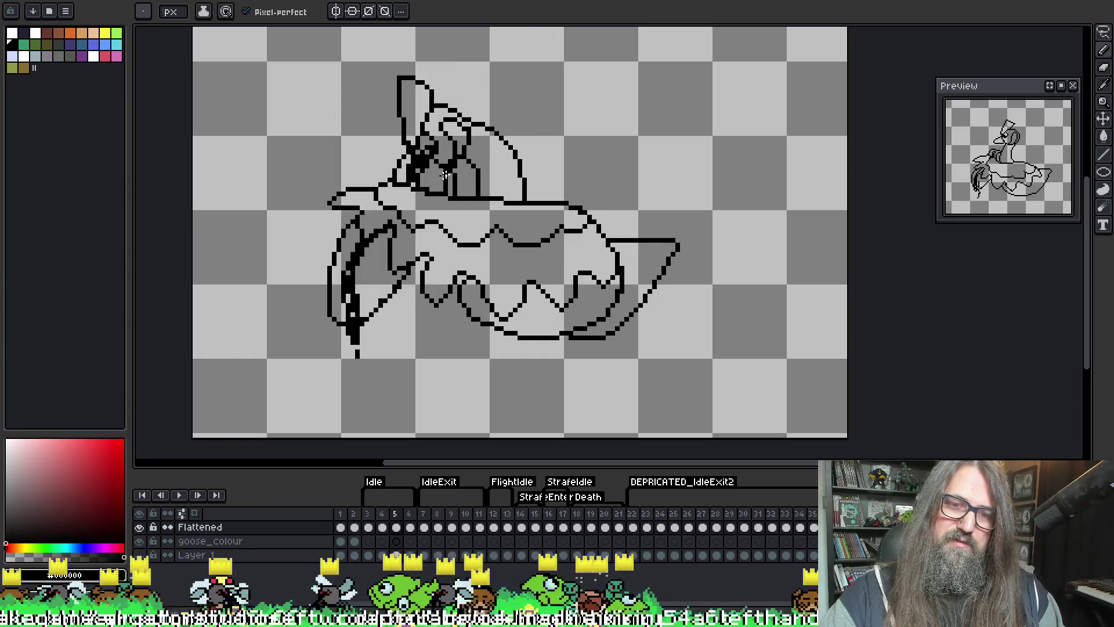
key(Return)
key(Return)
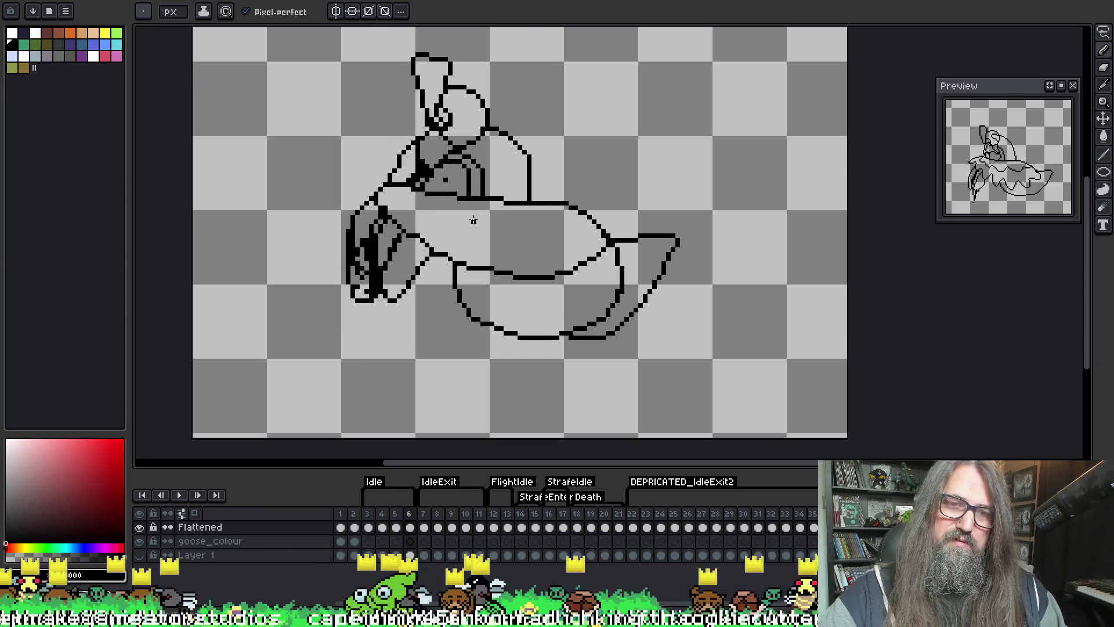
key(m)
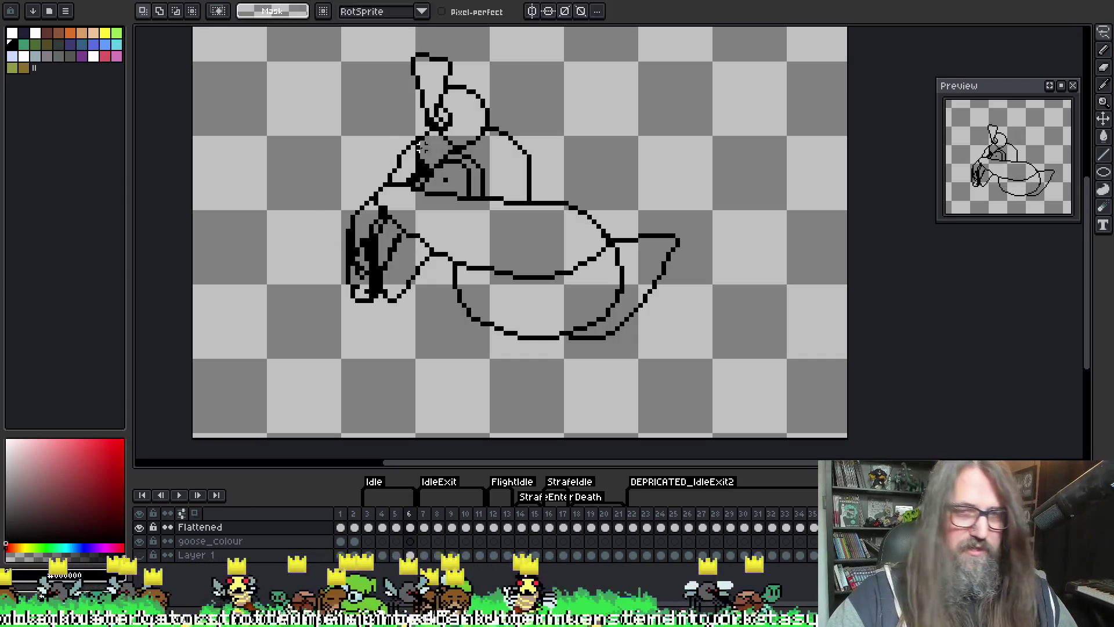
key(F3)
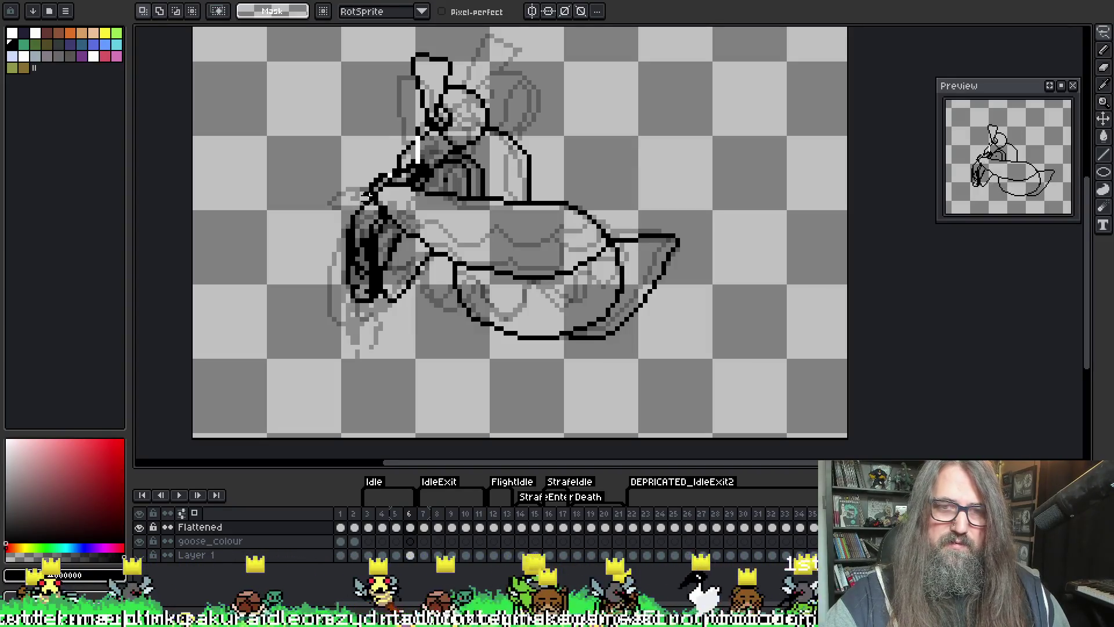
drag(429, 136, 432, 139)
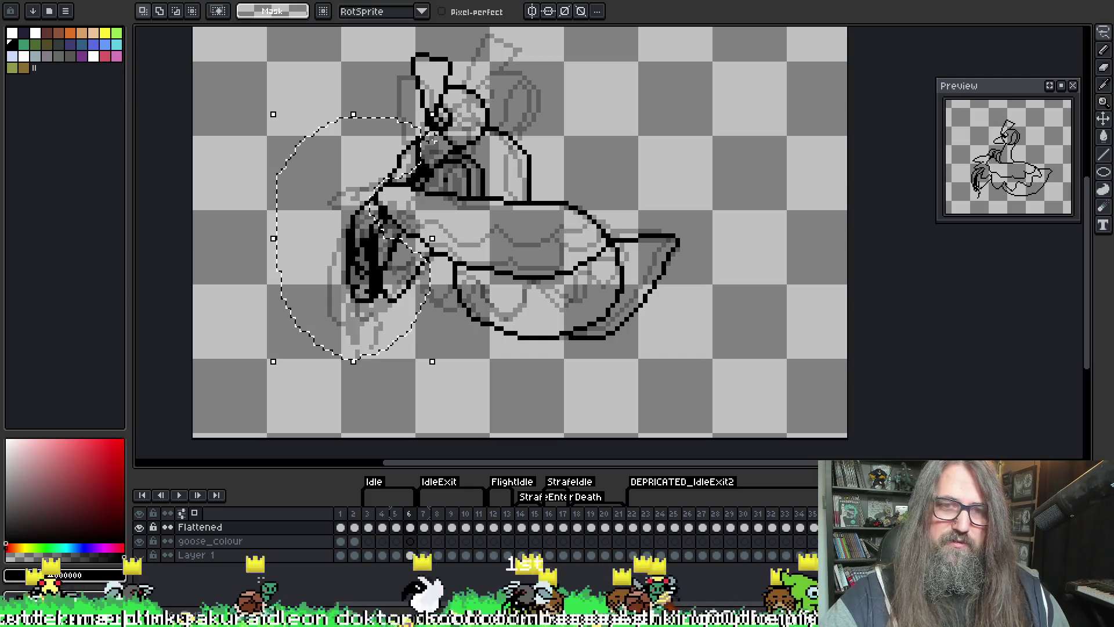
drag(368, 294, 377, 308)
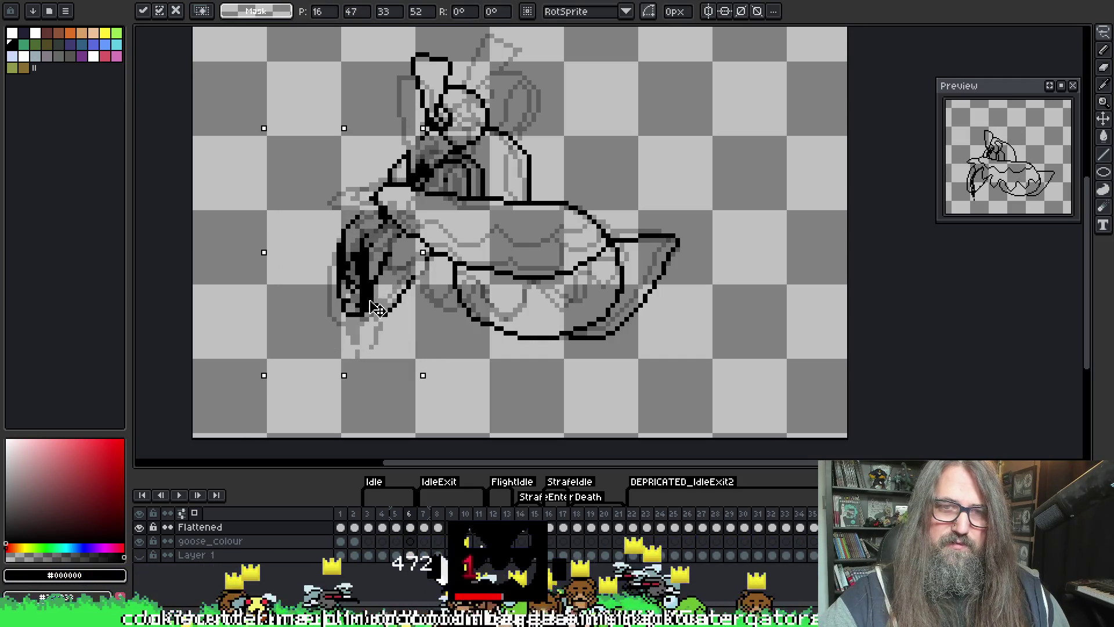
key(Return)
key(b)
- Play the animation to check the wing, then step through frames 2 to 4 onward
key(Return)
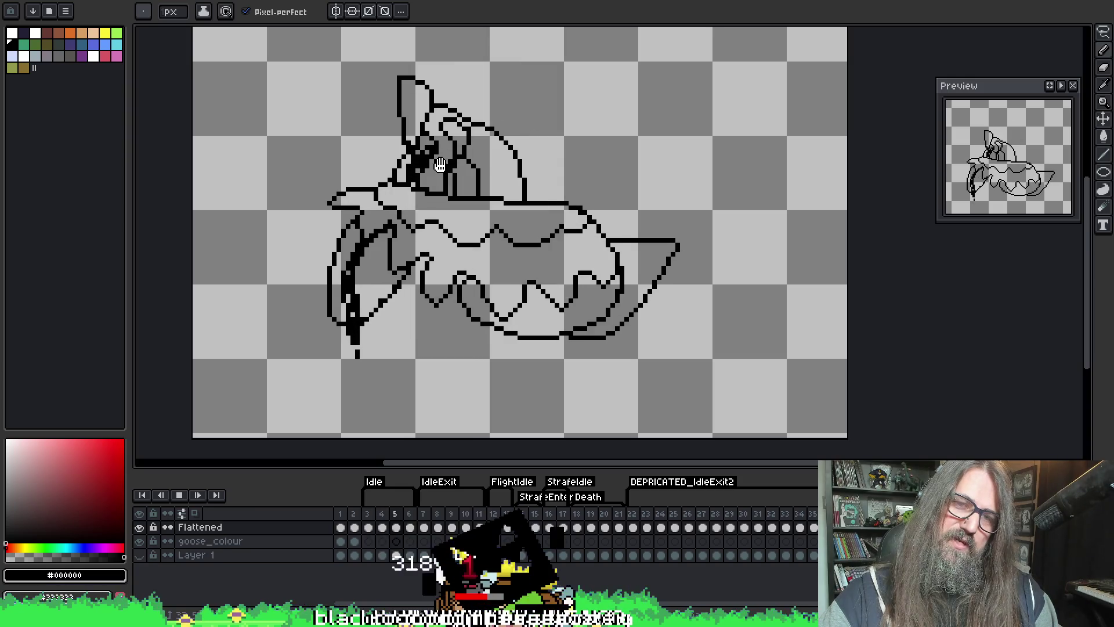
key(Return)
key(Left)
key(Left)
key(Left)
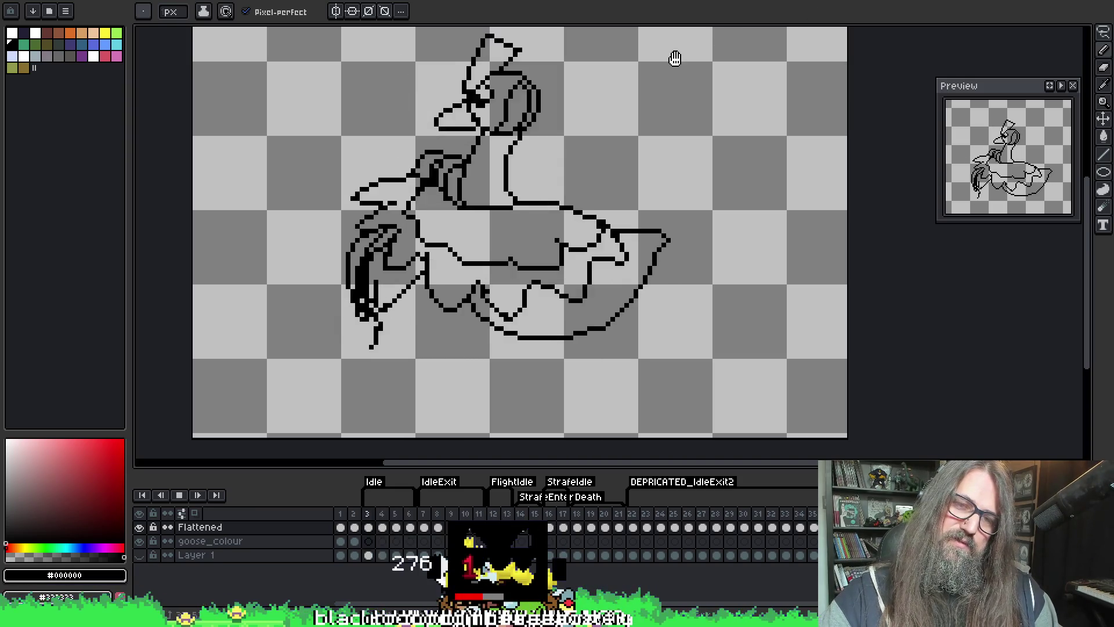
key(Right)
key(Right)
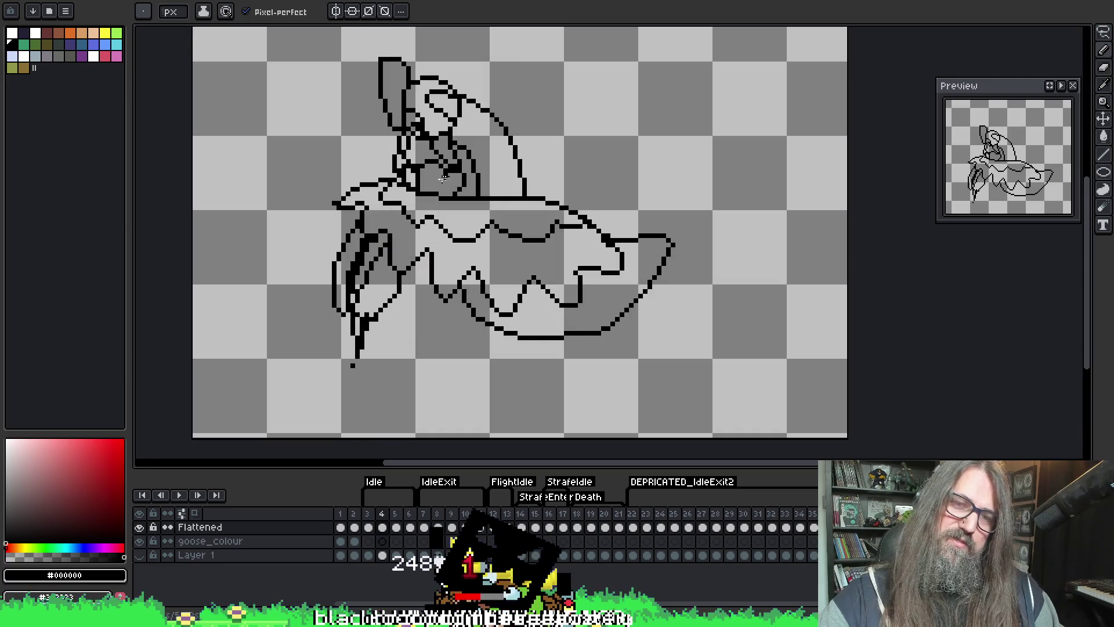
key(Right)
key(Right)
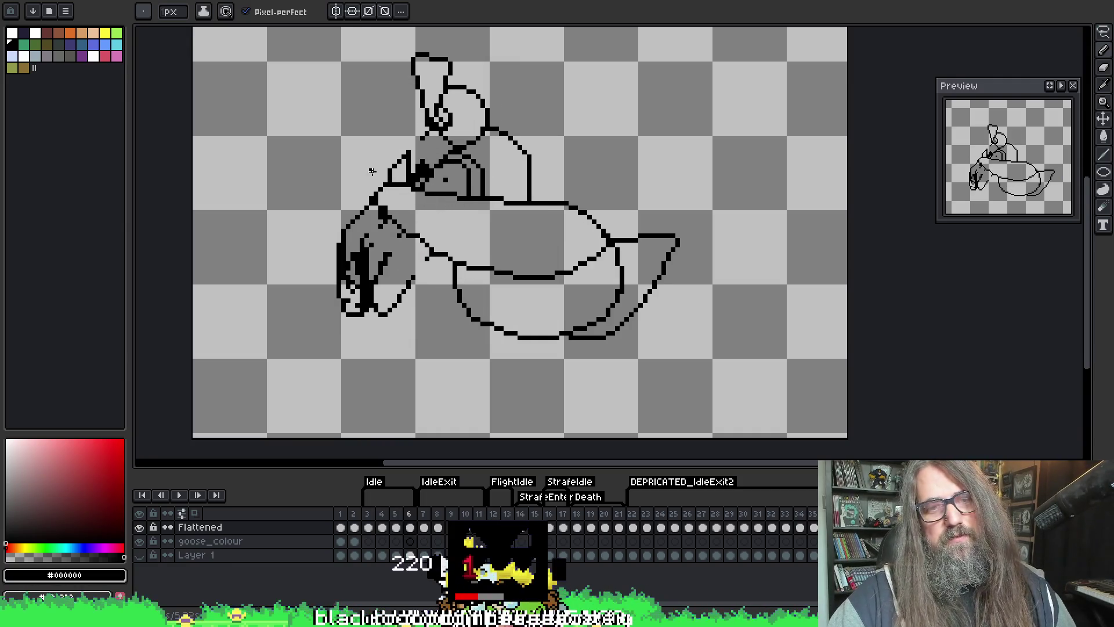
- Touch up frame 6's line art, alternating between pencil and eraser
scroll(372, 171, up, 1)
scroll(612, 199, up, 1)
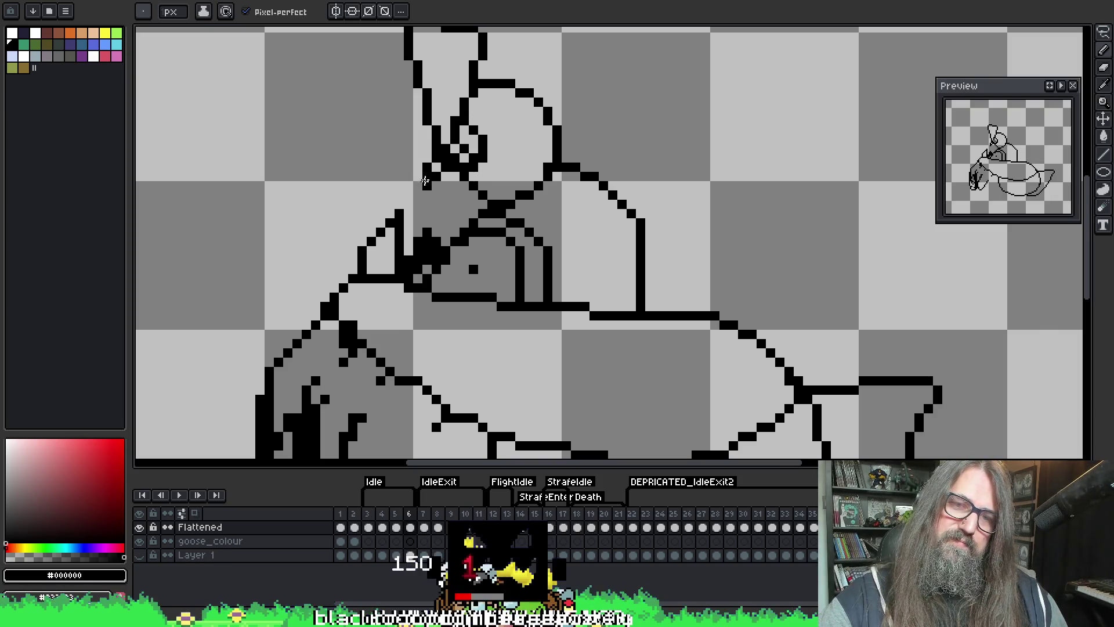
key(b)
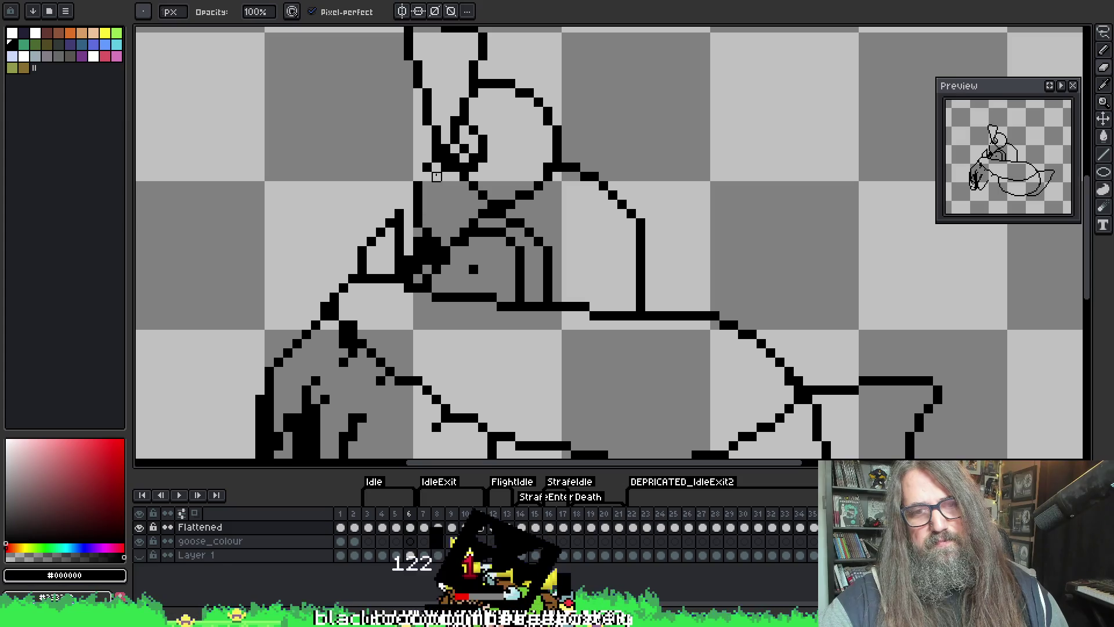
key(e)
key(b)
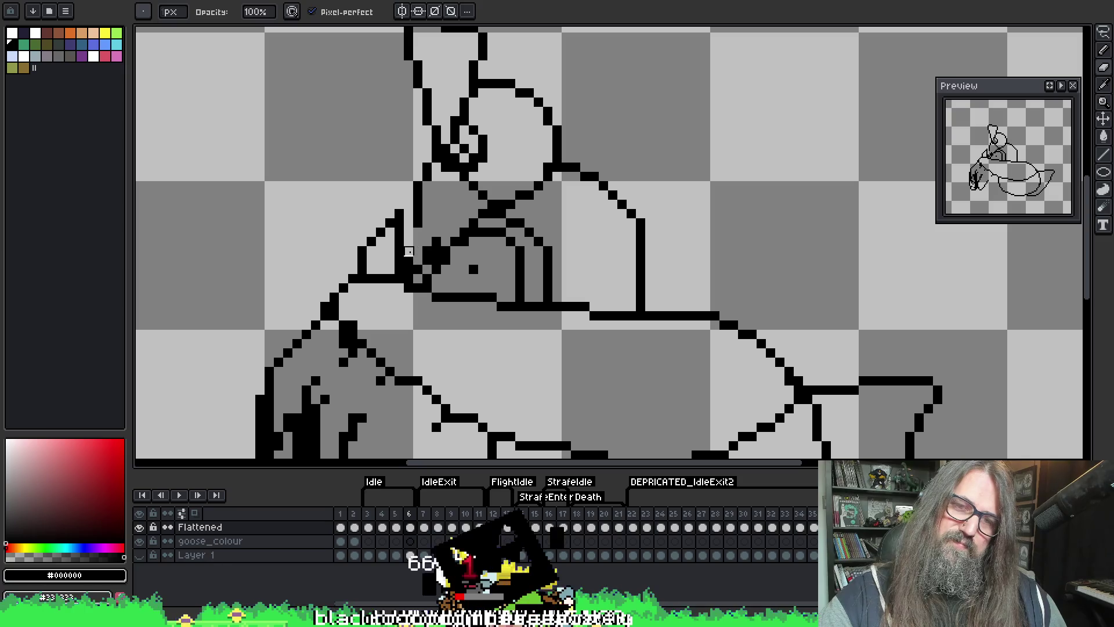
key(e)
key(b)
key(e)
key(b)
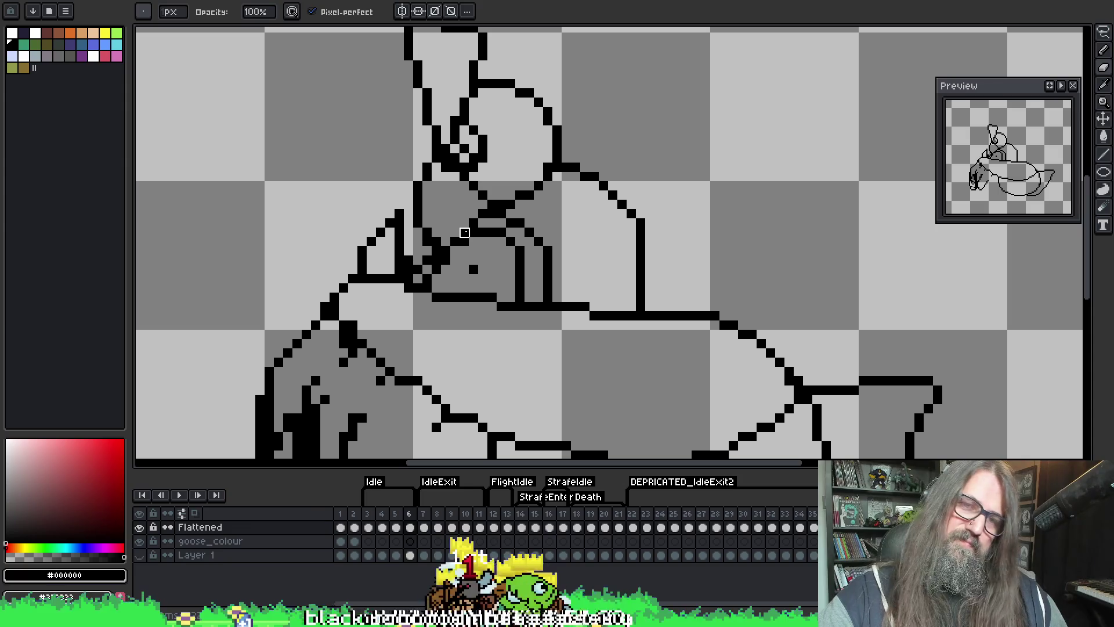
key(e)
key(b)
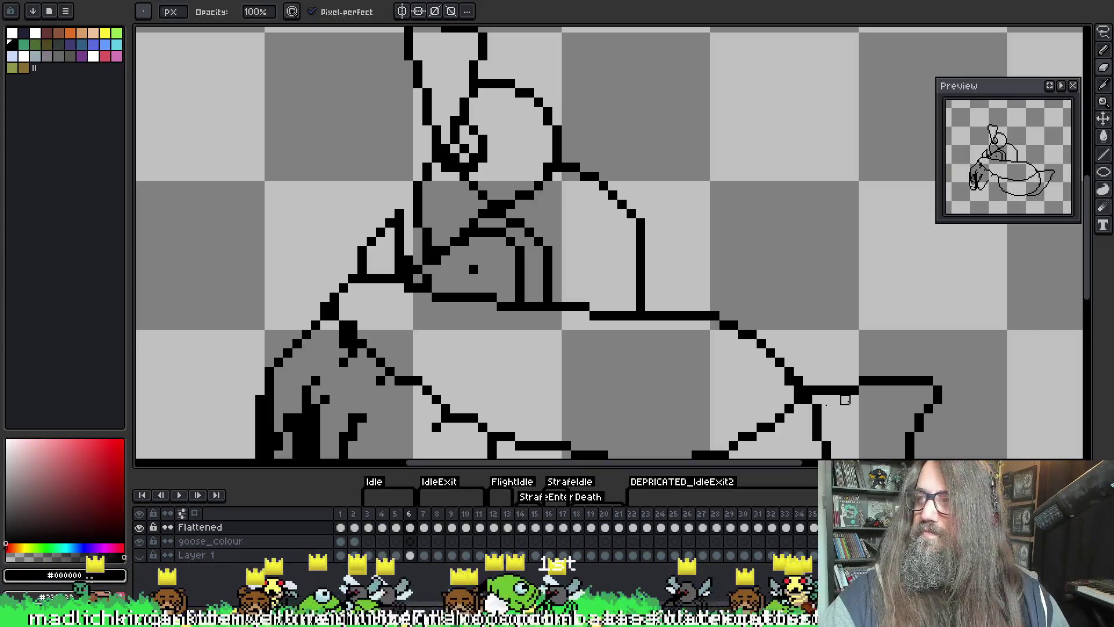
- Draw a thick black stroke down the goose's dark left side in frame 6
scroll(609, 251, down, 1)
scroll(397, 217, up, 1)
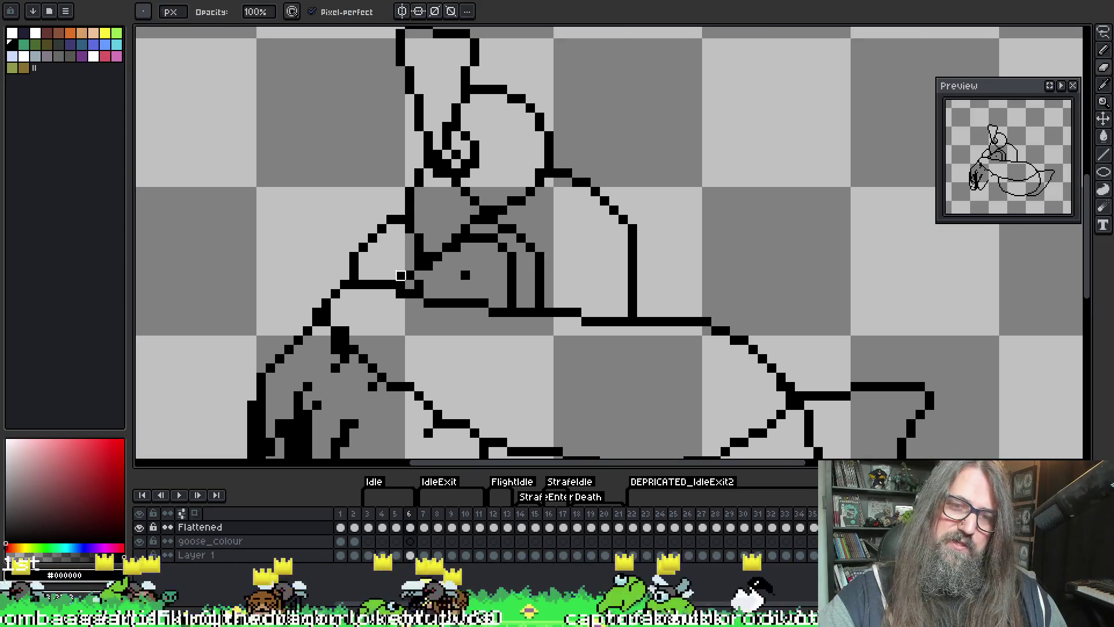
key(g)
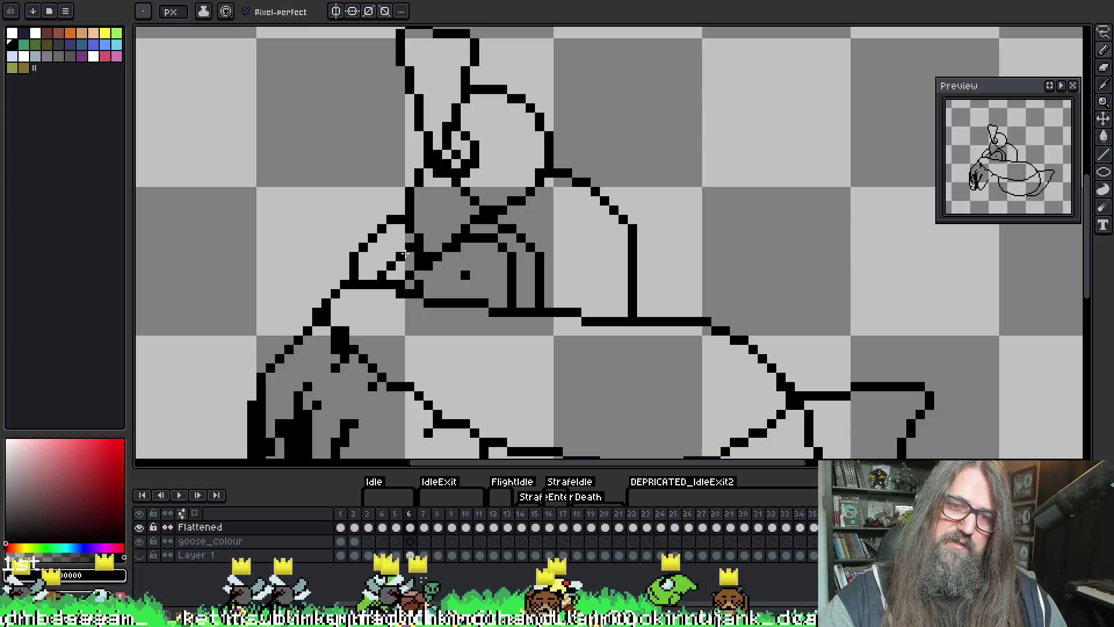
drag(408, 276, 419, 201)
drag(475, 180, 510, 104)
key(g)
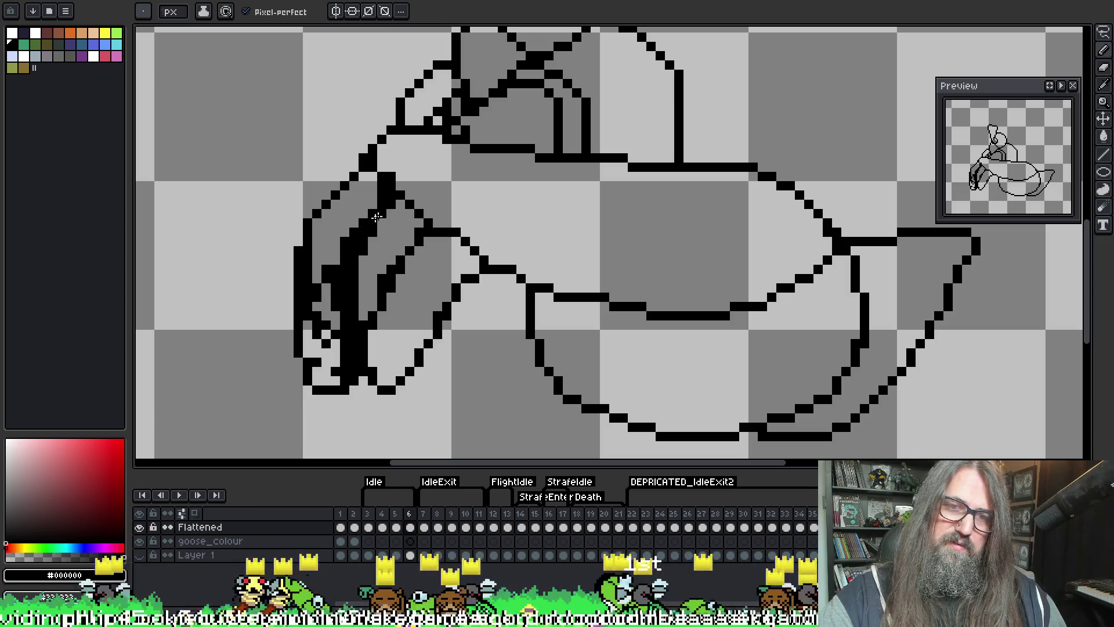
drag(510, 48, 554, 77)
key(Right)
key(Left)
key(b)
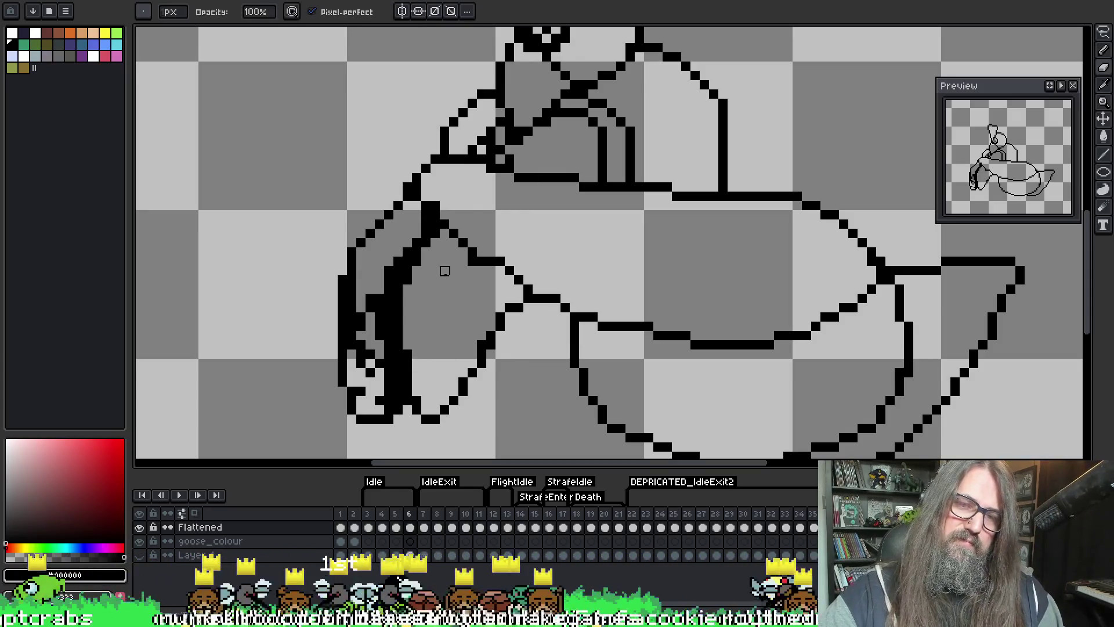
mouse_move(453, 242)
mouse_down()
mouse_move(416, 308)
mouse_move(399, 378)
mouse_up()
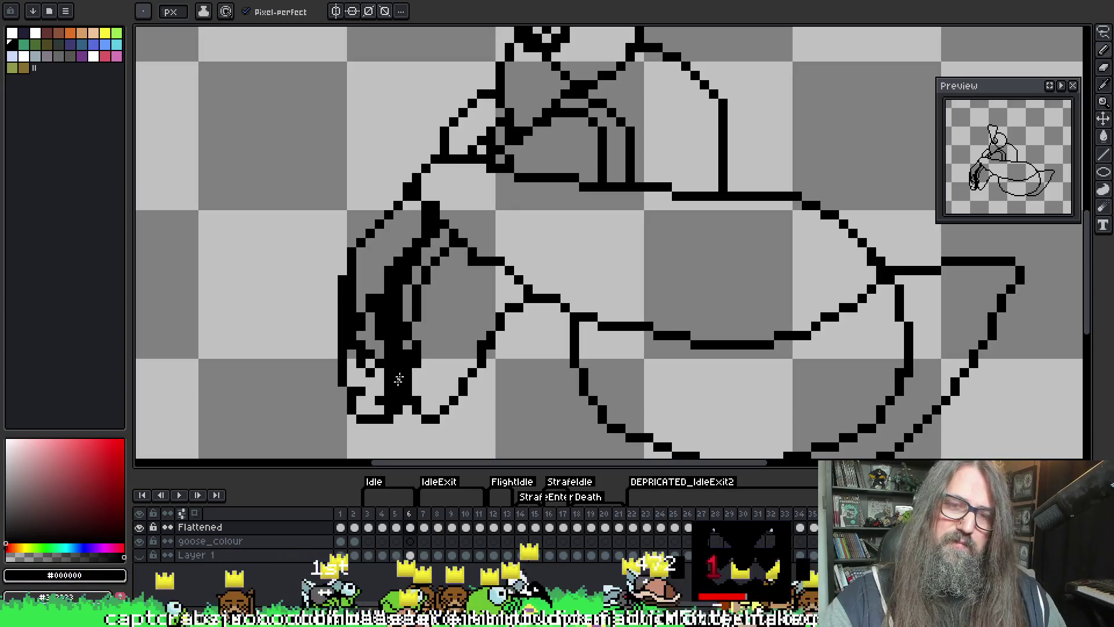
- Preview the animation, save the sprite with Ctrl+S, then replay and stop on frame 6
scroll(541, 54, down, 3)
key(Return)
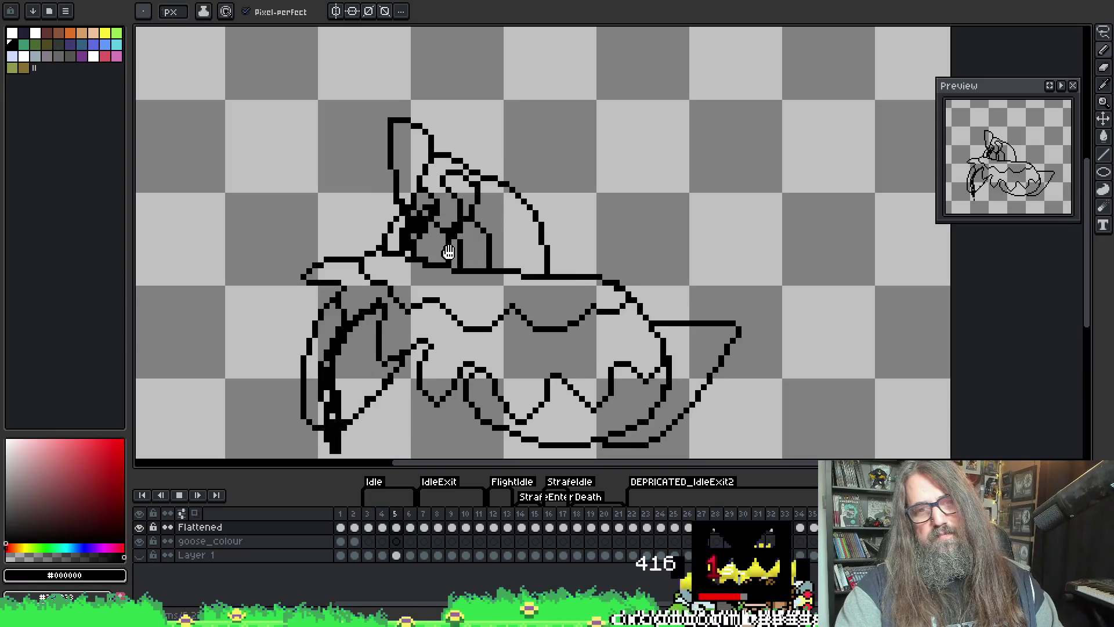
mouse_move(442, 247)
mouse_down()
mouse_move(441, 219)
mouse_move(477, 254)
mouse_up()
key(Return)
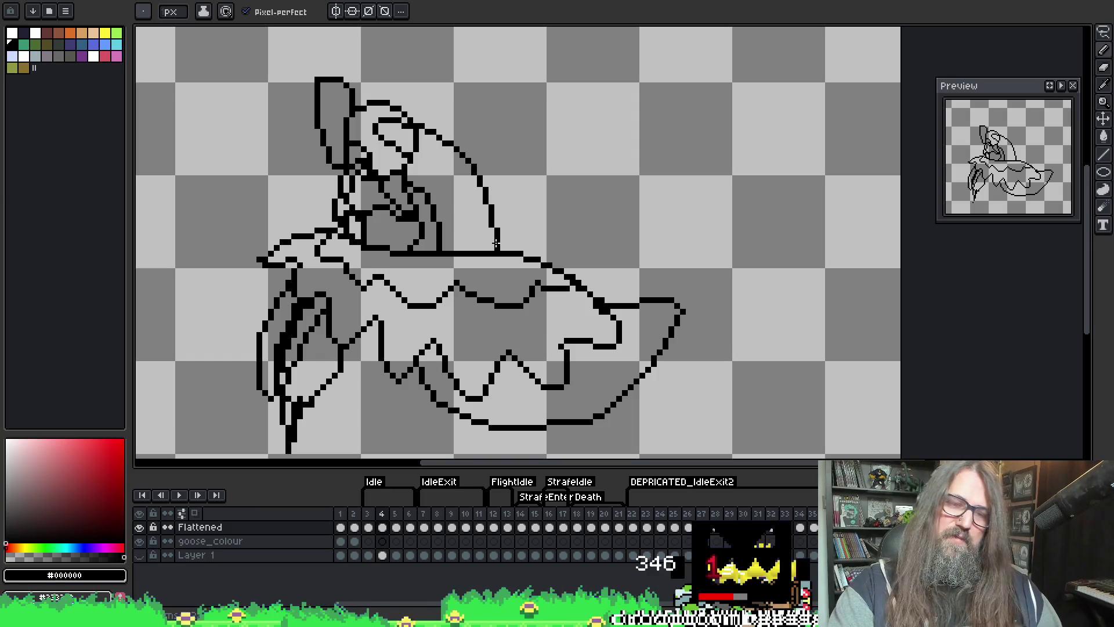
key(ctrl+s)
key(Return)
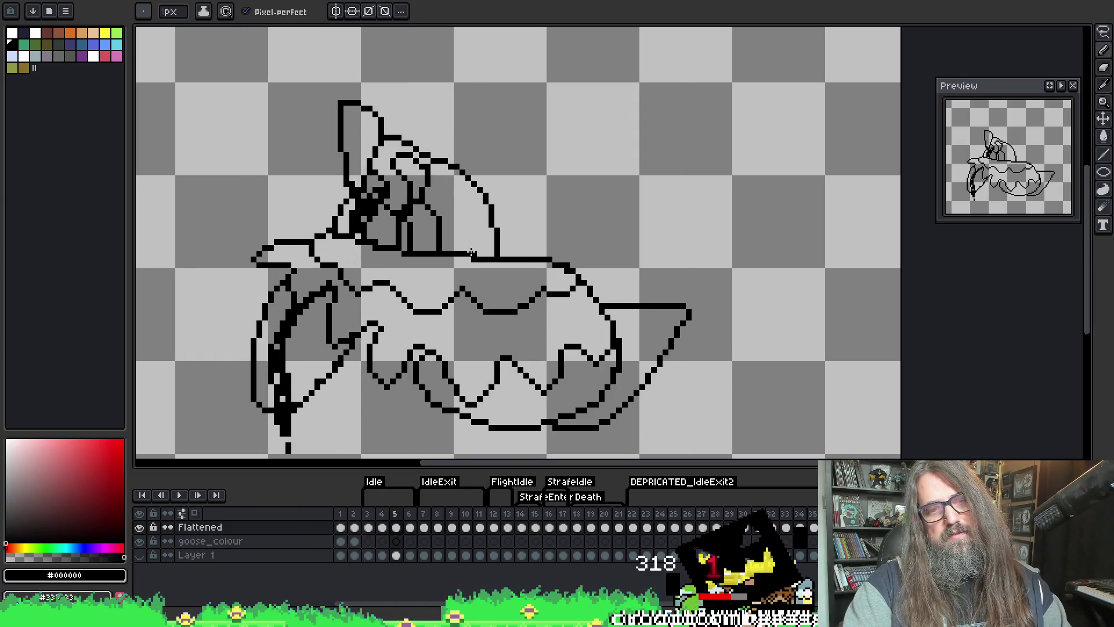
scroll(459, 234, up, 2)
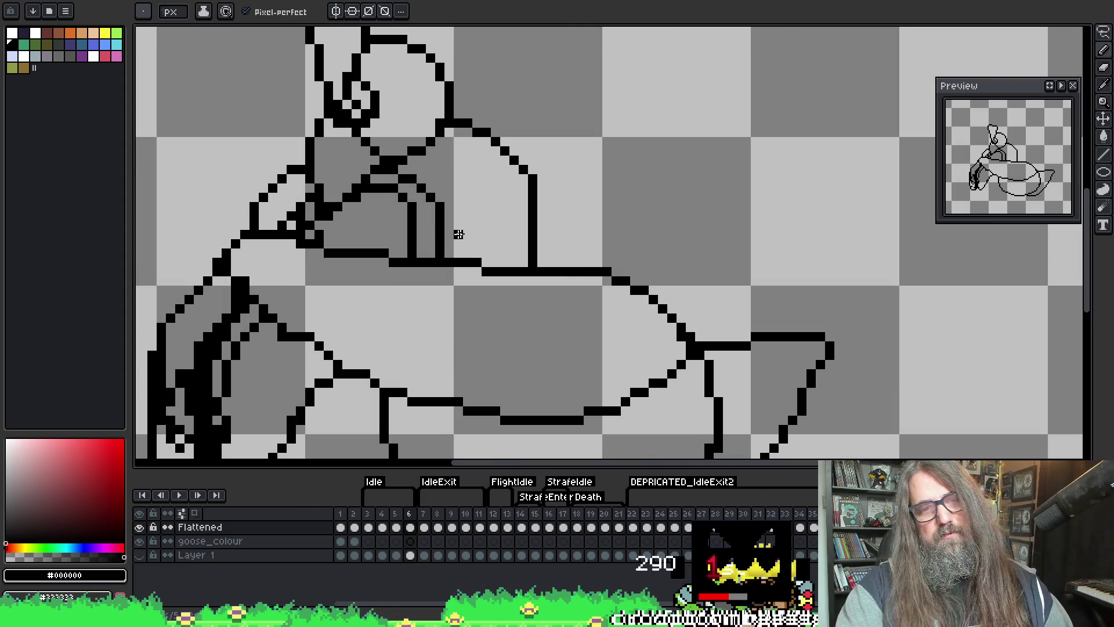
scroll(500, 313, down, 2)
scroll(409, 80, up, 2)
key(Return)
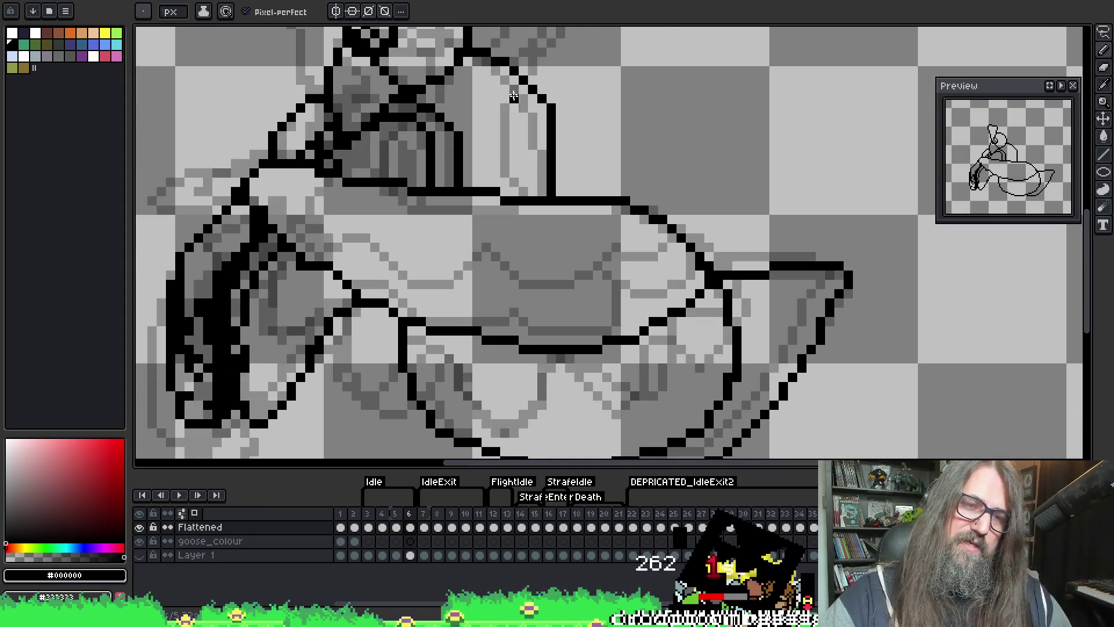
- On frame 6, draw a black line across the body near the wing and redraw the lower-right outline
key(Return)
key(Right)
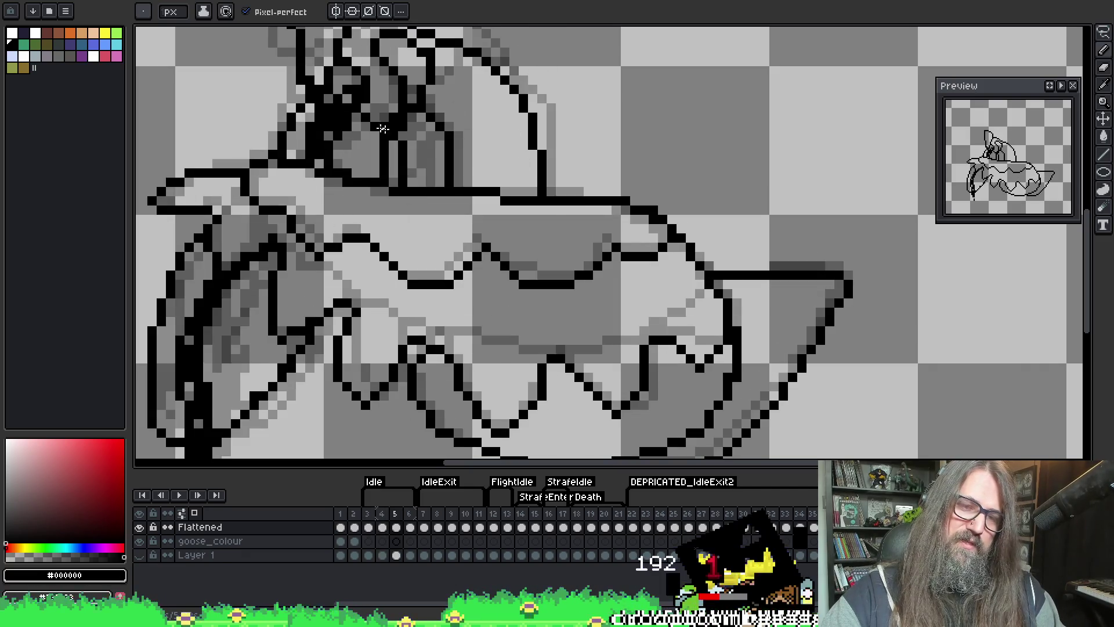
key(Right)
key(Left)
key(Right)
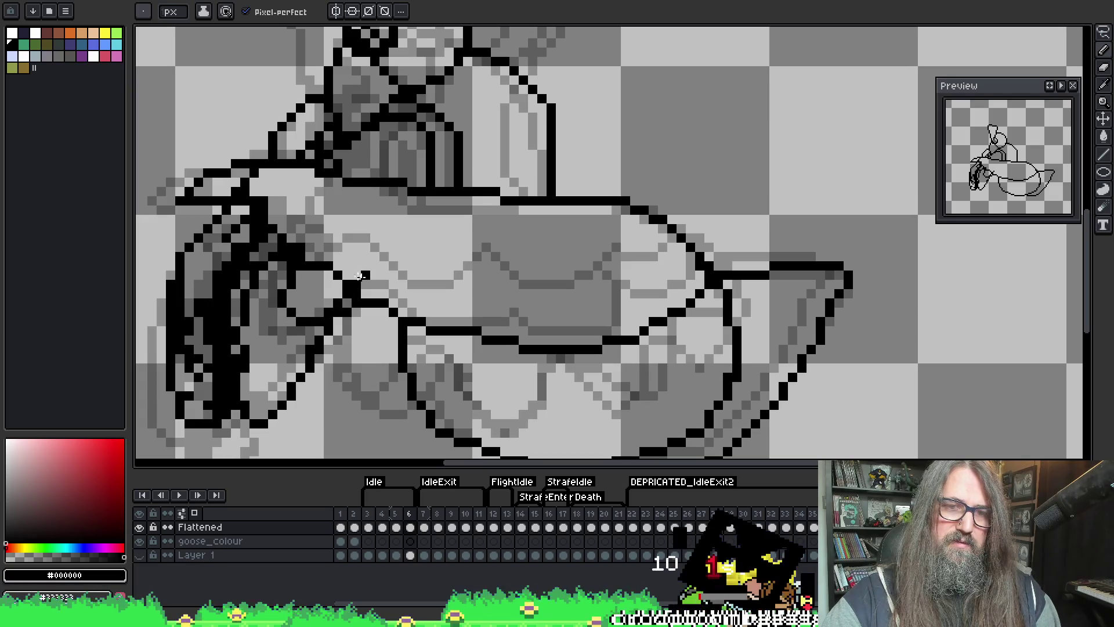
mouse_move(366, 315)
mouse_down()
mouse_move(382, 378)
mouse_move(459, 316)
mouse_move(479, 366)
mouse_move(514, 398)
mouse_move(557, 335)
mouse_move(589, 379)
mouse_move(629, 338)
mouse_move(695, 335)
mouse_move(706, 287)
mouse_move(666, 262)
mouse_up()
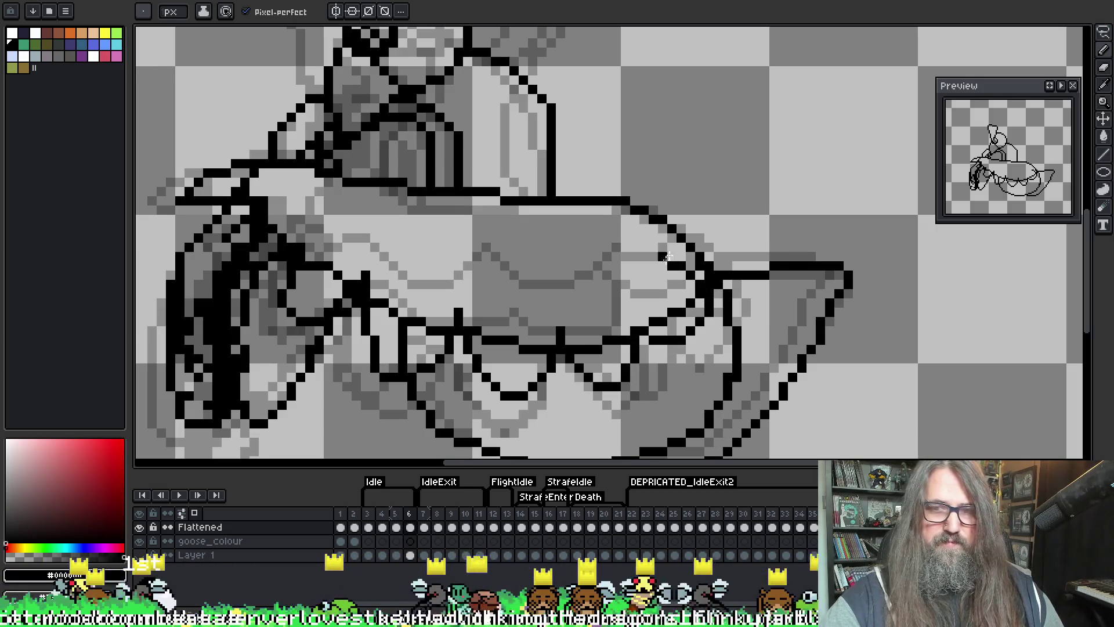
mouse_move(685, 341)
mouse_down()
mouse_move(711, 350)
mouse_move(700, 323)
mouse_up()
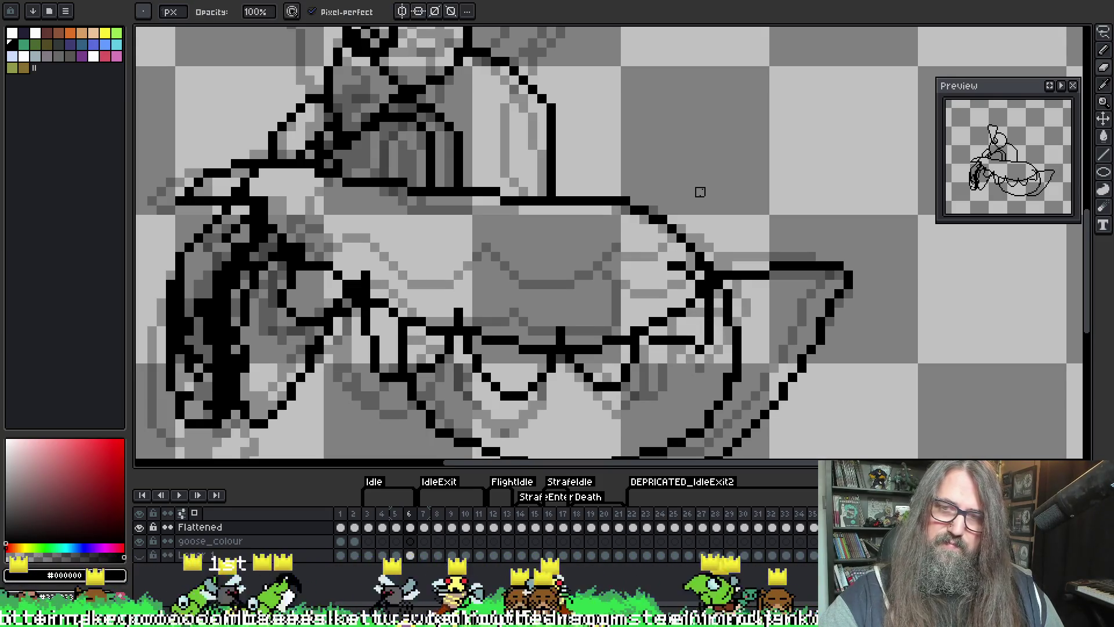
click(672, 267)
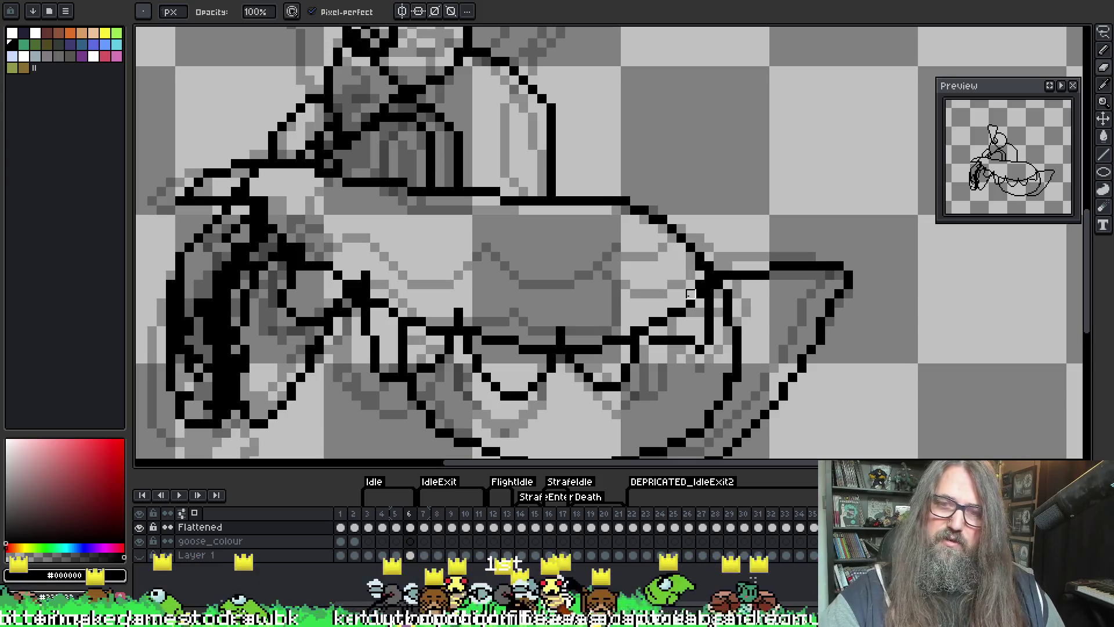
- Erase the leftover pixels of the old black body outline along the bottom and near the wing
mouse_move(700, 285)
mouse_down()
mouse_move(625, 341)
mouse_move(579, 348)
mouse_move(558, 336)
mouse_up()
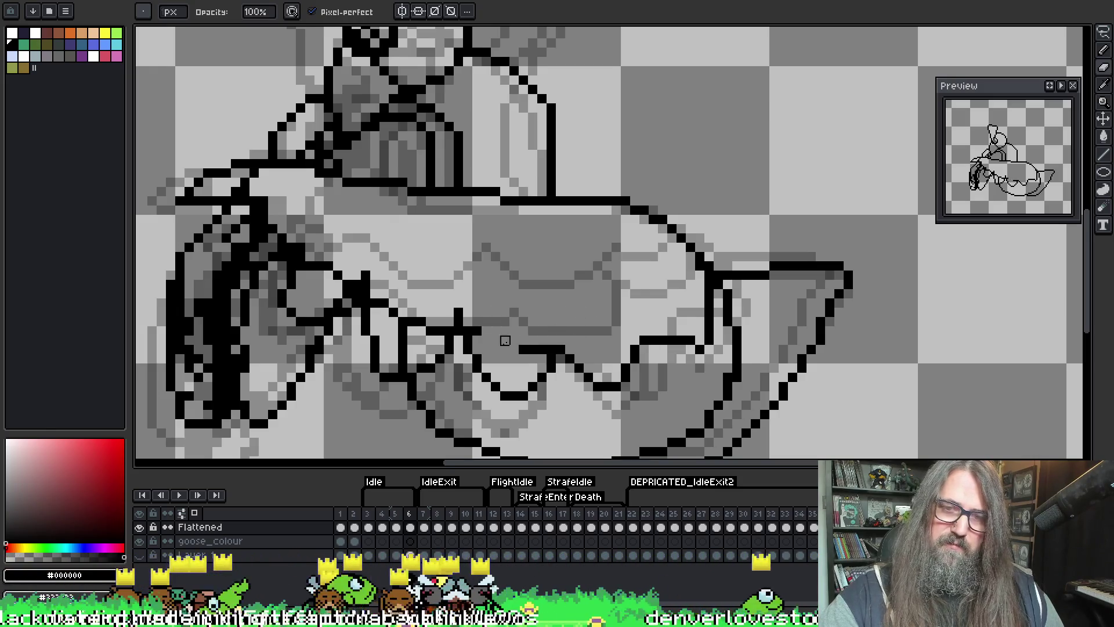
drag(542, 341, 560, 321)
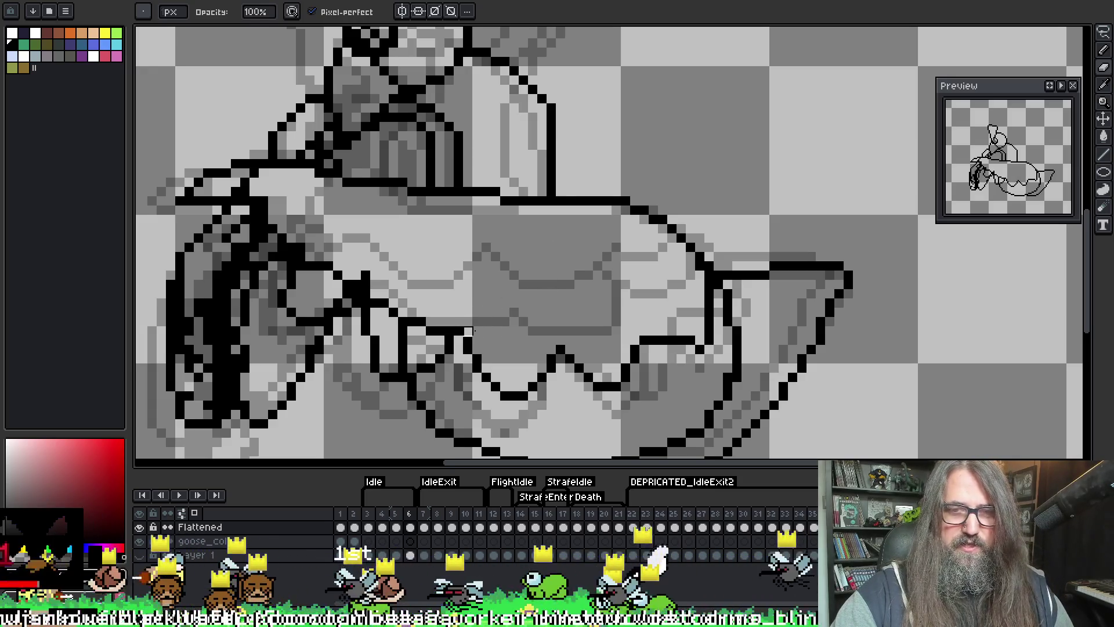
drag(422, 331, 417, 315)
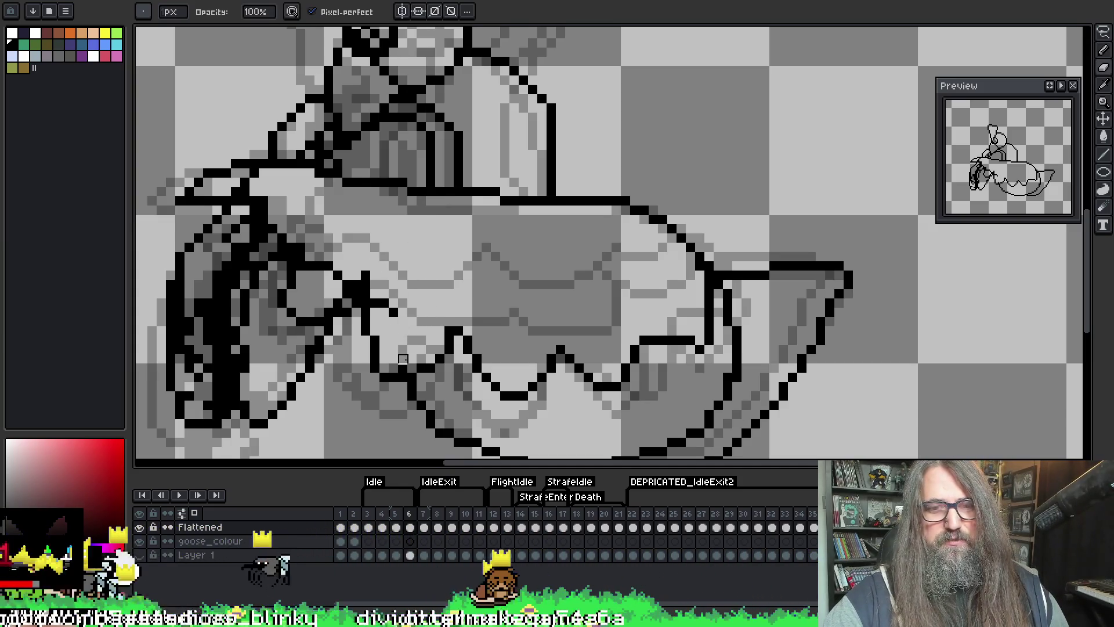
drag(392, 312, 328, 304)
mouse_move(310, 247)
mouse_down()
mouse_move(365, 275)
mouse_move(376, 158)
mouse_up()
key(e)
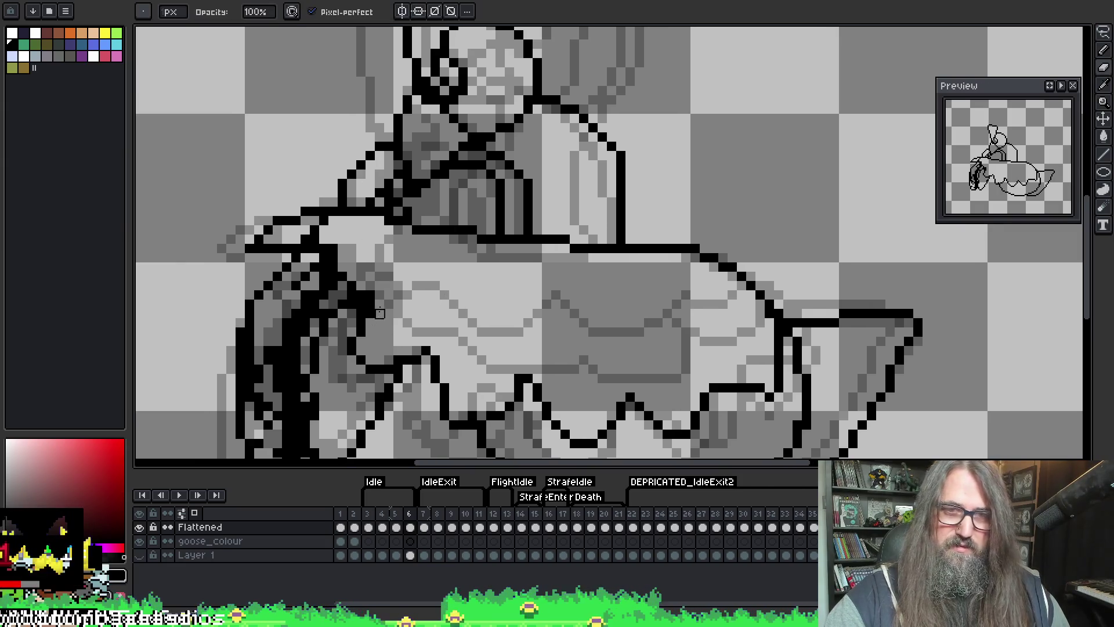
mouse_move(323, 231)
mouse_down()
mouse_move(314, 239)
mouse_move(342, 286)
mouse_move(361, 267)
mouse_up()
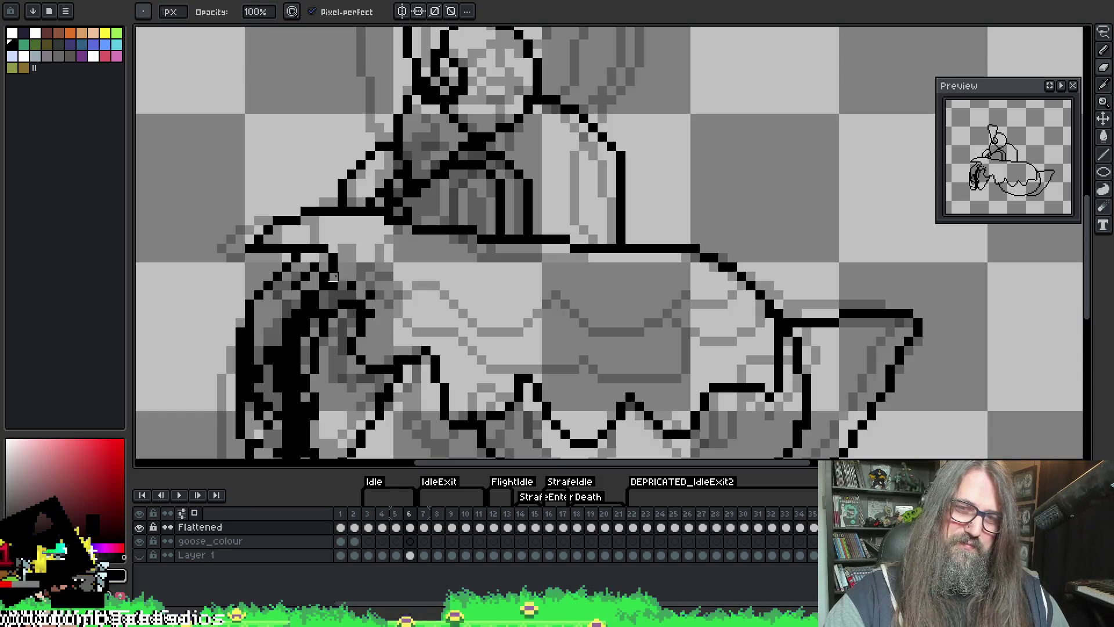
key(b)
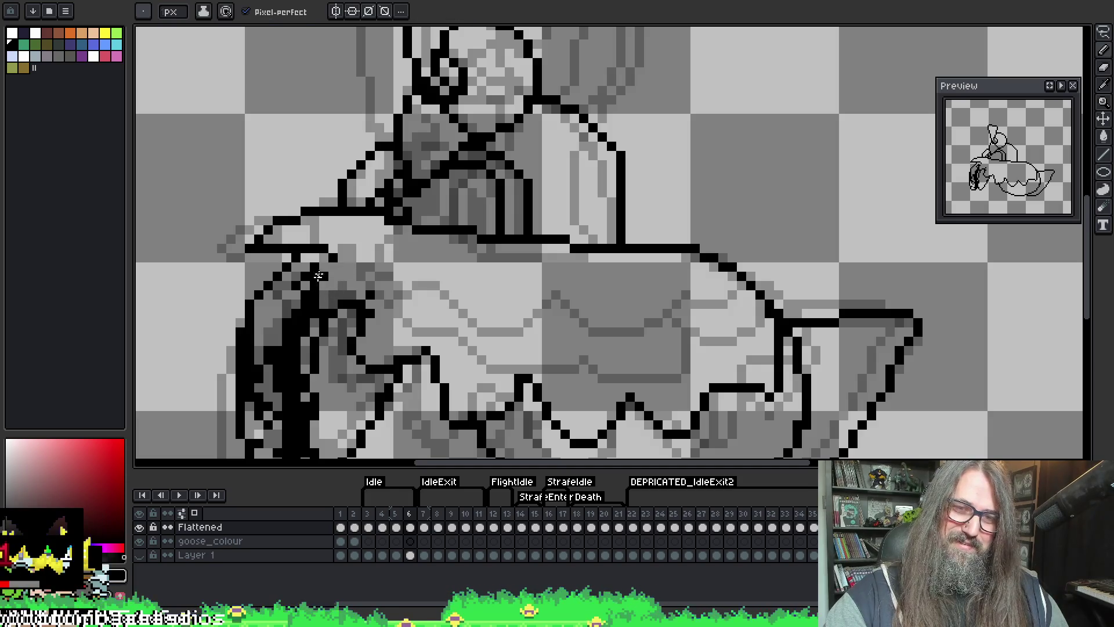
key(e)
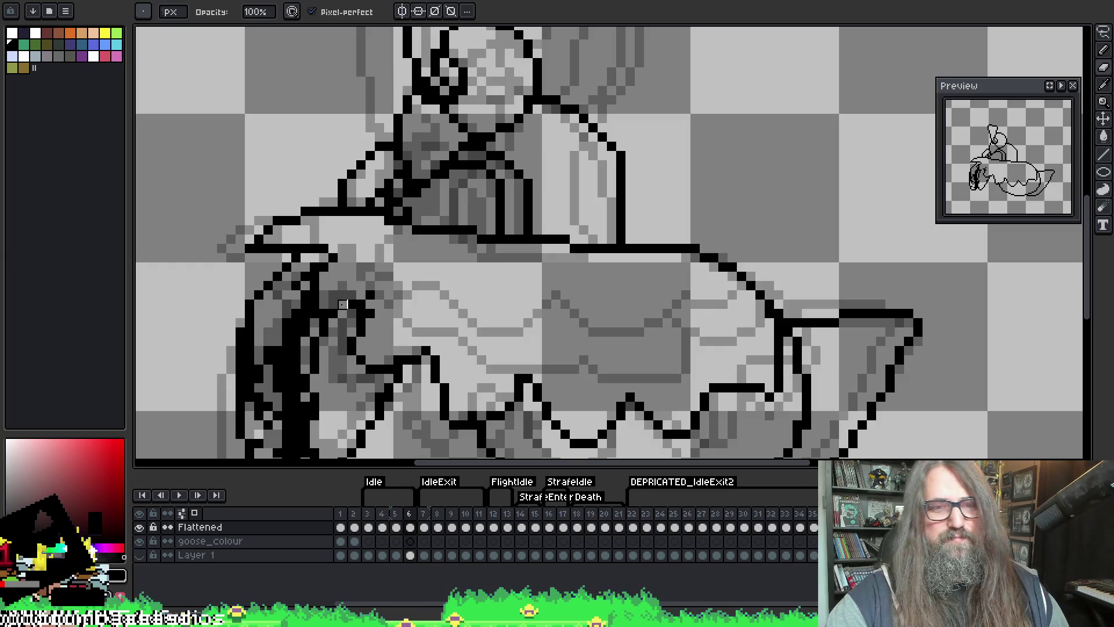
key(b)
key(e)
key(b)
key(e)
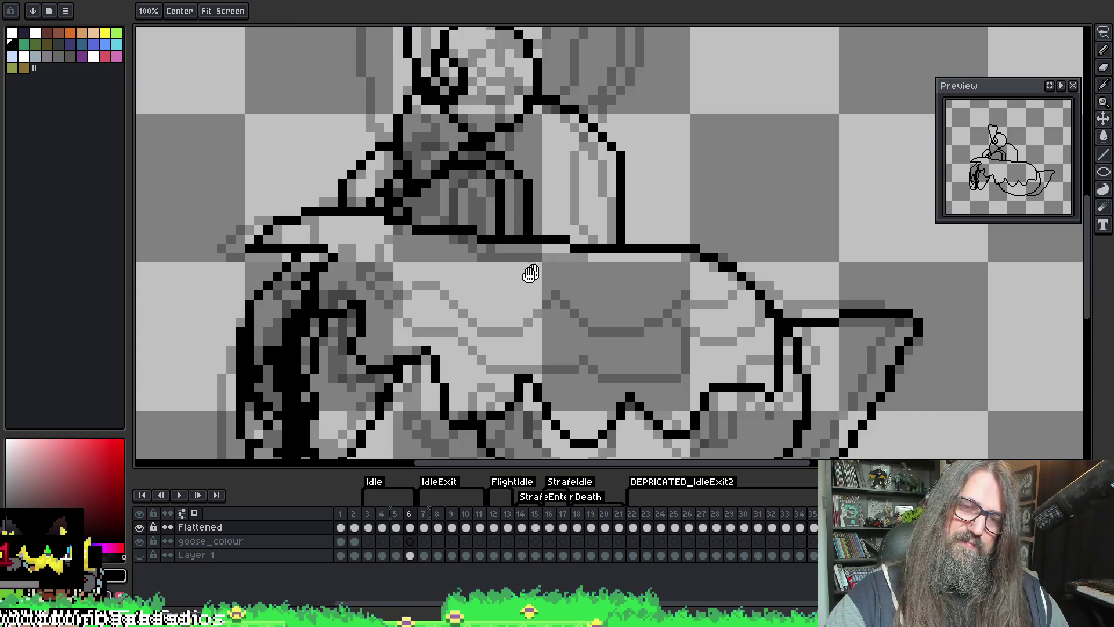
- Pick the drawing colour from the canvas and compare frame 6 against its neighbouring frame
drag(530, 273, 501, 234)
key(b)
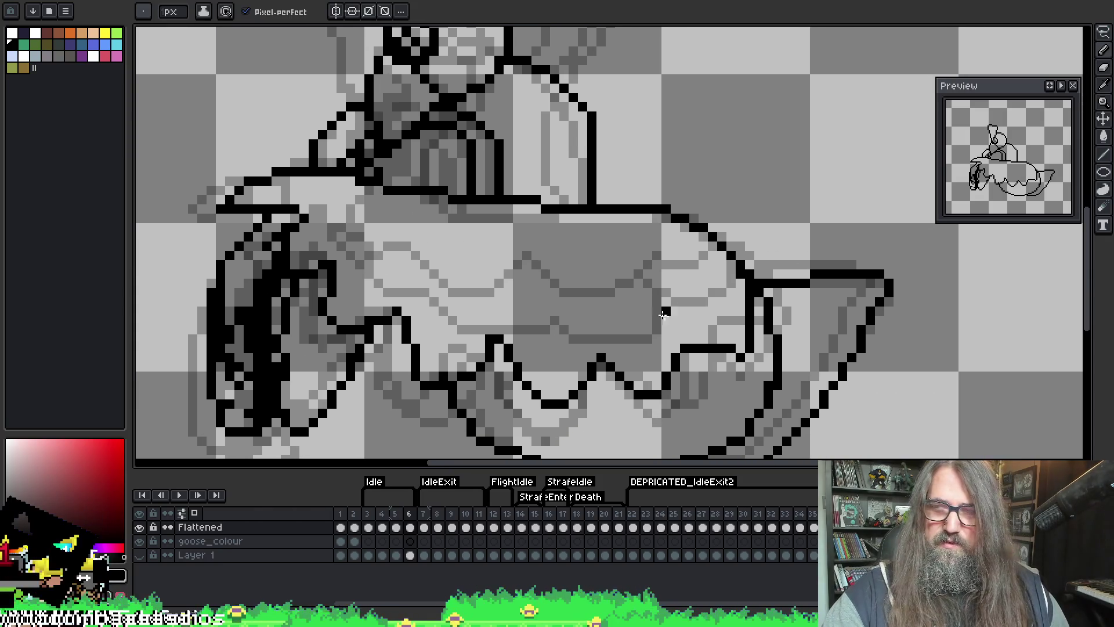
key(i)
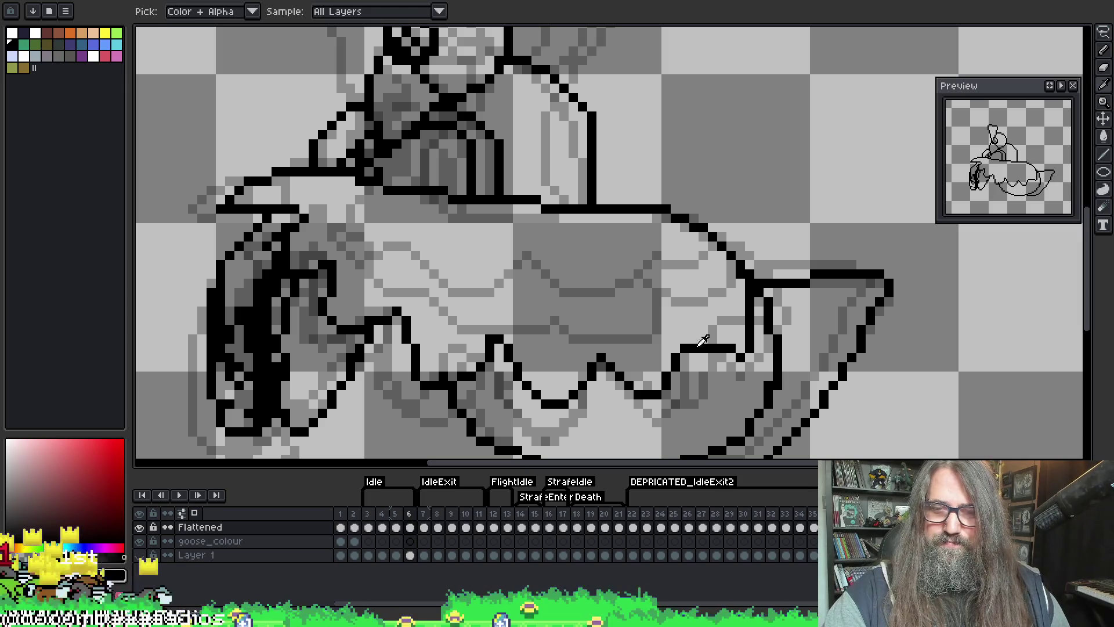
key(b)
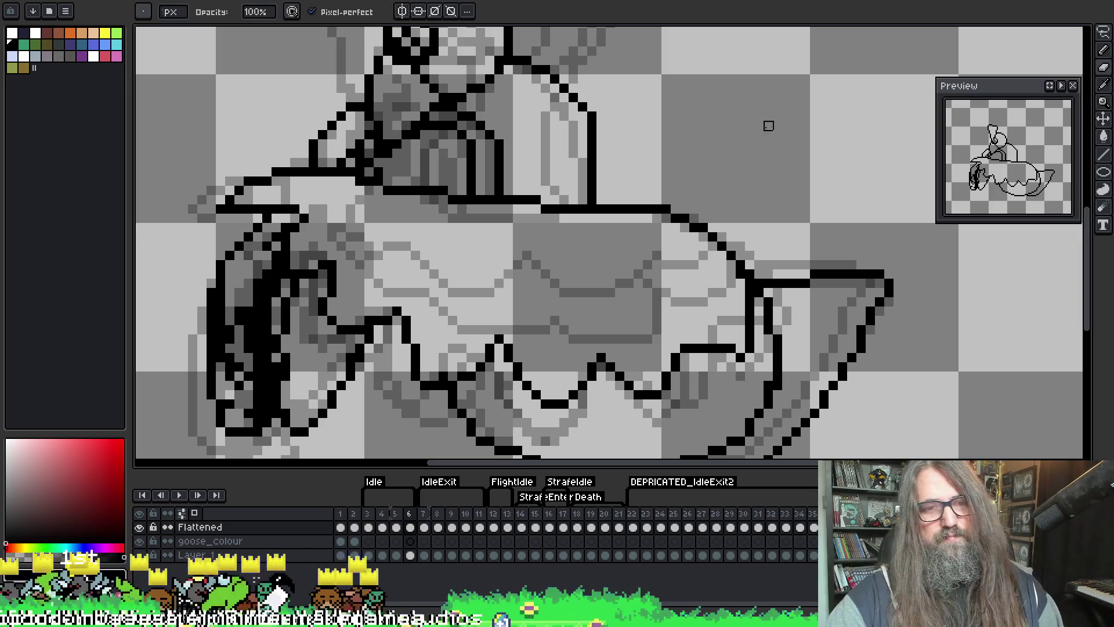
key(Right)
key(Left)
key(Right)
key(Left)
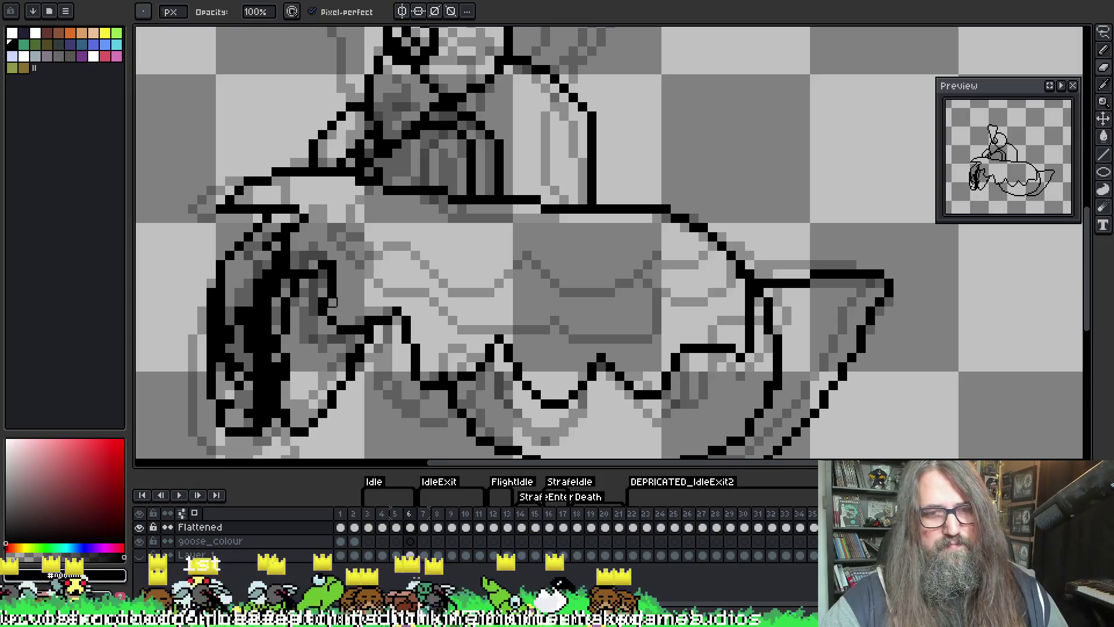
key(e)
key(b)
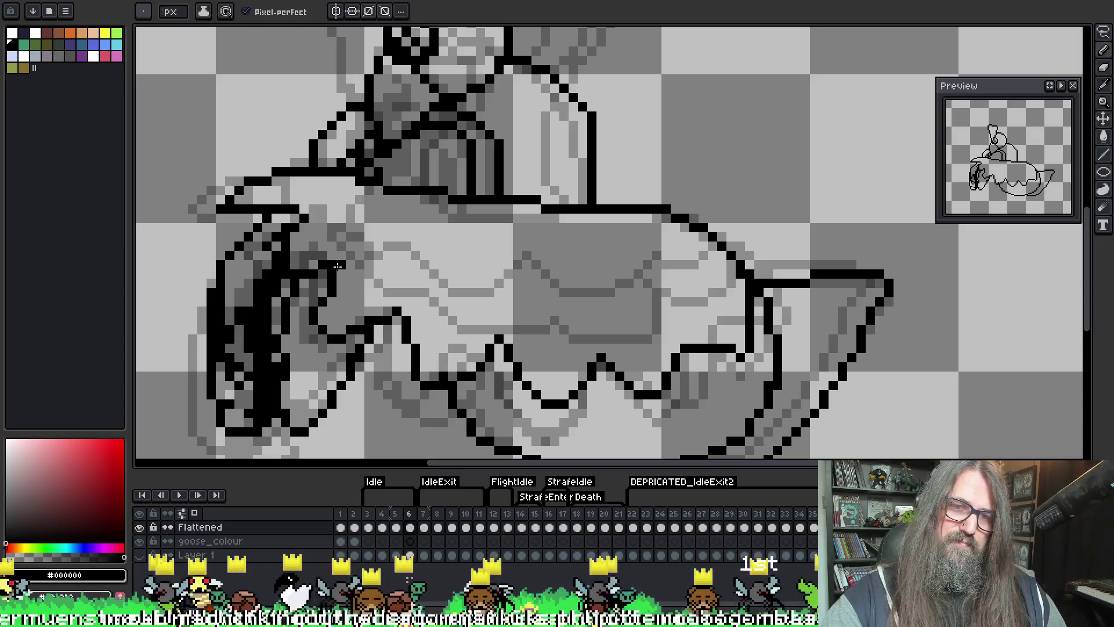
- Play the animation, then return to frame 6 with onion skin showing frame 5's ghost
key(Return)
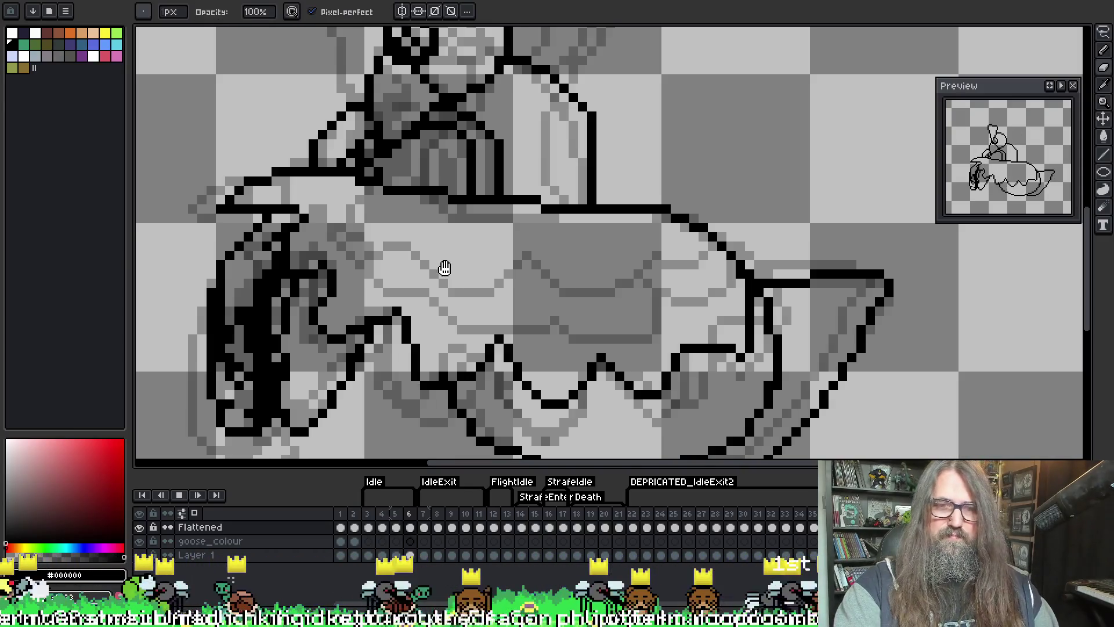
scroll(538, 291, down, 1)
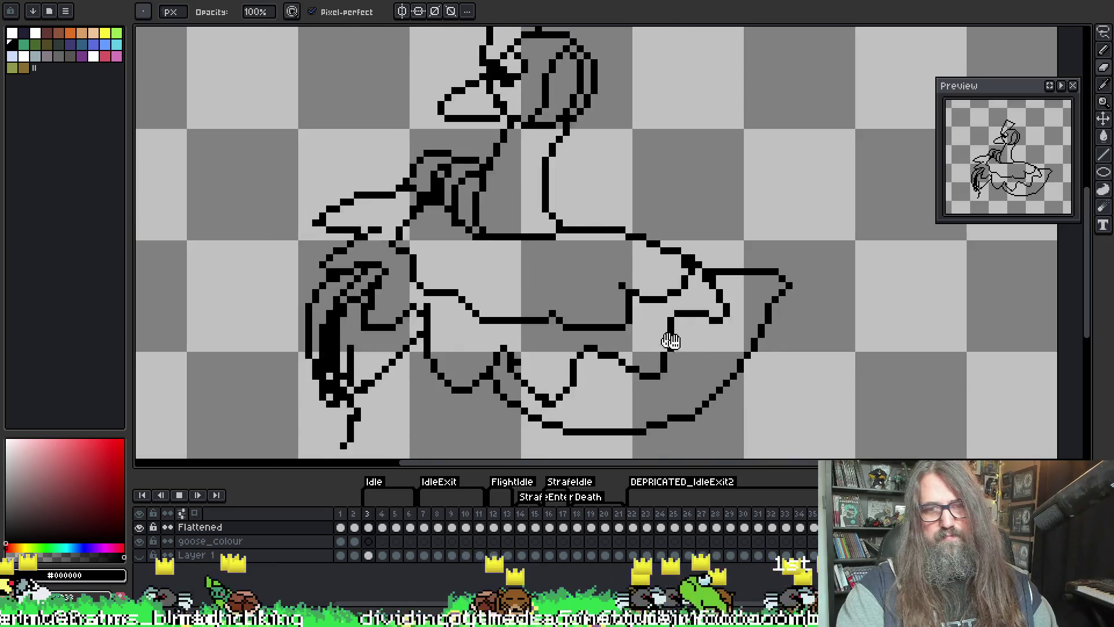
key(Return)
key(Right)
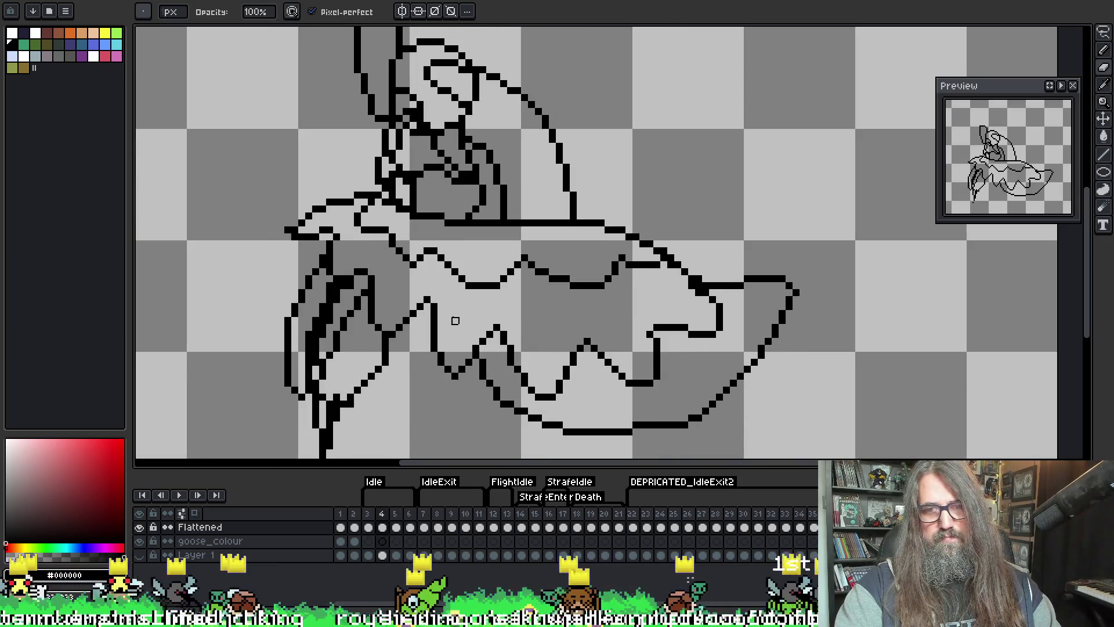
key(Right)
key(Right)
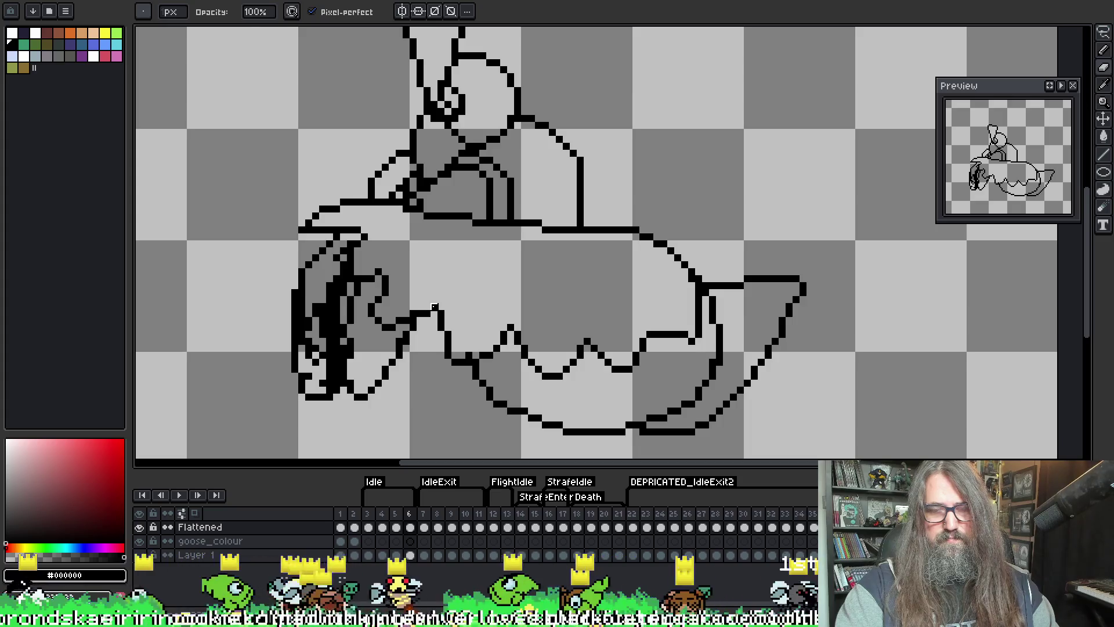
key(F3)
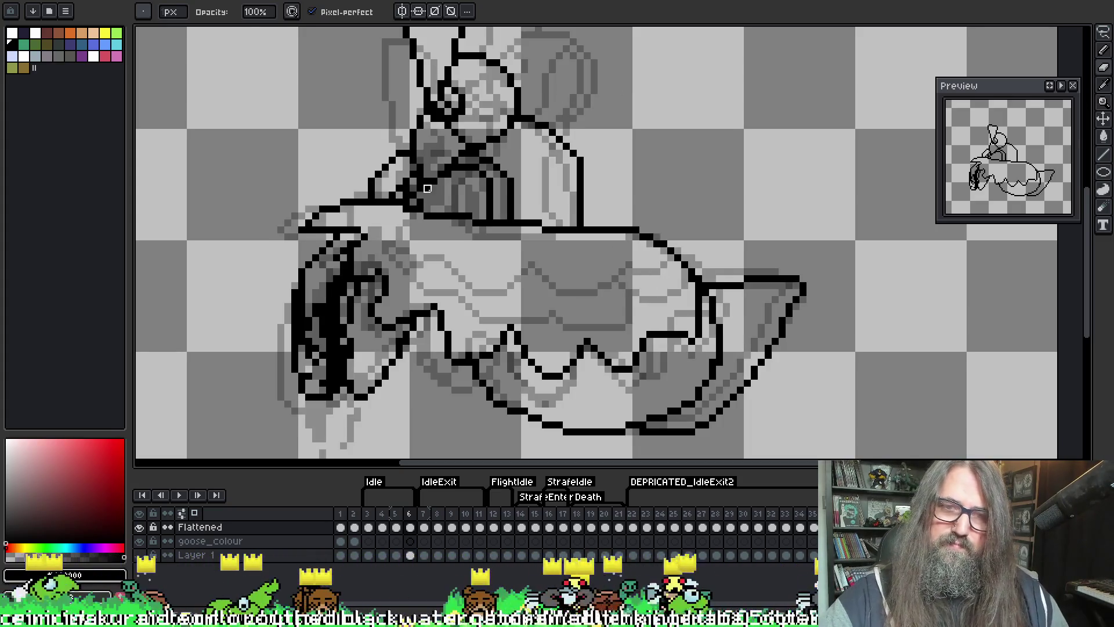
key(i)
key(e)
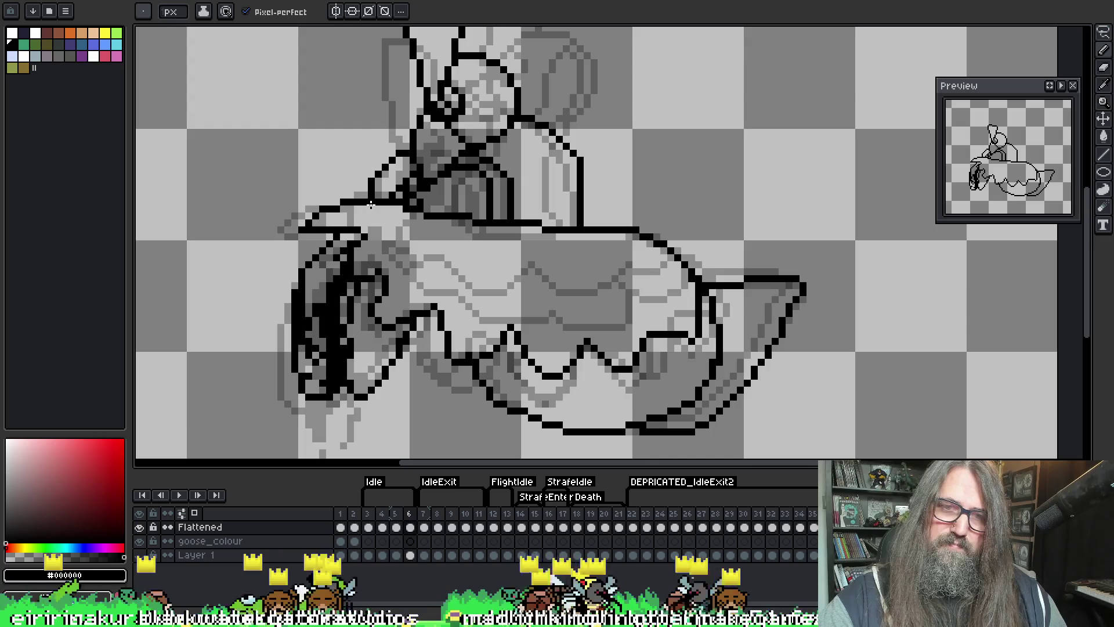
key(Left)
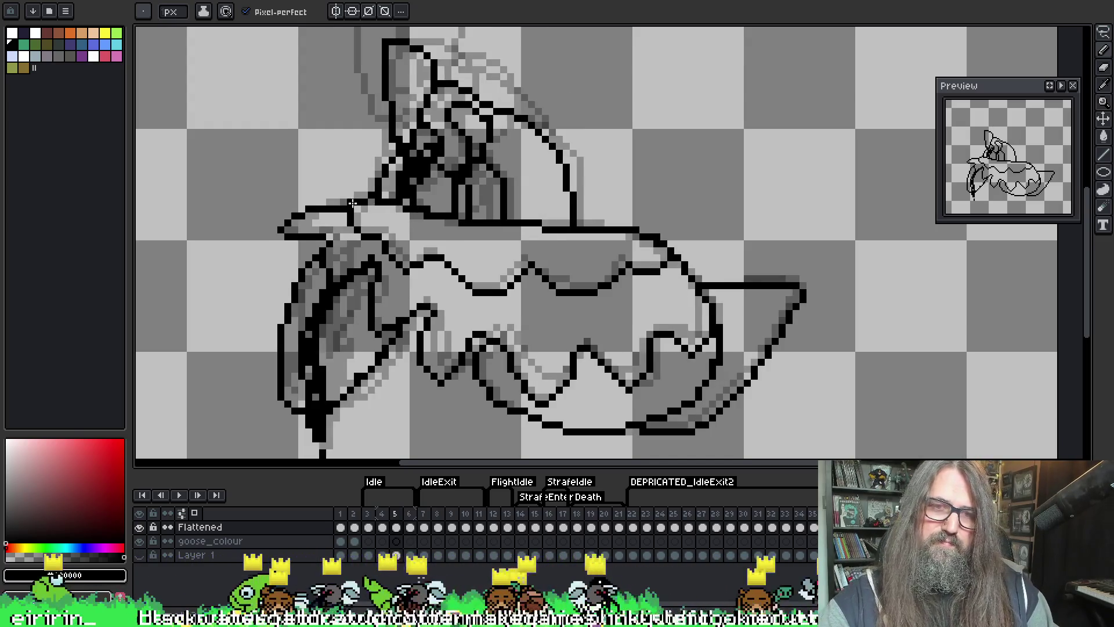
key(Right)
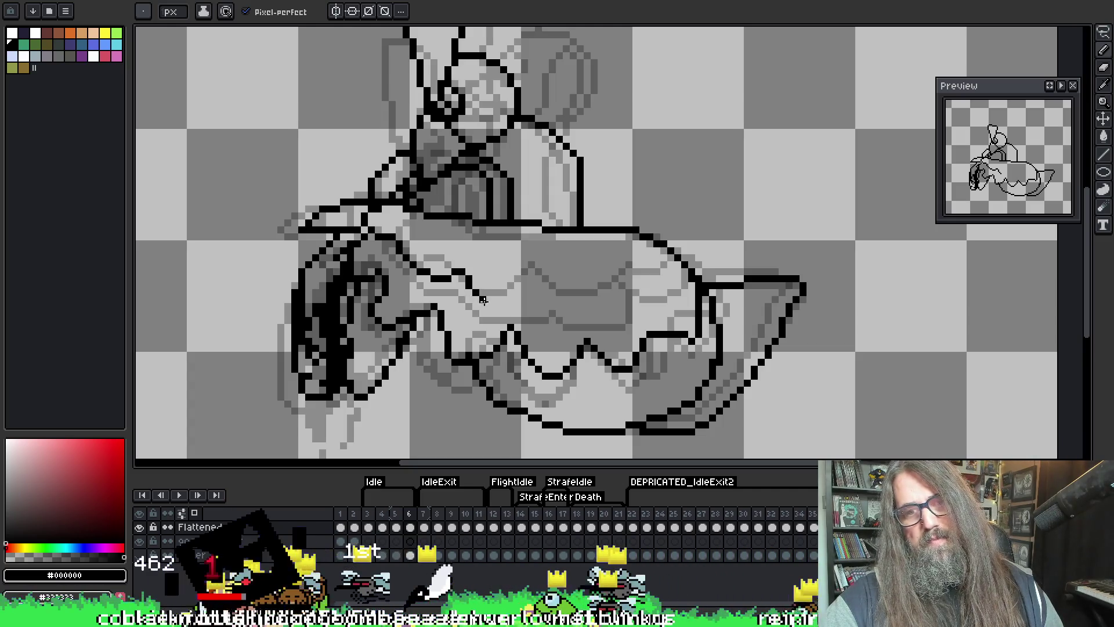
- Extend the body's black zigzag line across frame 6 and play the animation to check it
mouse_move(515, 307)
mouse_down()
mouse_move(538, 278)
mouse_move(605, 312)
mouse_up()
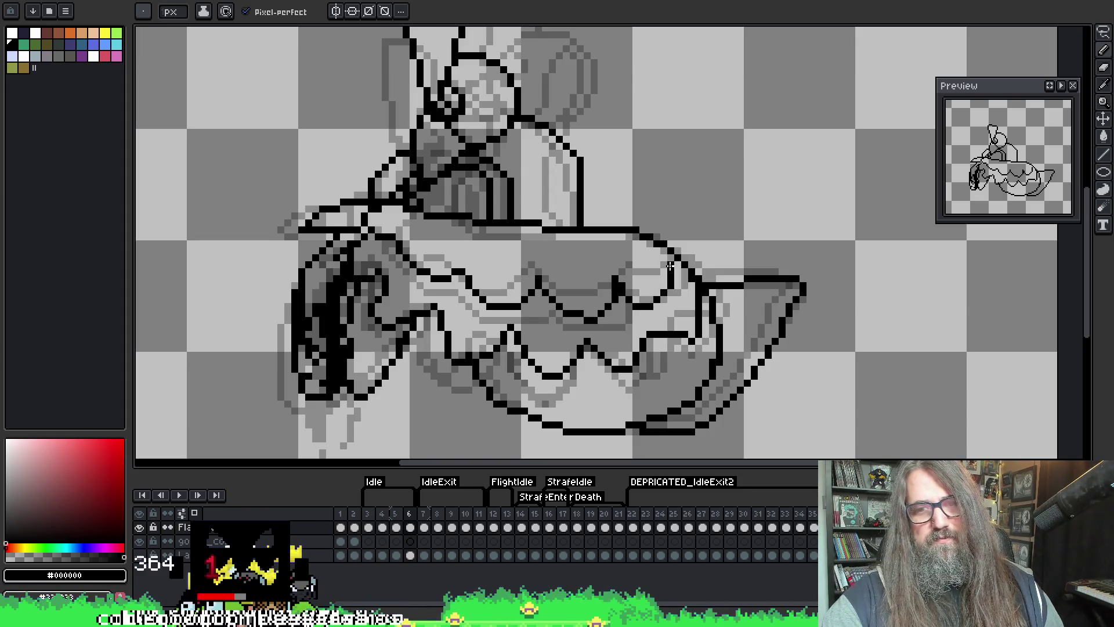
key(Return)
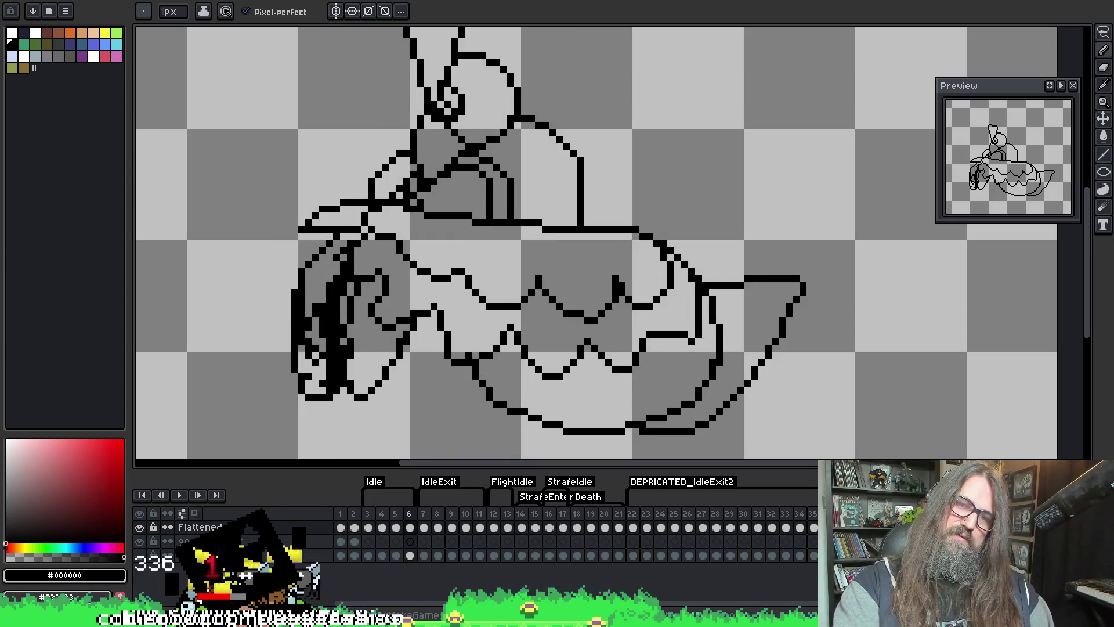
scroll(817, 298, down, 1)
mouse_move(816, 299)
mouse_down()
mouse_move(748, 337)
mouse_move(724, 386)
mouse_move(681, 325)
mouse_move(699, 323)
mouse_up()
scroll(754, 354, down, 1)
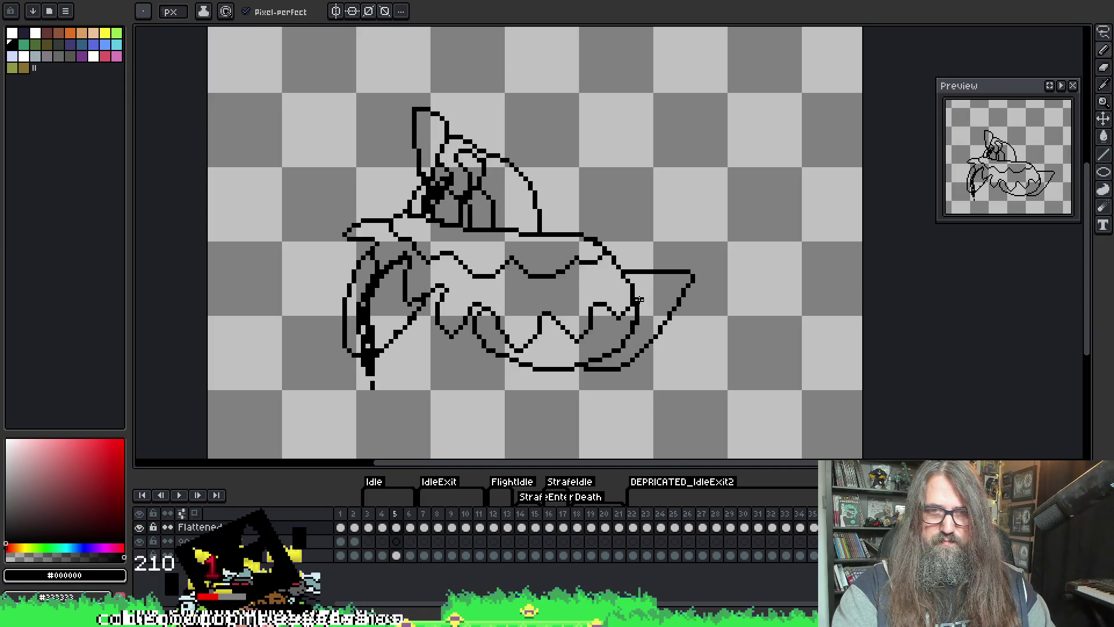
- Stop playback and review frames 5, 4 and 3, ending on frame 6
key(Return)
key(Right)
key(Left)
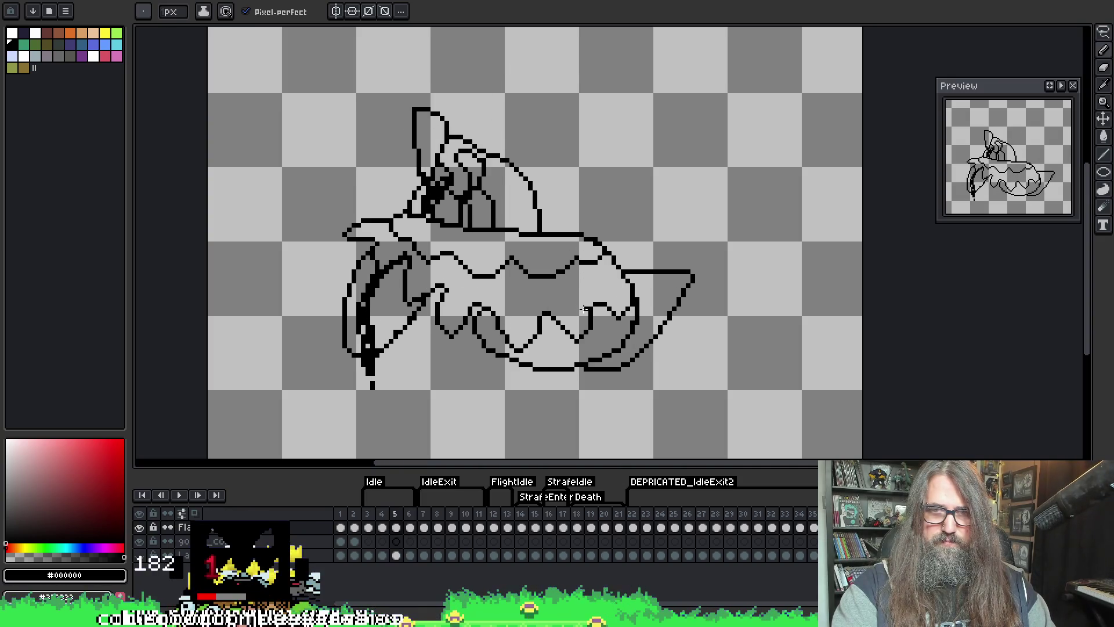
key(Right)
key(Right)
key(Left)
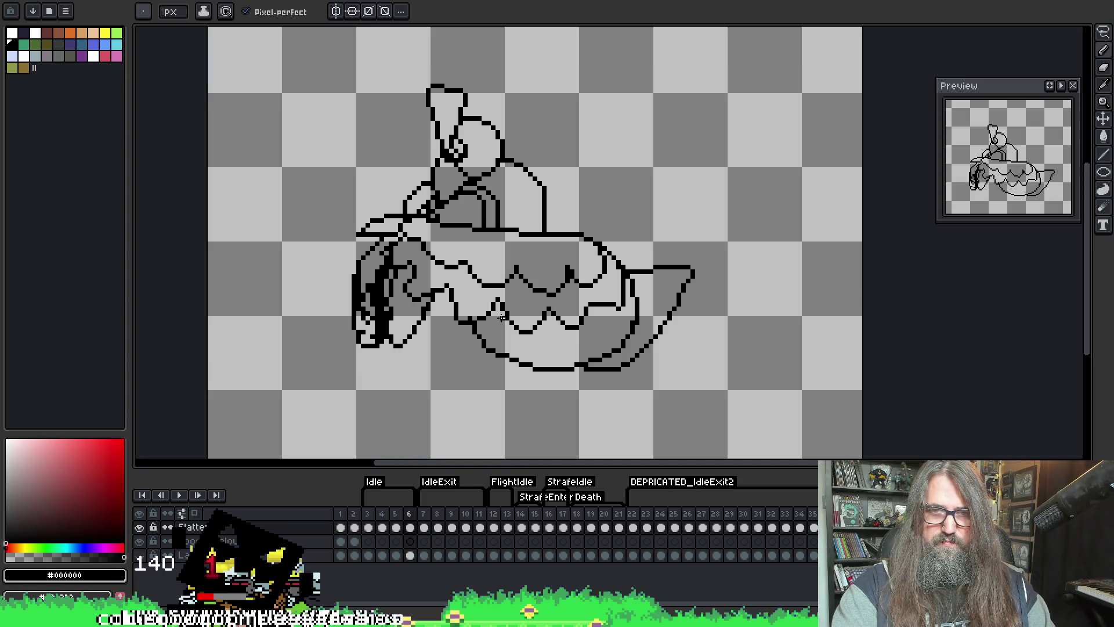
click(394, 515)
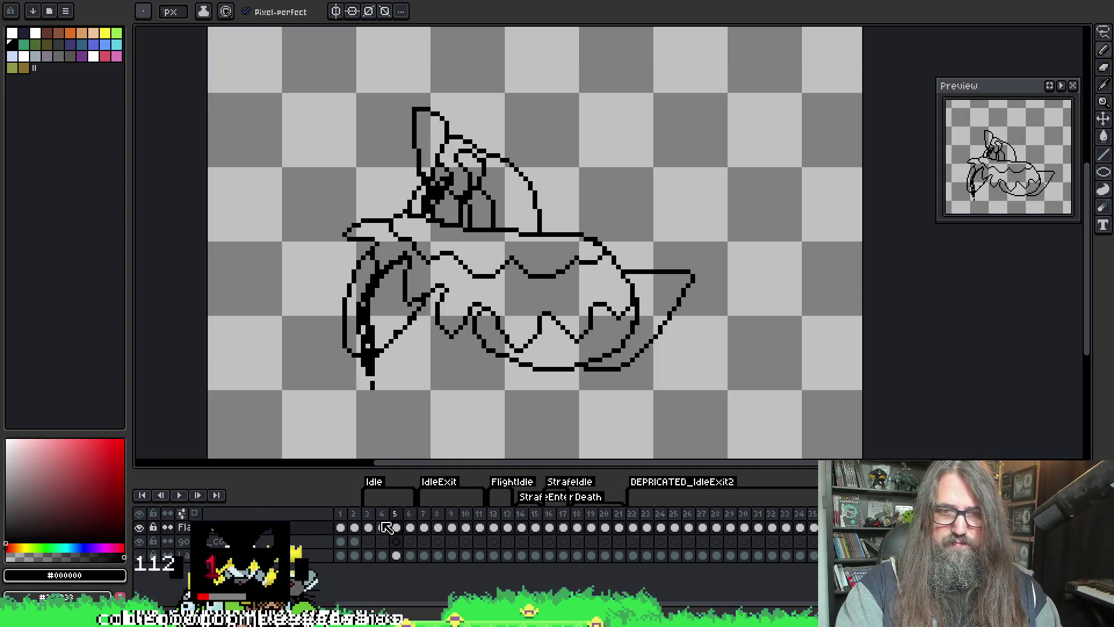
click(384, 526)
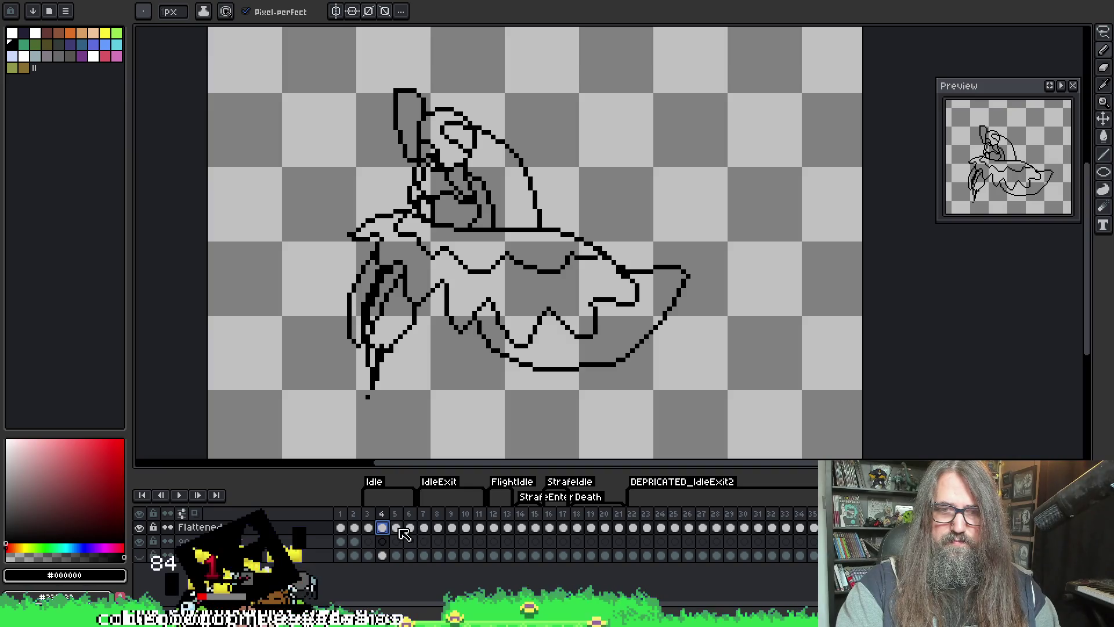
click(373, 527)
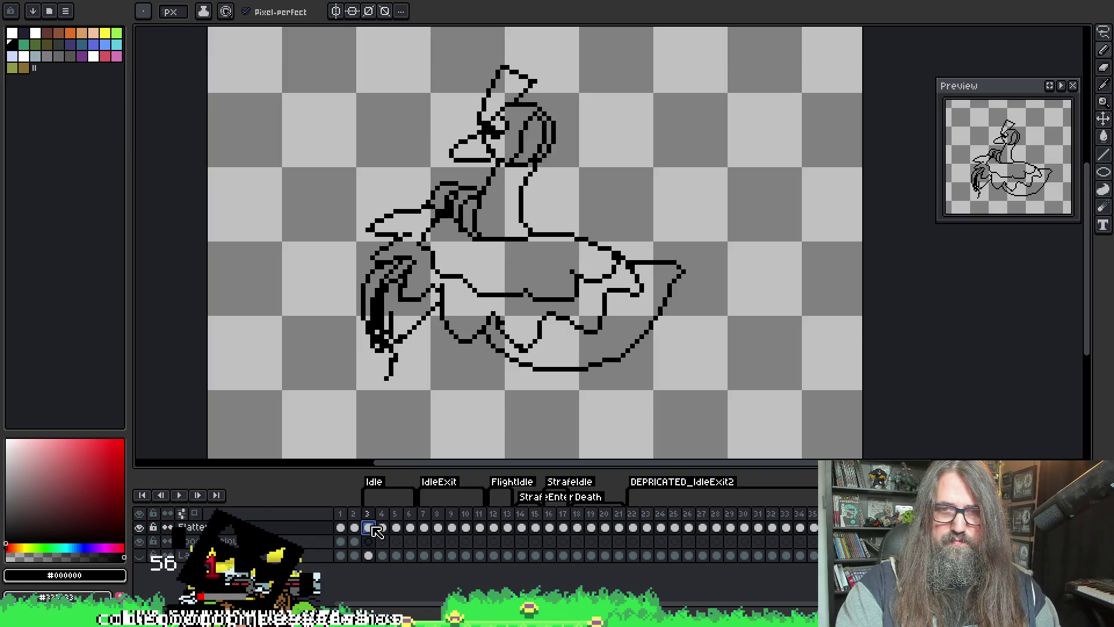
click(410, 528)
- Shift the Idle tag's start one frame later and return to the Pencil tool
scroll(417, 443, up, 1)
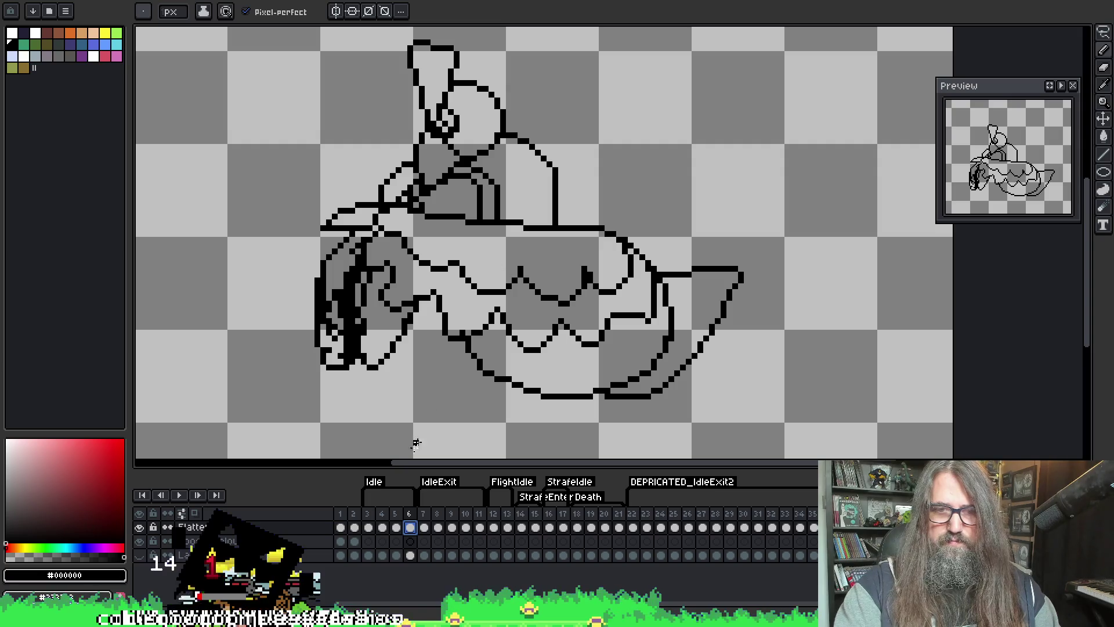
drag(372, 499, 389, 505)
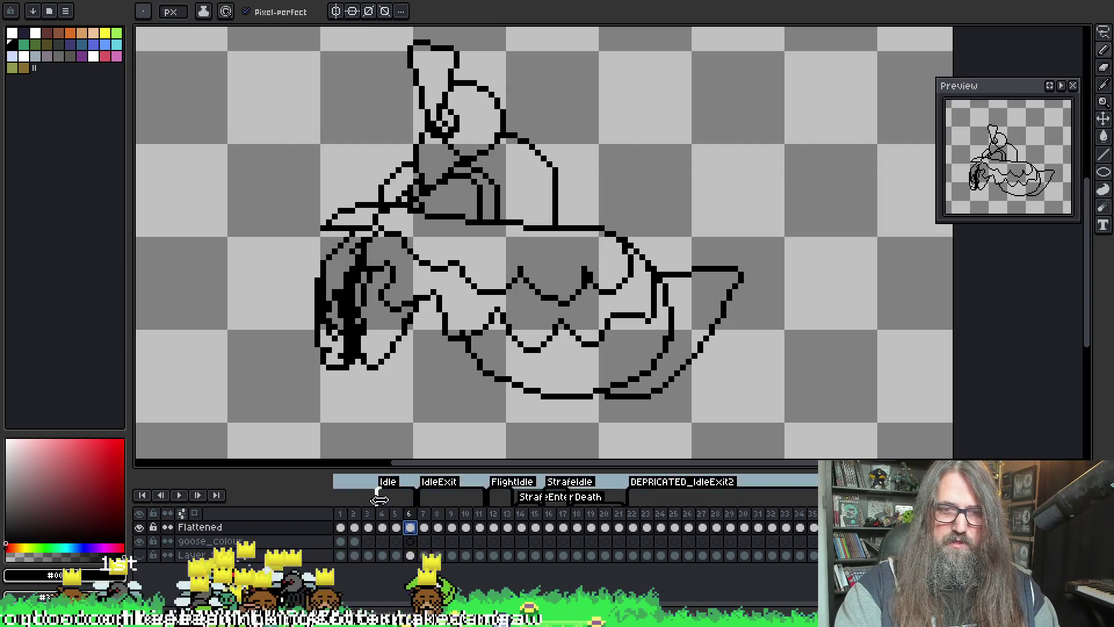
scroll(577, 294, down, 1)
key(v)
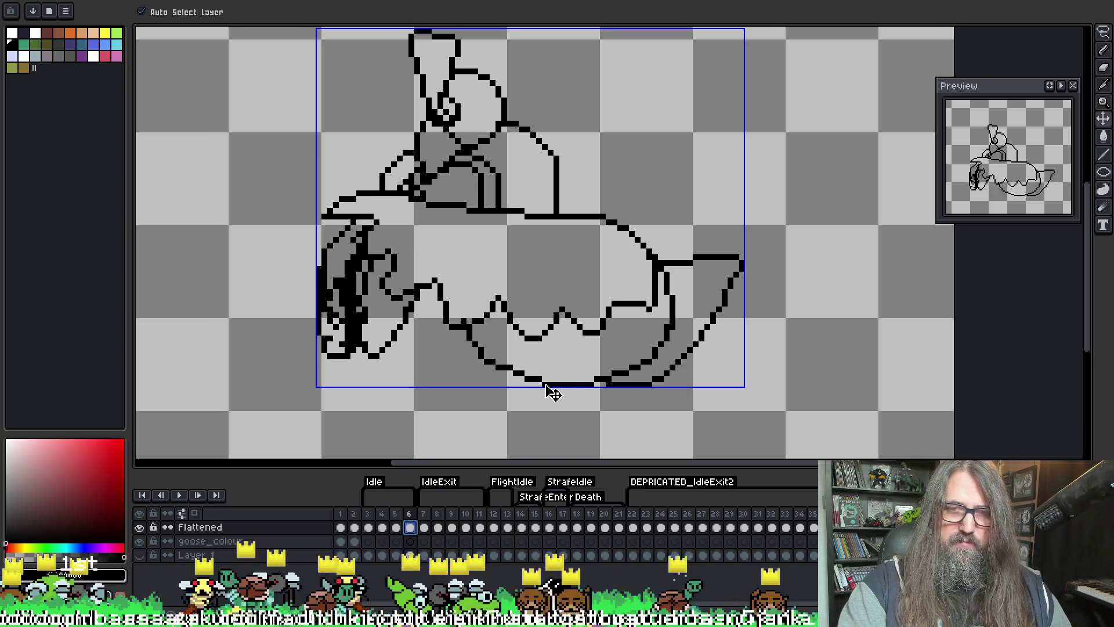
key(b)
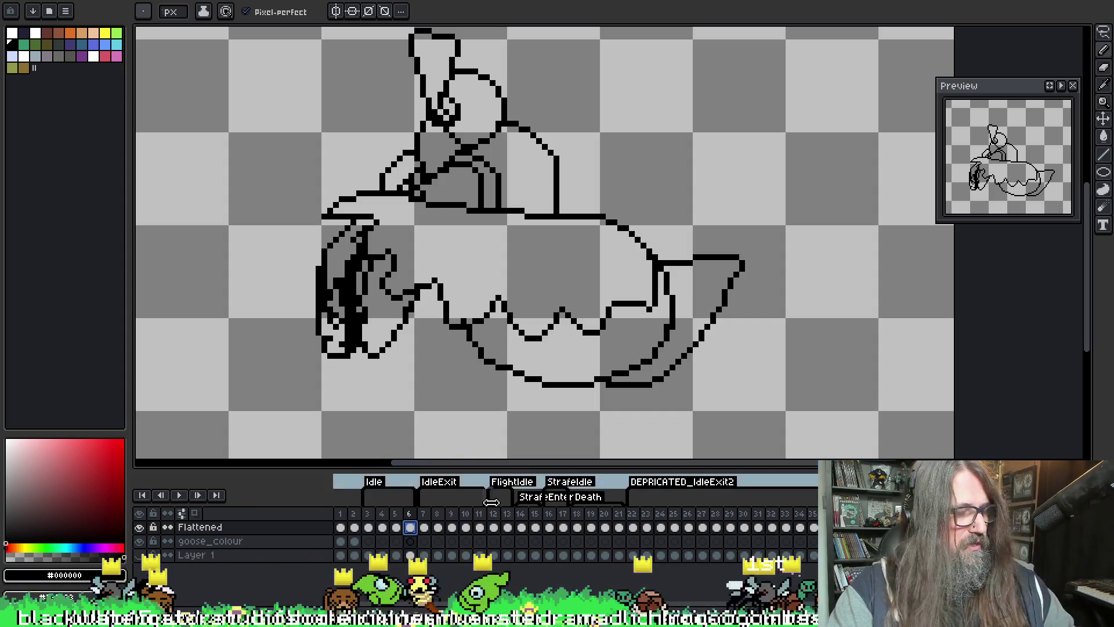
- With onion skin on, extend frame 6's wavy body line rightward, save, and play the Idle loop
key(F3)
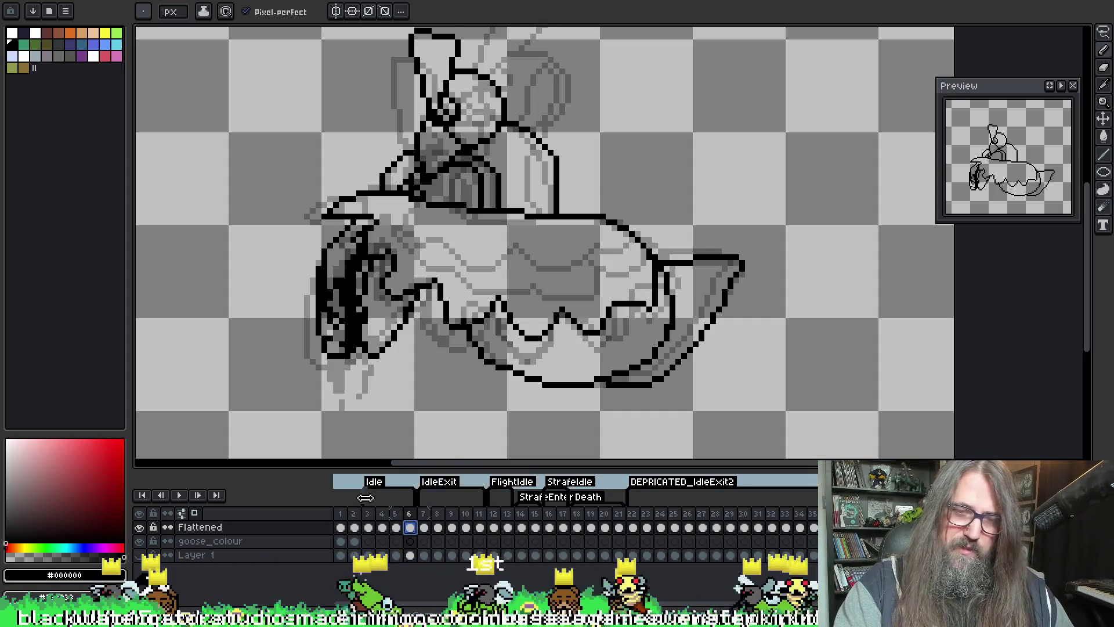
drag(361, 497, 375, 498)
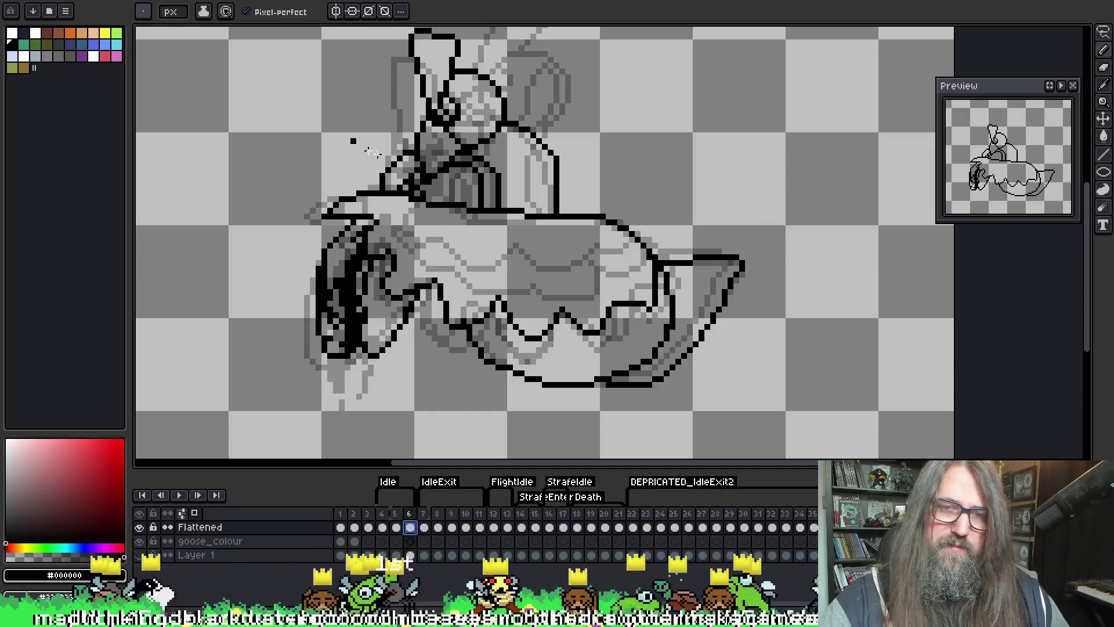
key(alt)
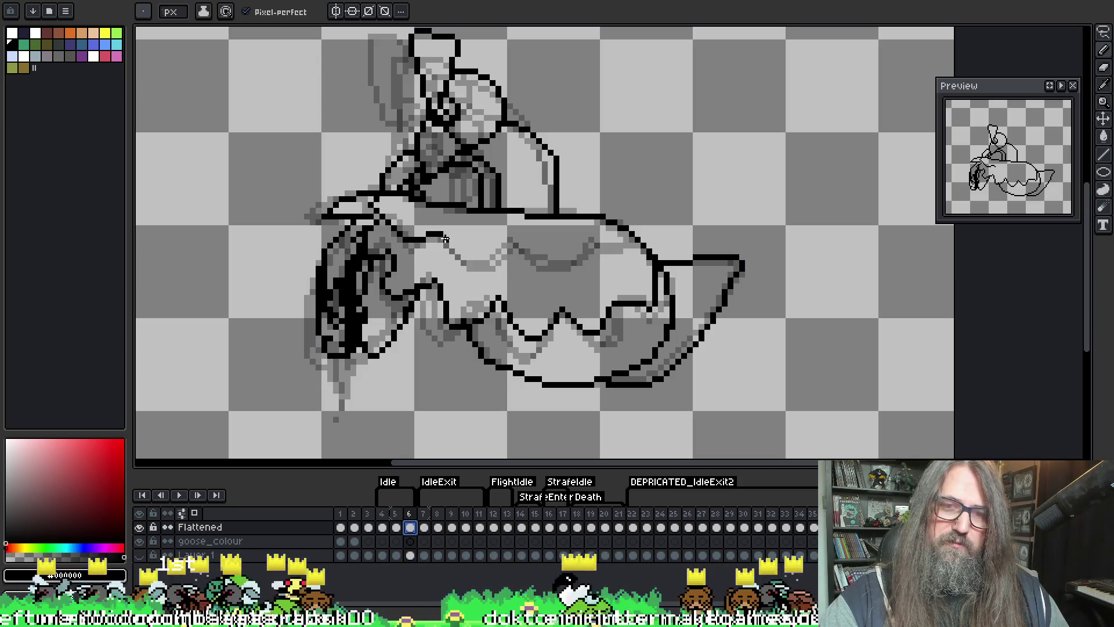
drag(464, 261, 623, 246)
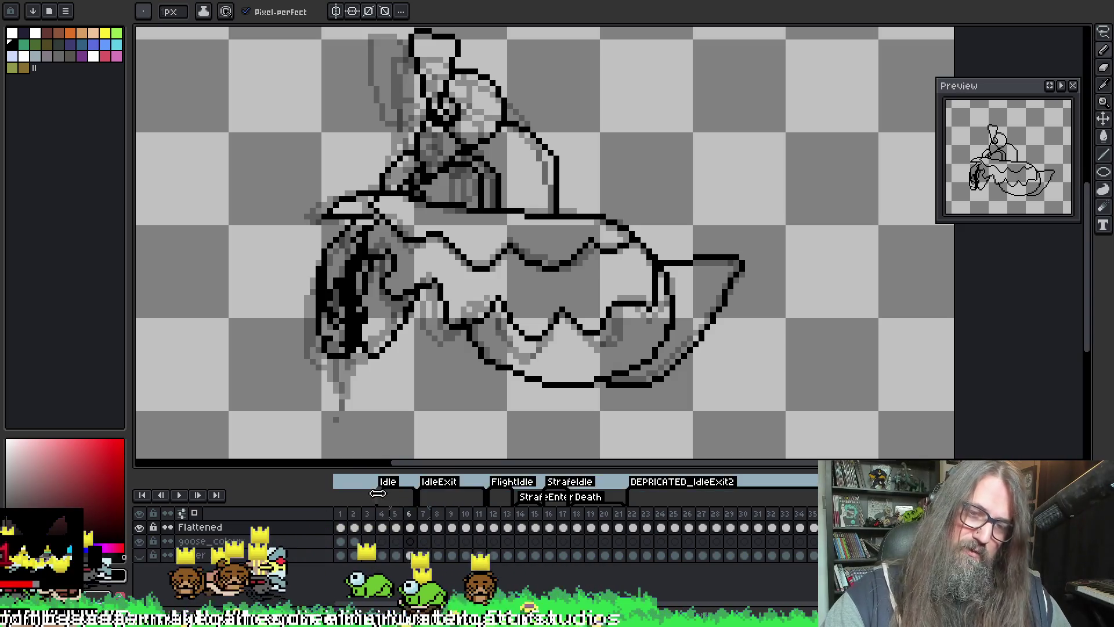
key(ctrl+s)
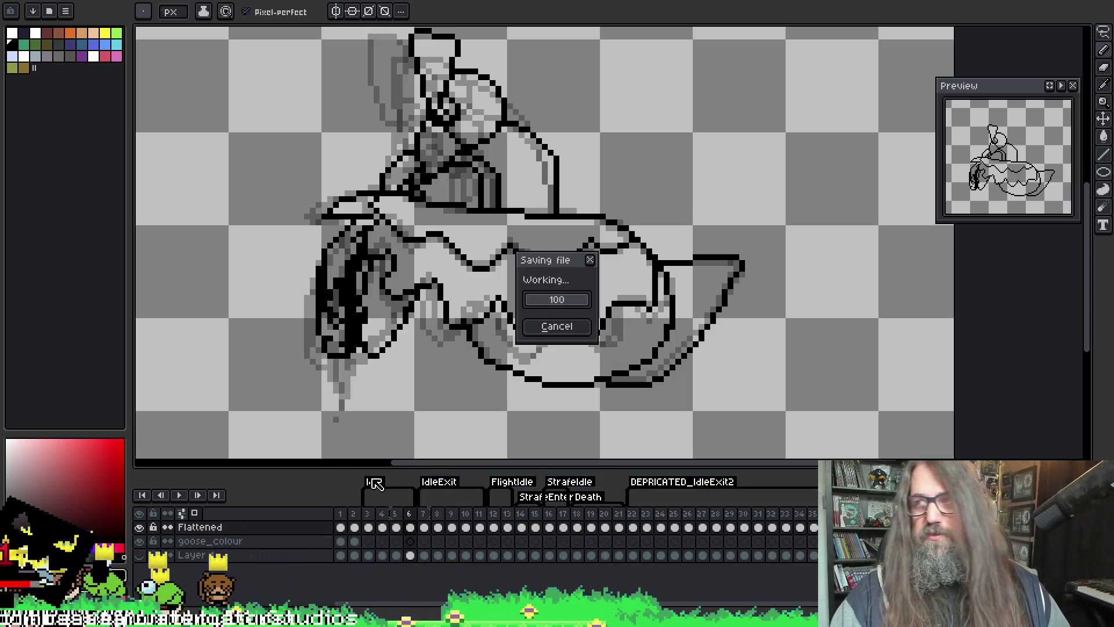
key(Return)
key(Return)
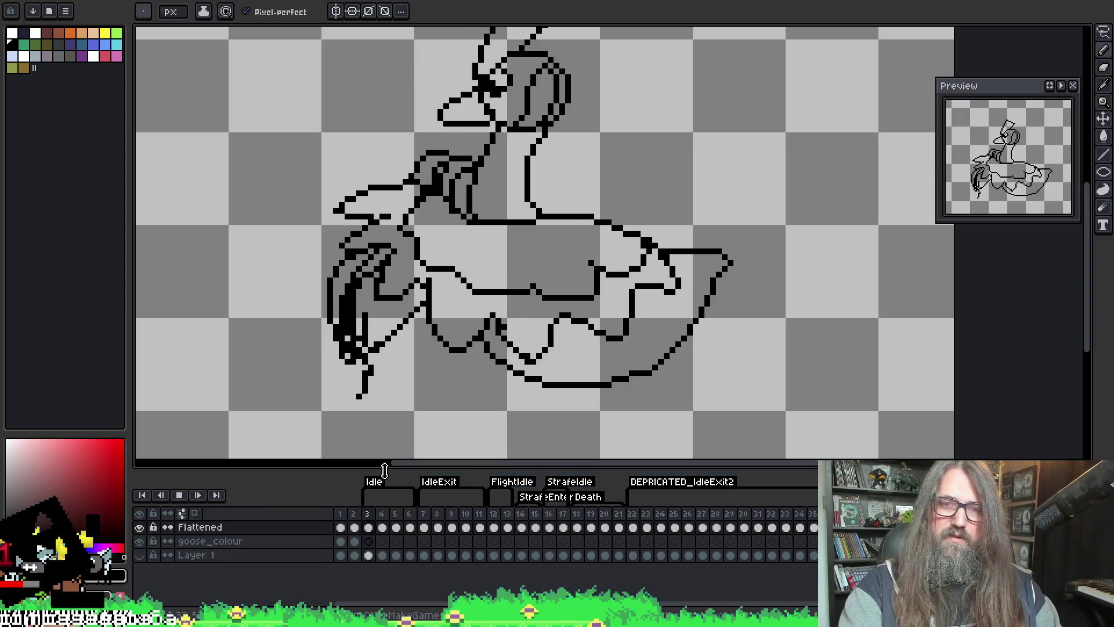
- Stop playback, save the sprite, and restart the animation
scroll(422, 318, down, 1)
drag(546, 316, 555, 342)
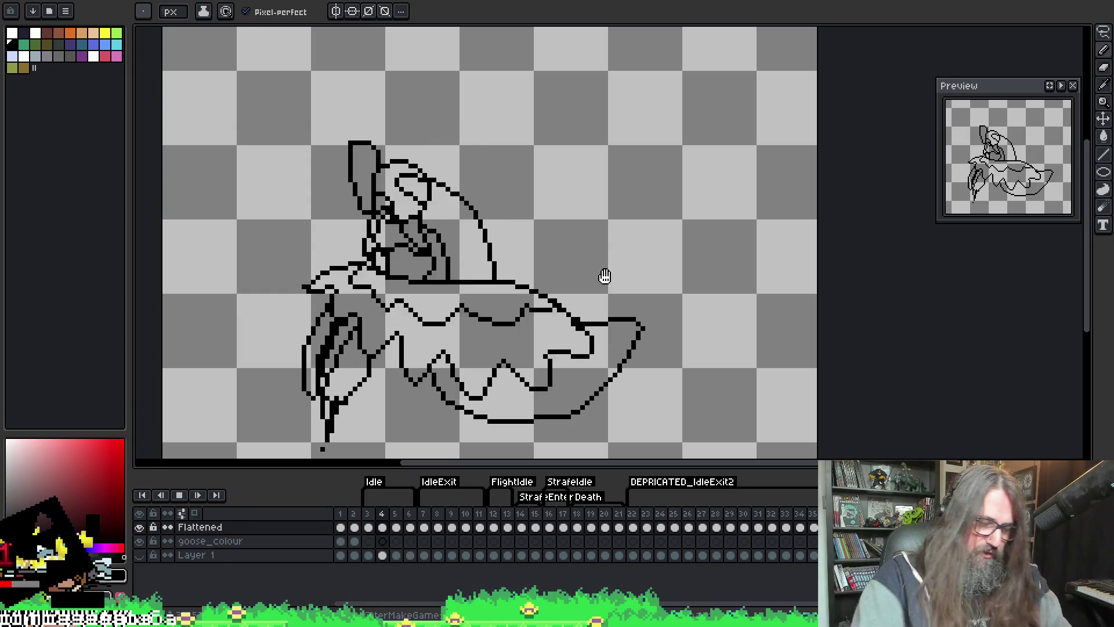
key(Return)
key(ctrl+s)
mouse_move(593, 211)
mouse_down()
mouse_move(643, 143)
mouse_move(641, 156)
mouse_up()
key(Return)
key(Return)
key(Return)
key(Return)
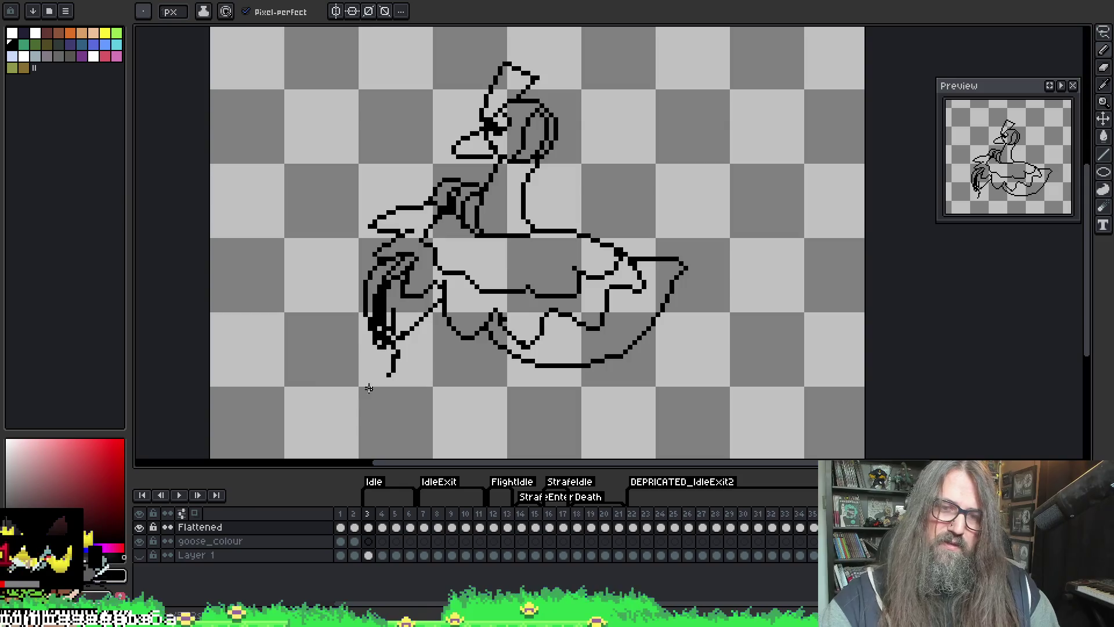
- Step through frames 4, 5 and 6 and replay the loop, stopping on frame 6
key(b)
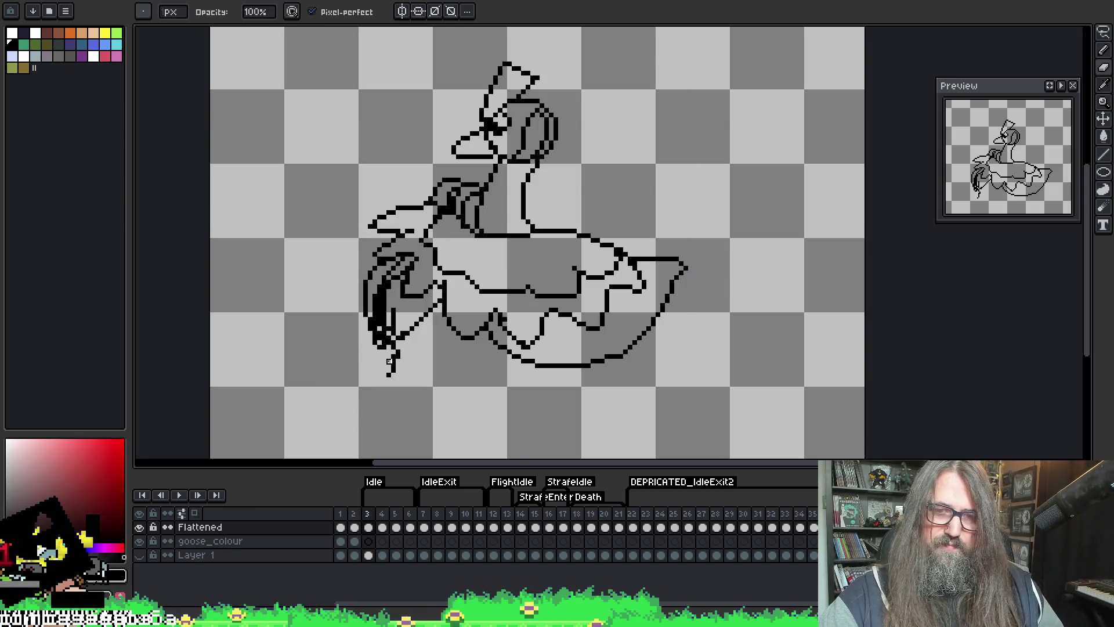
key(Right)
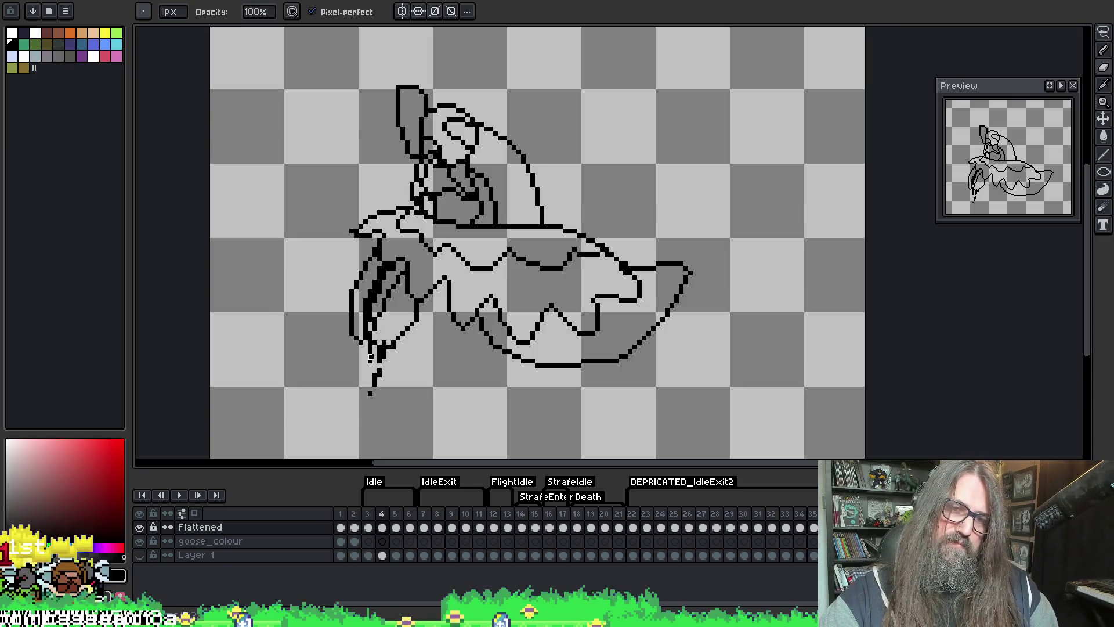
key(Right)
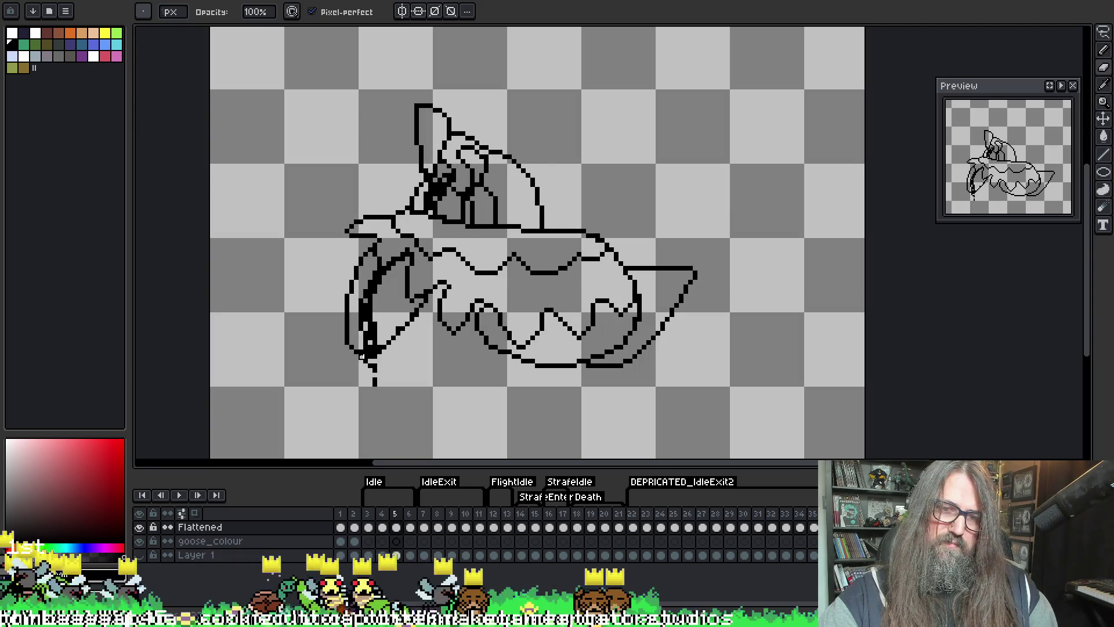
key(Right)
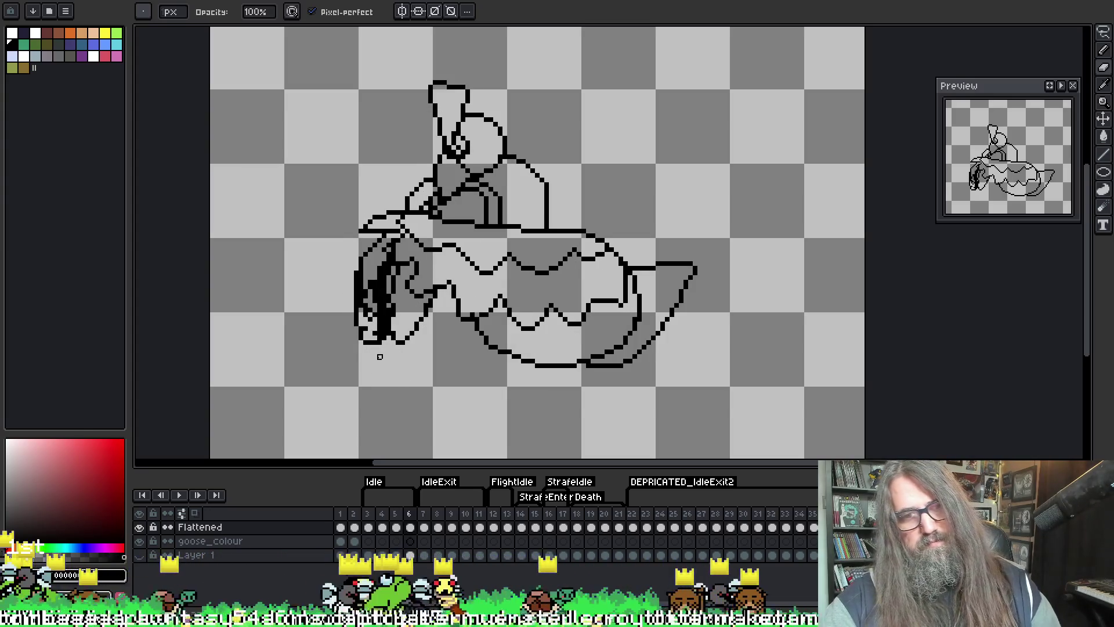
key(e)
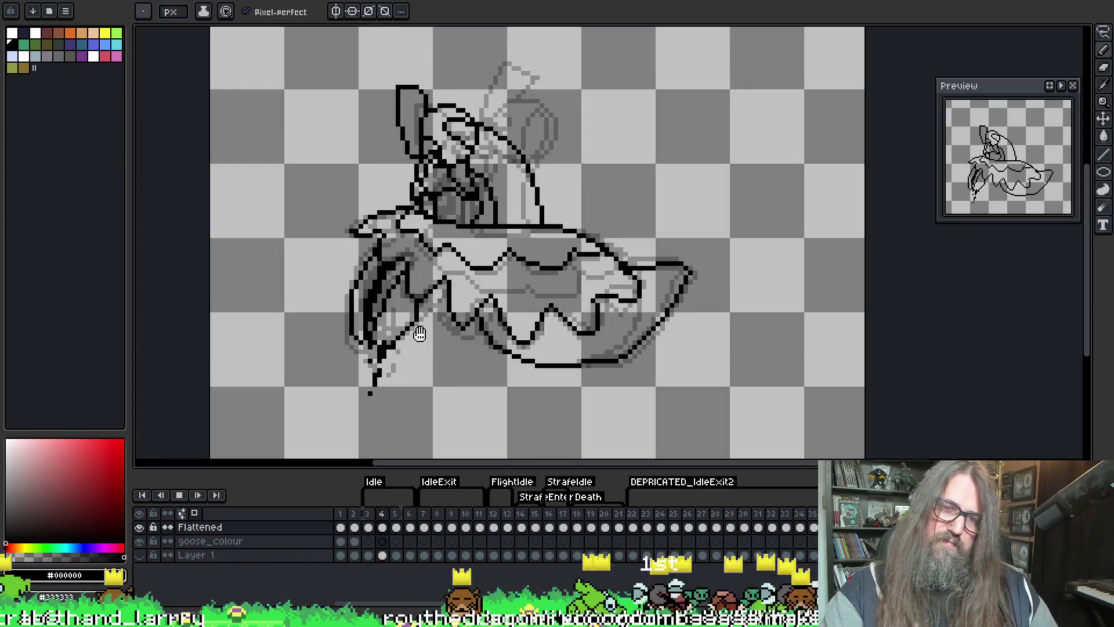
key(Return)
key(Right)
key(Right)
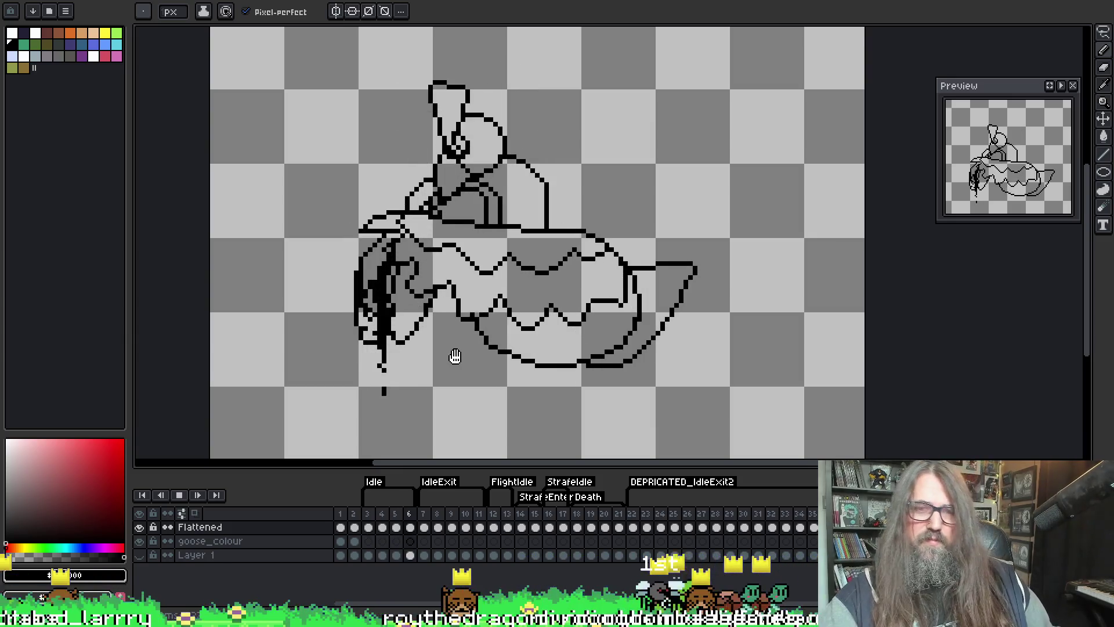
key(Right)
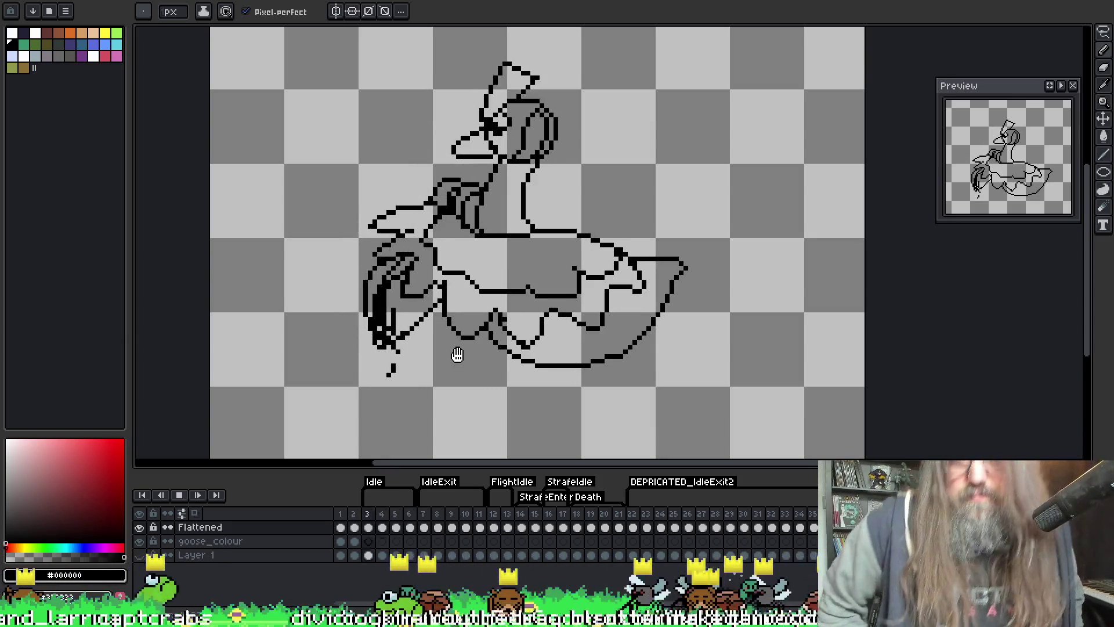
key(Return)
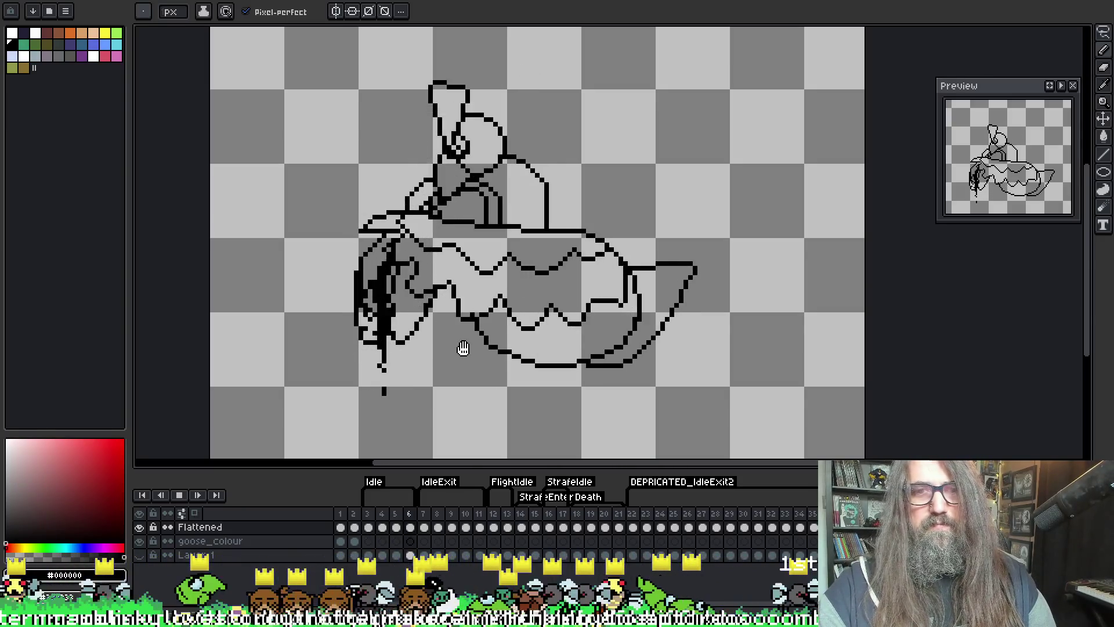
key(Return)
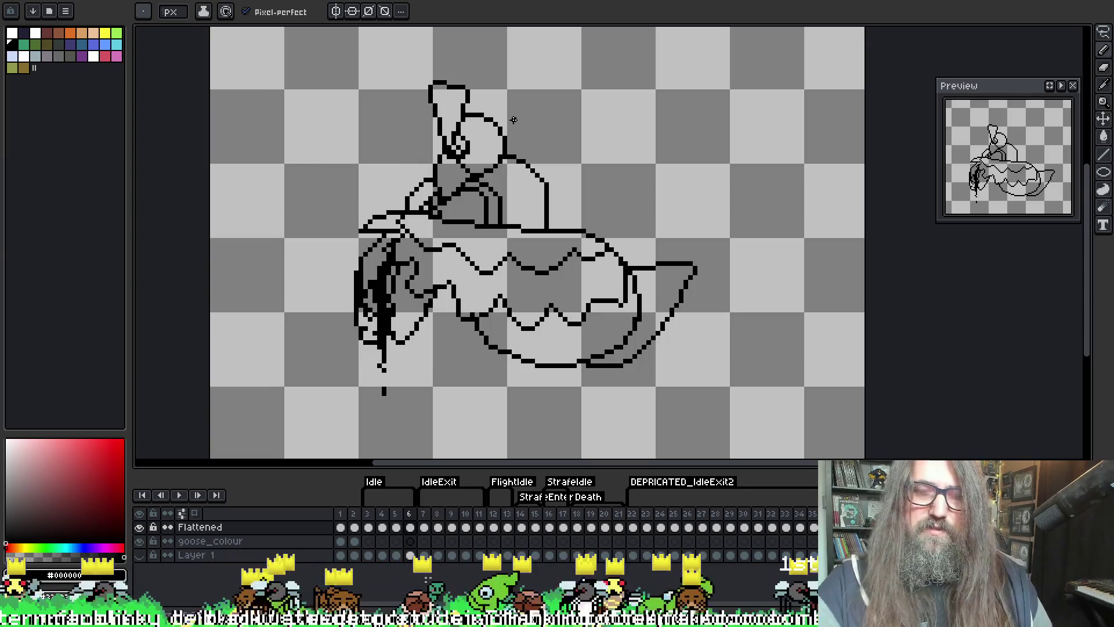
- Pencil over stray pixels on the goose's face using the eyedropped transparent colour
scroll(514, 119, up, 1)
key(i)
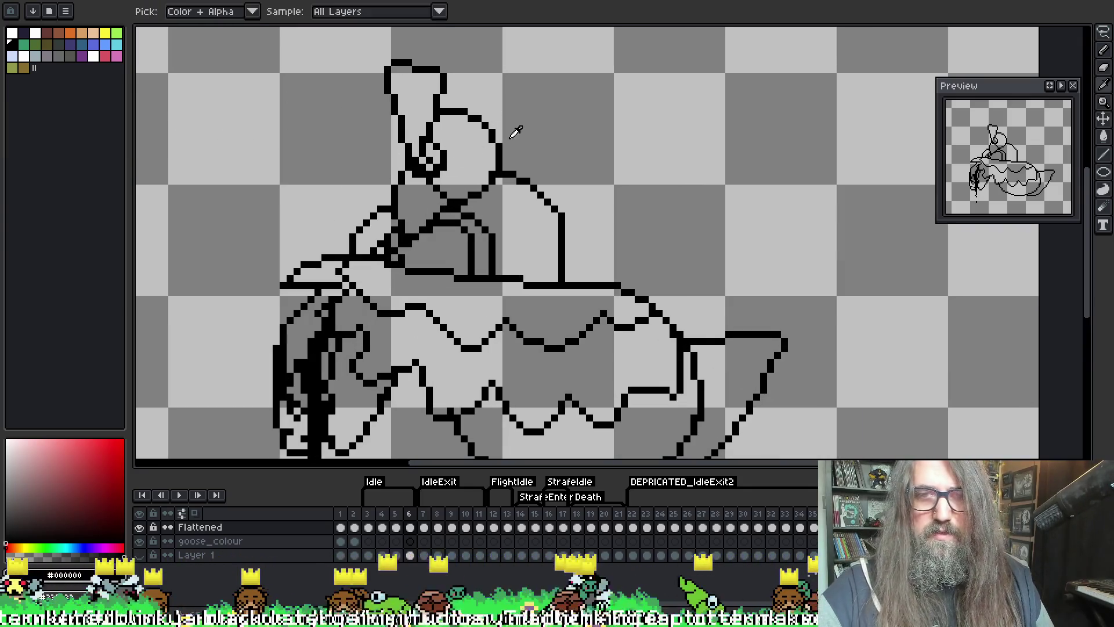
click(499, 144)
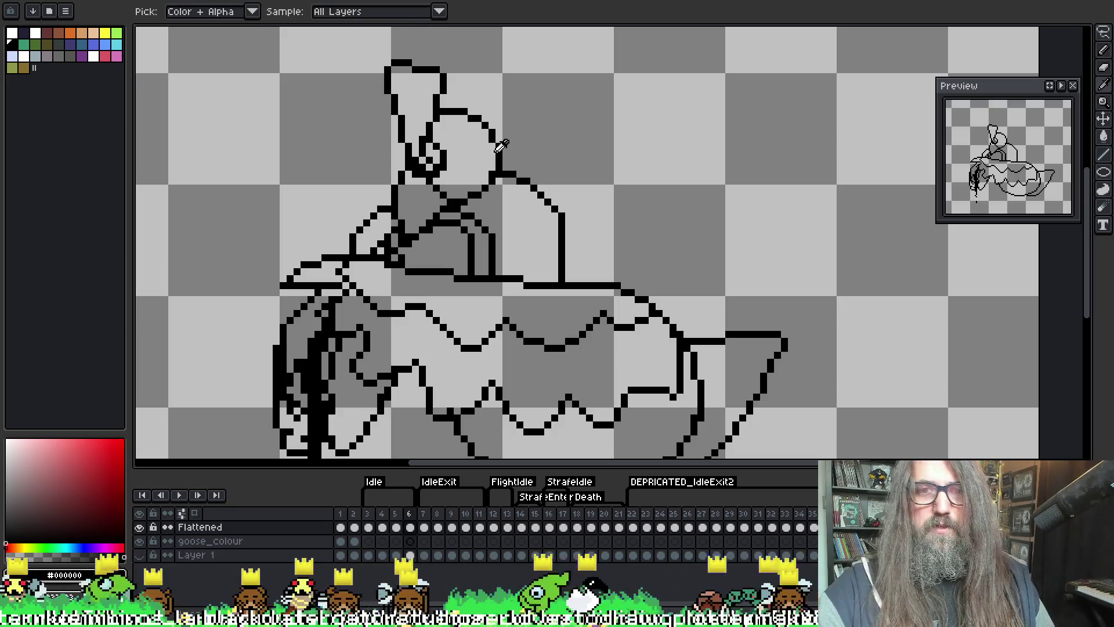
key(b)
key(F3)
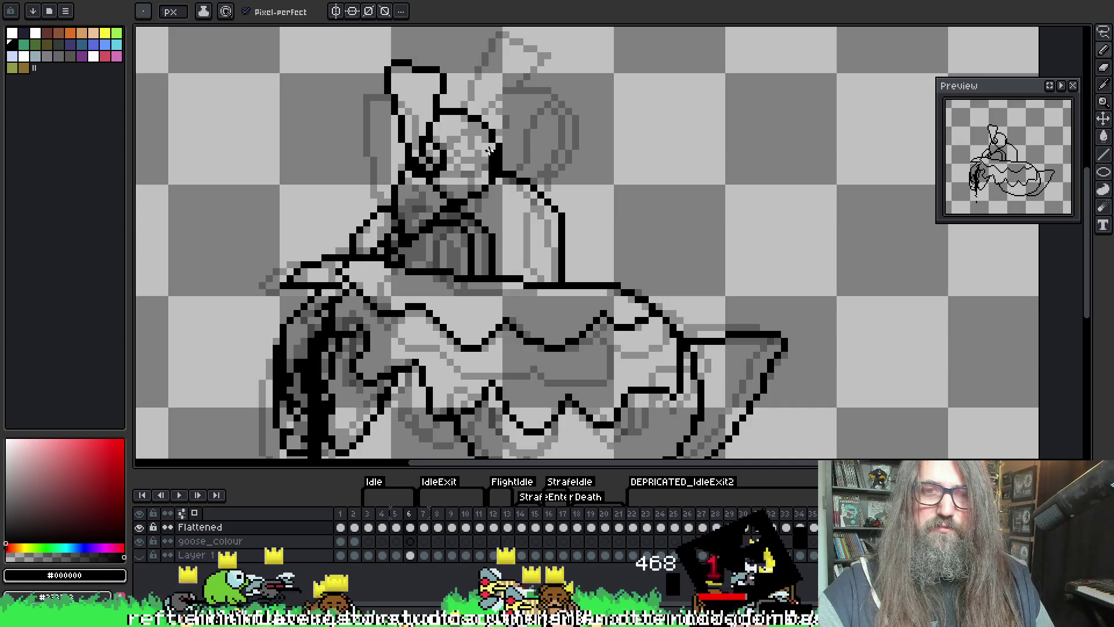
drag(476, 180, 488, 150)
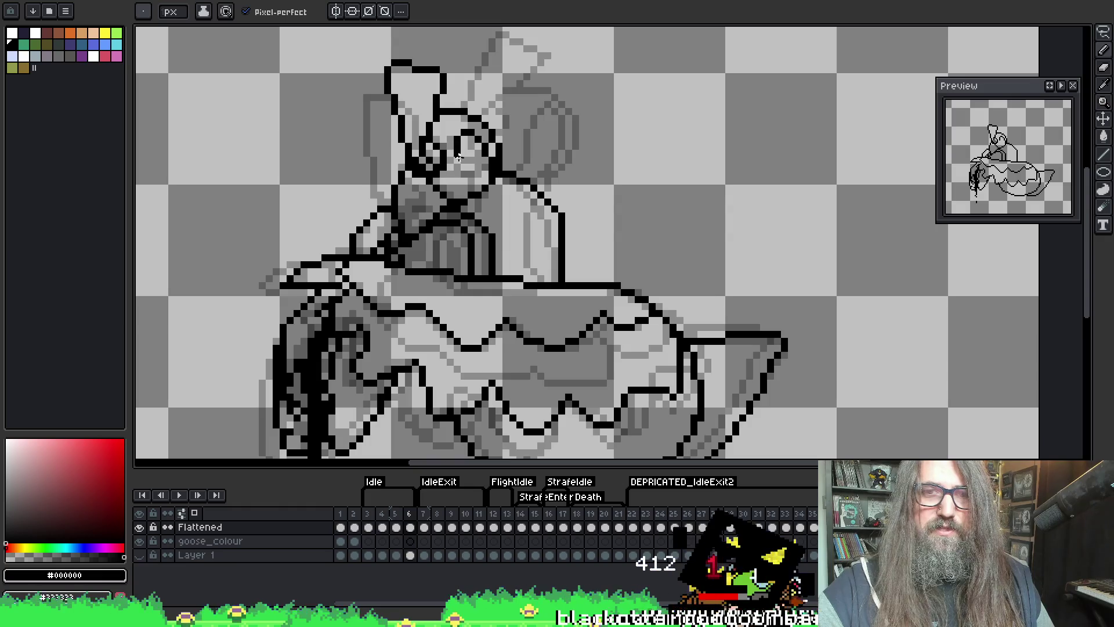
key(F3)
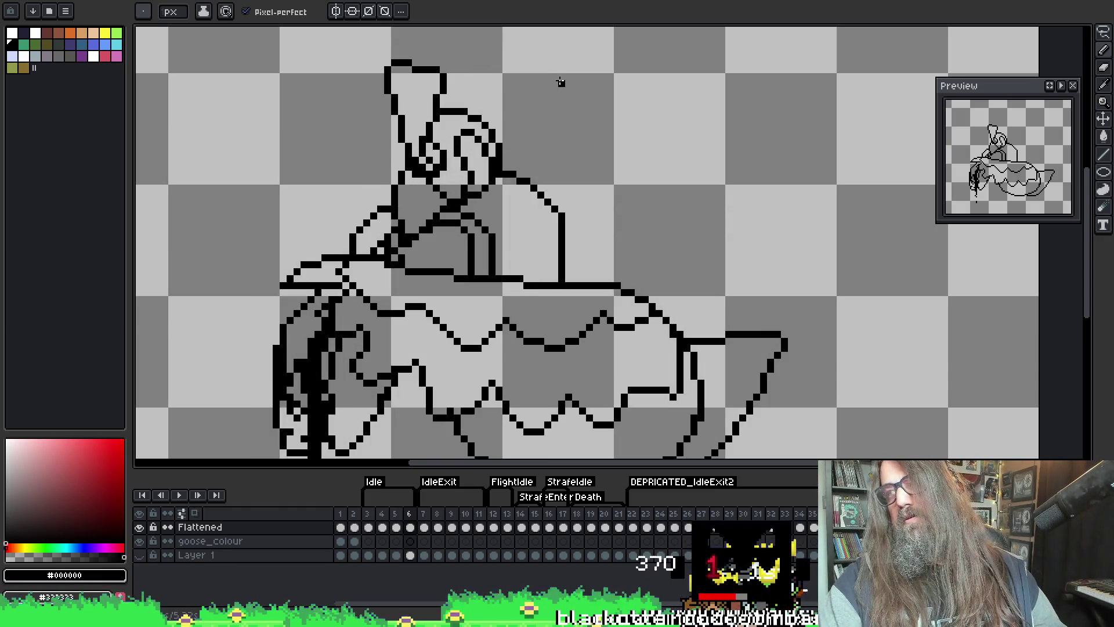
- Play the animation from frame 3 to check the motion and save the file
key(Left)
key(Left)
key(Left)
scroll(460, 243, down, 1)
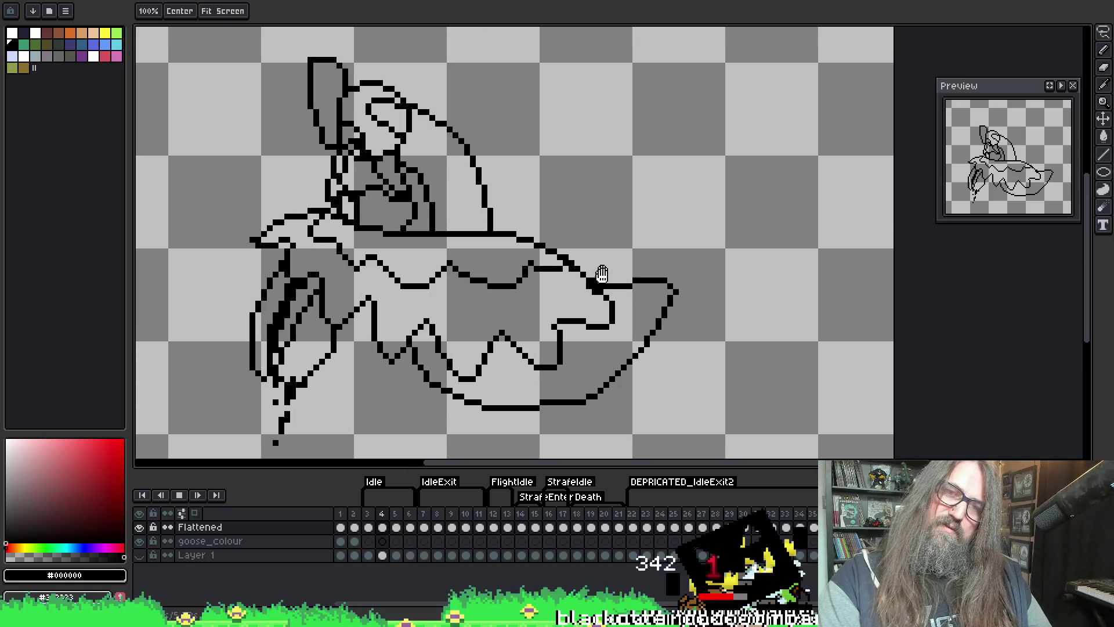
key(Return)
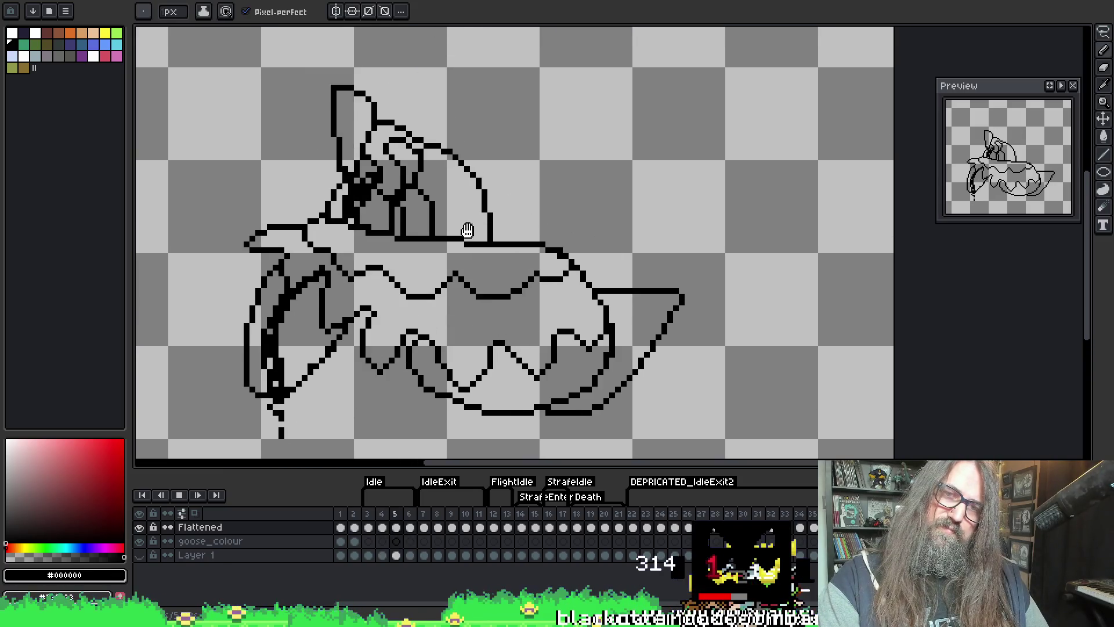
scroll(559, 241, down, 1)
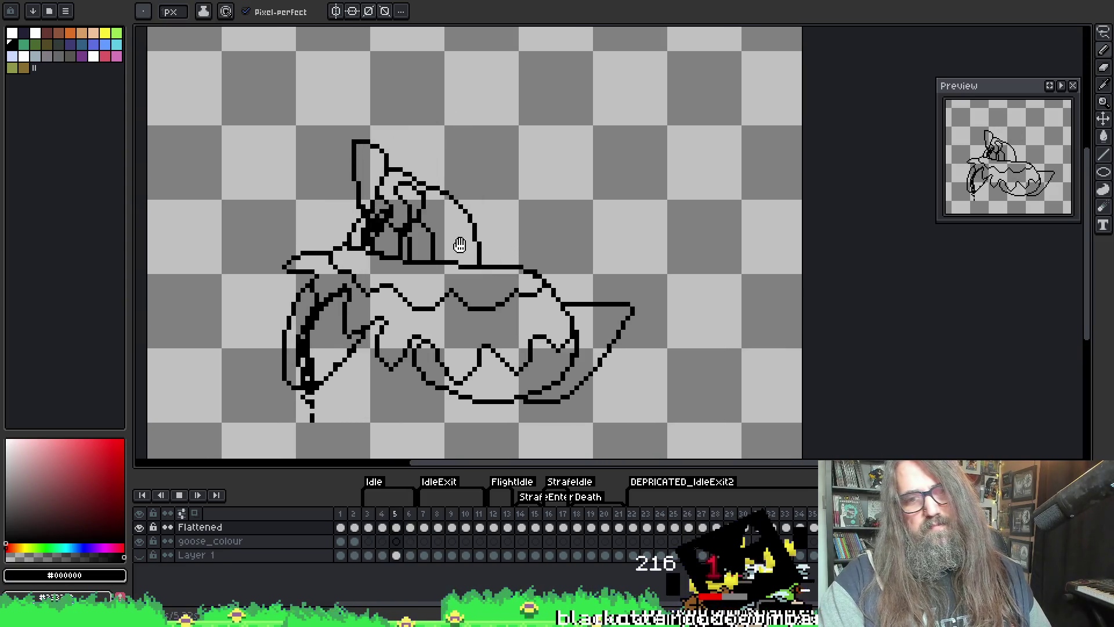
drag(459, 276, 419, 215)
key(ctrl+s)
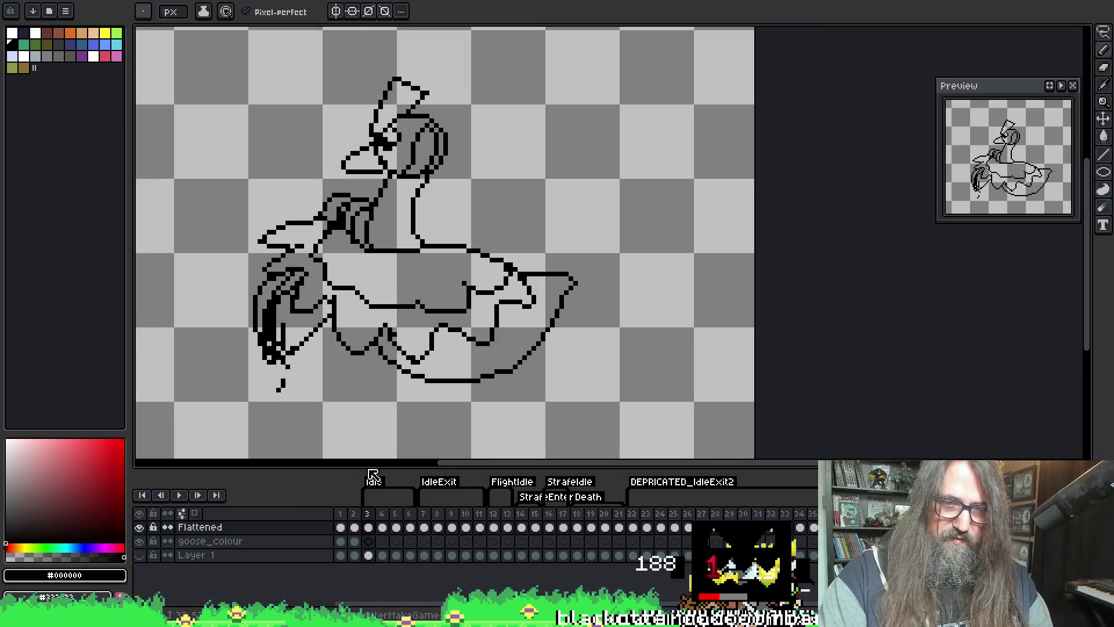
- Select frames 4–6, duplicate them twice, and play the lengthened Idle loop
drag(384, 523, 410, 522)
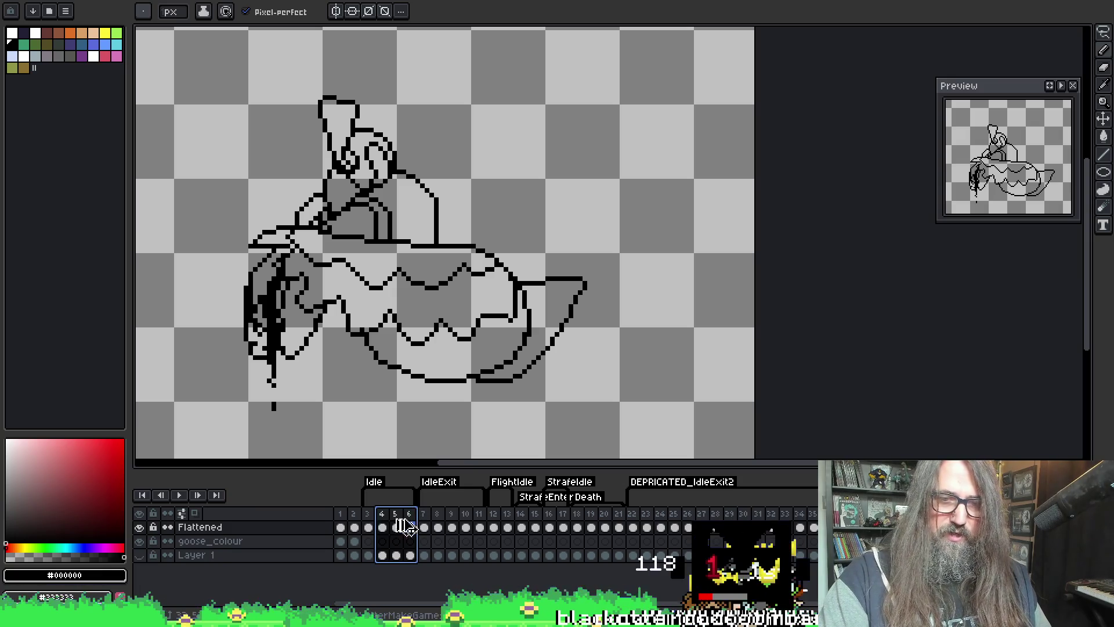
key(alt+n)
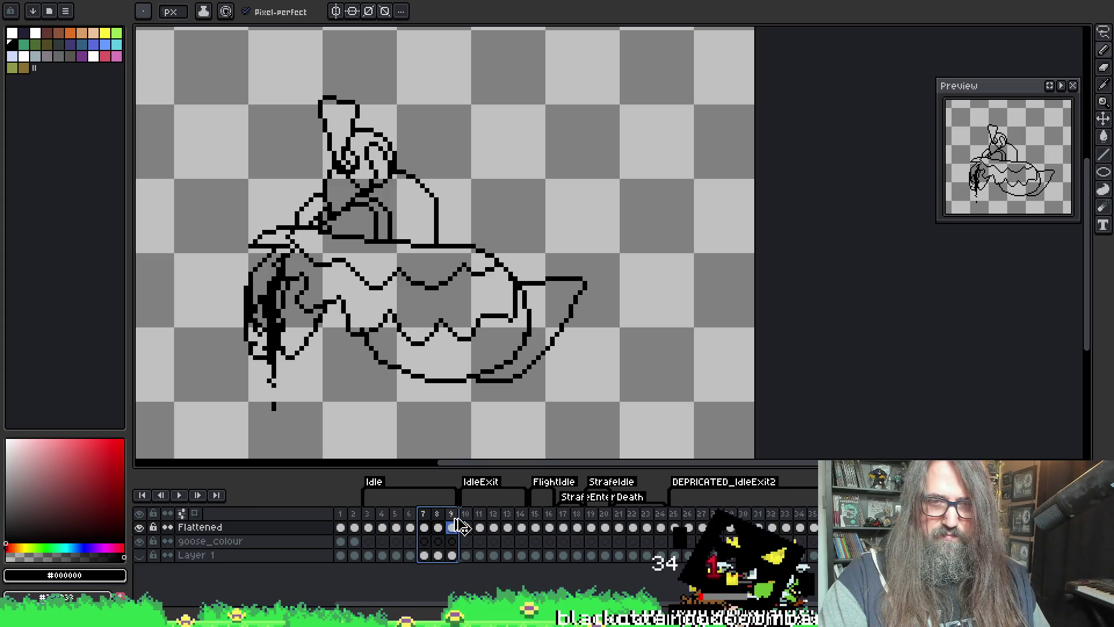
key(alt+n)
key(Return)
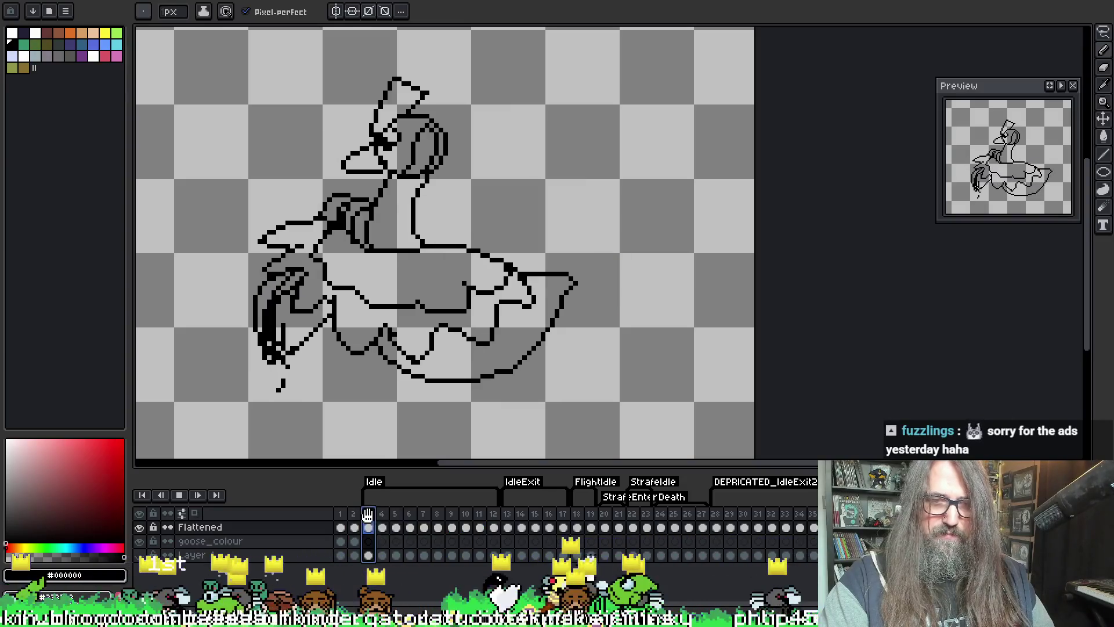
- Set frame 7's duration to 100 ms in Frame Properties
right_click(490, 515)
click(525, 521)
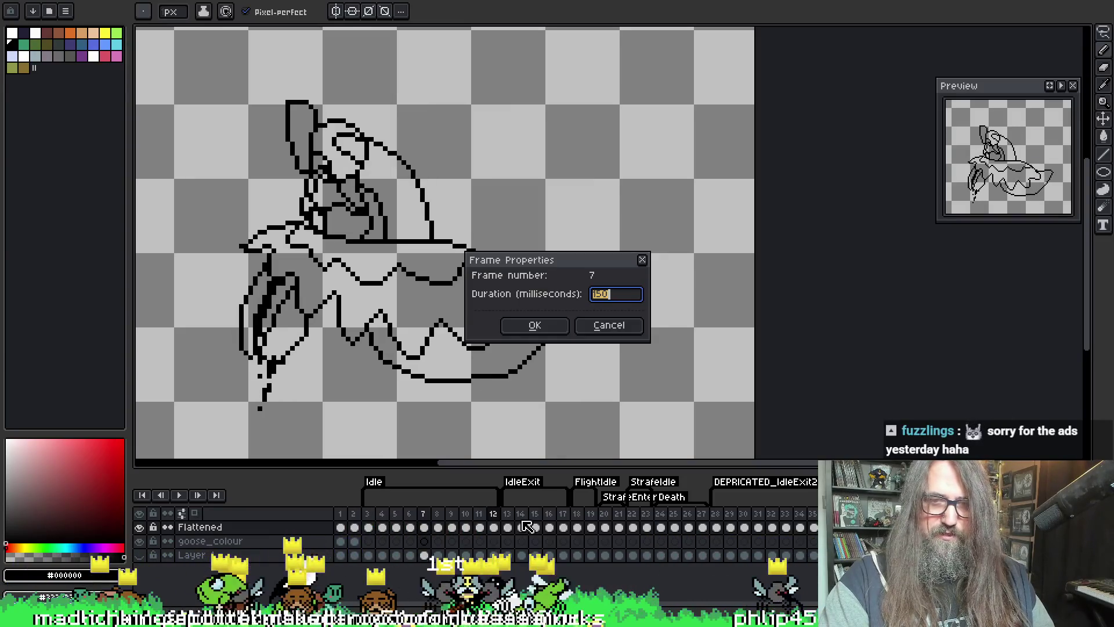
text(0)
key(Return)
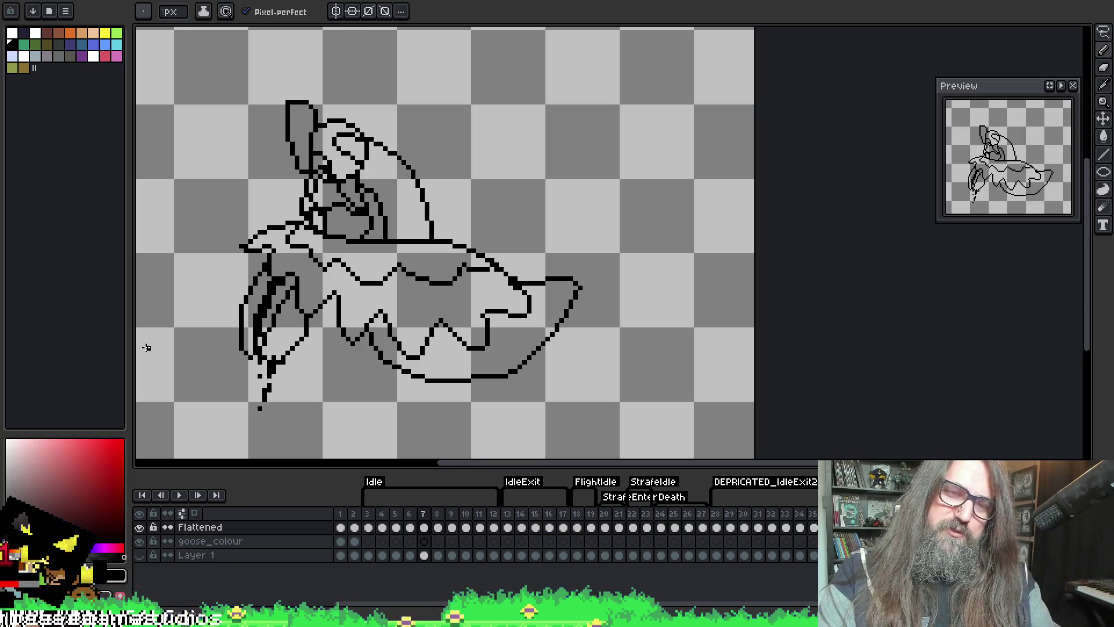
- Select frames 3–12 and give them all a 100 ms duration, then stop playback
drag(470, 272, 502, 242)
key(Return)
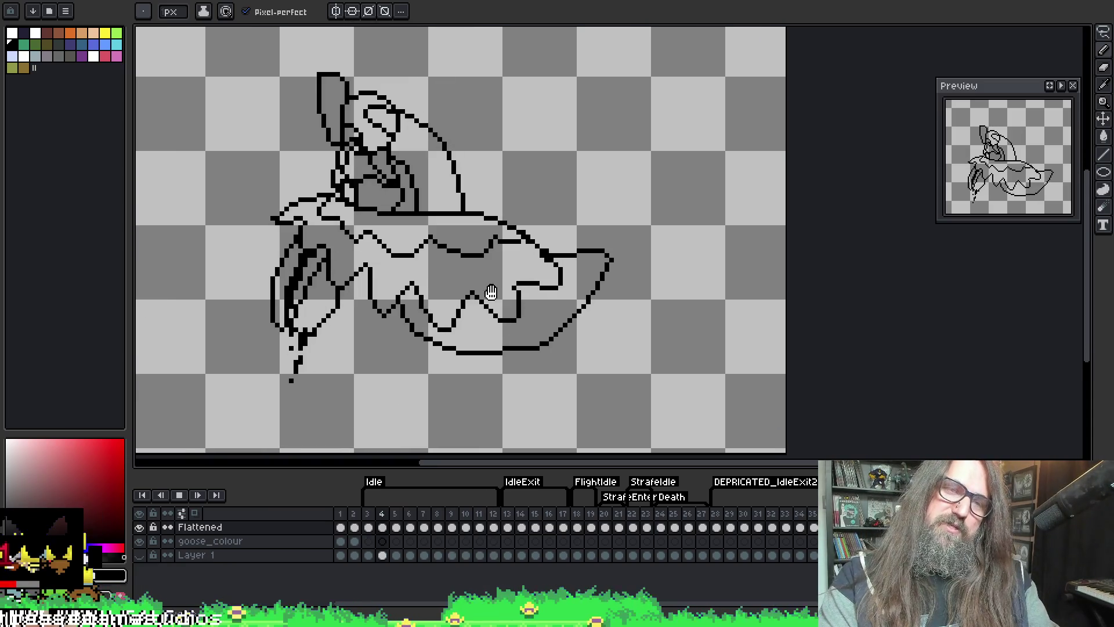
scroll(502, 243, down, 1)
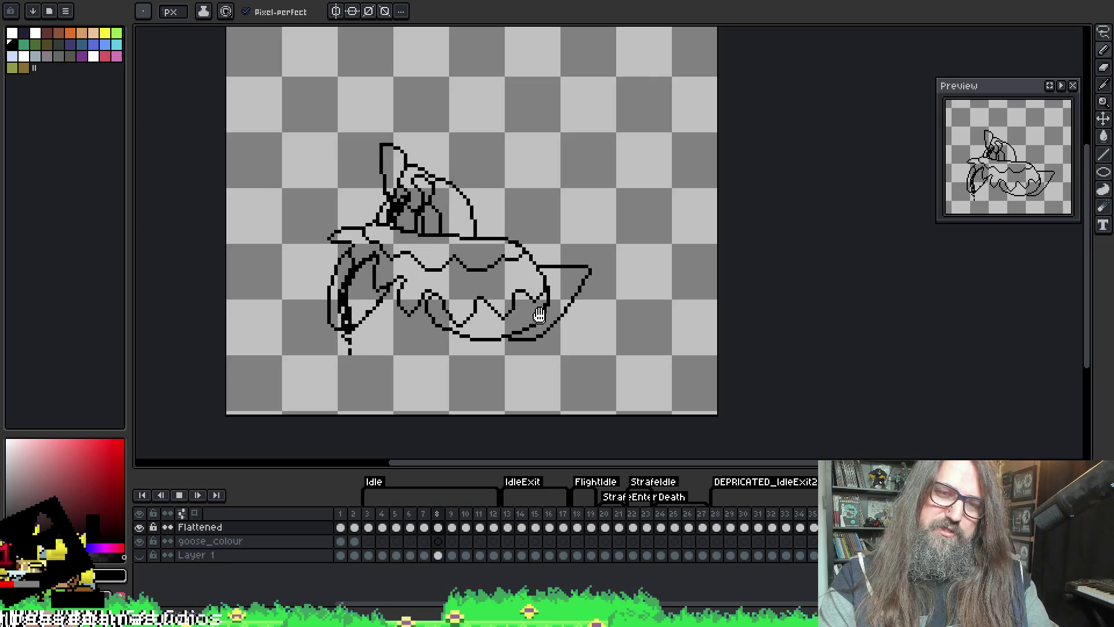
drag(367, 514, 494, 526)
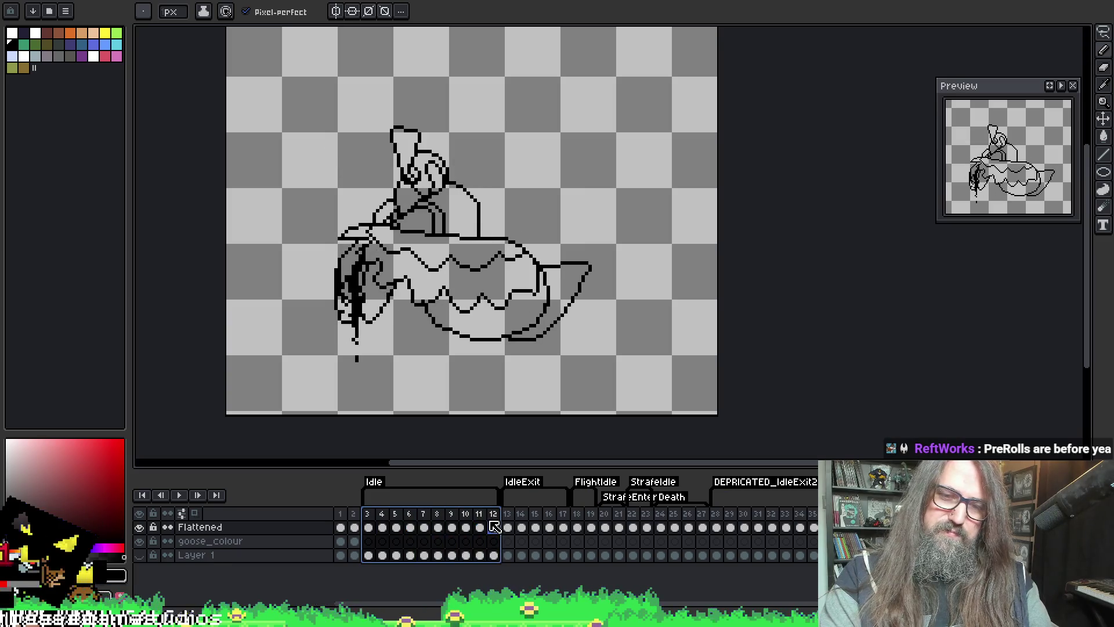
right_click(493, 527)
click(506, 530)
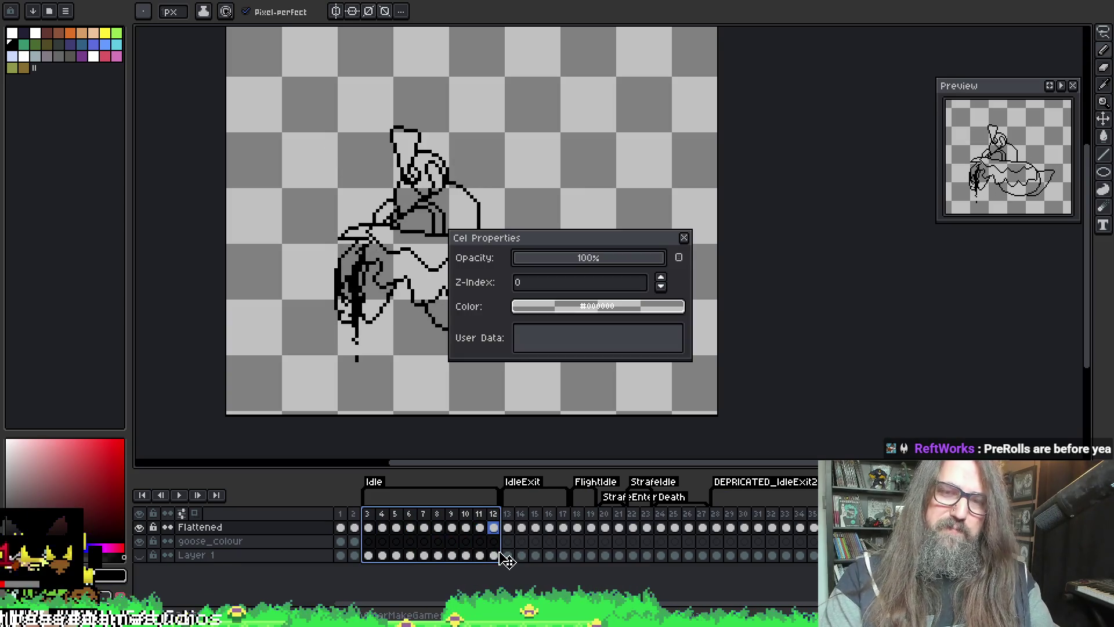
key(Escape)
drag(368, 526, 494, 526)
right_click(494, 513)
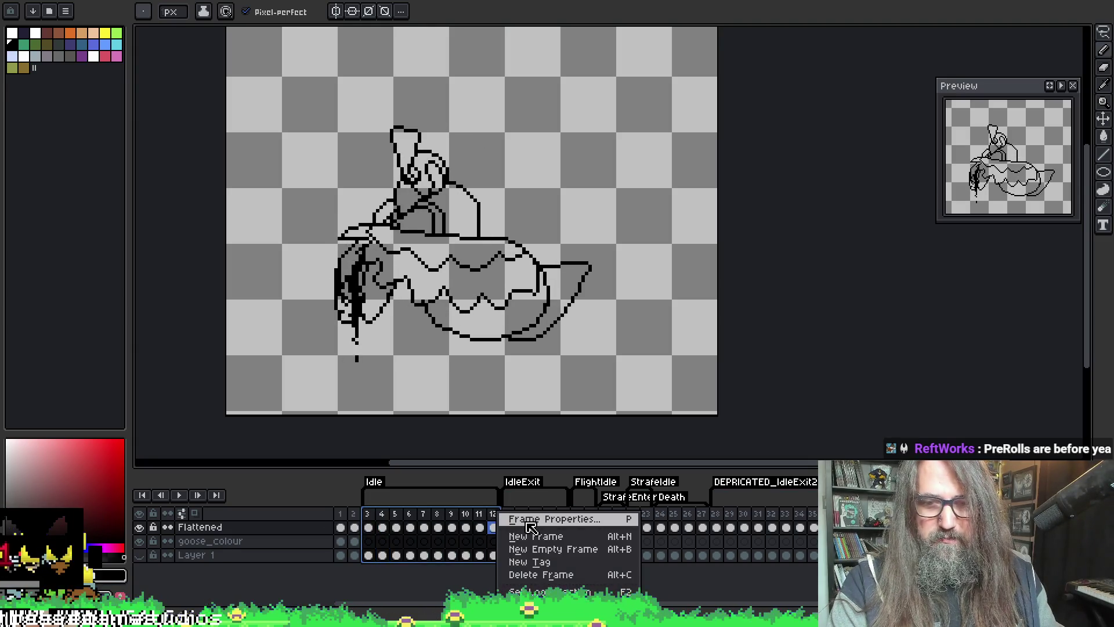
click(525, 520)
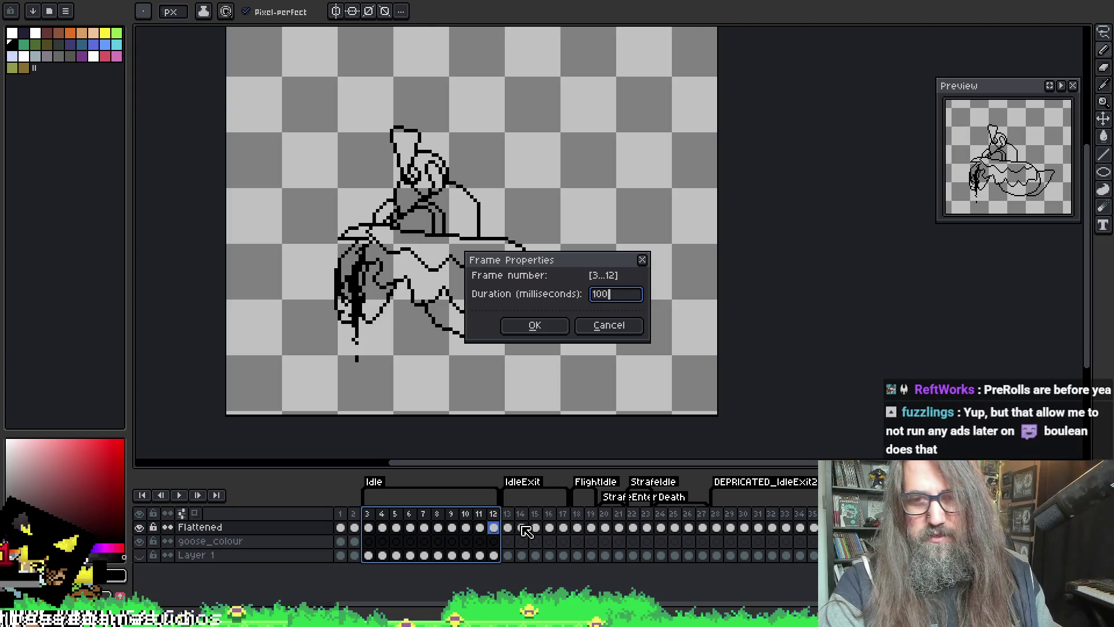
key(Return)
key(Return)
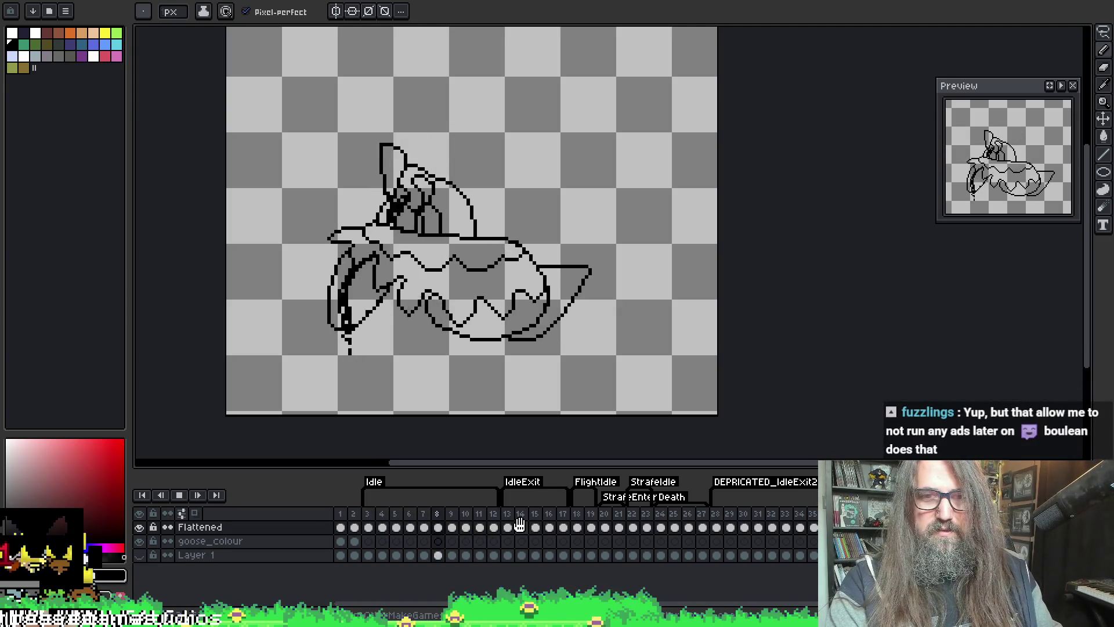
key(Return)
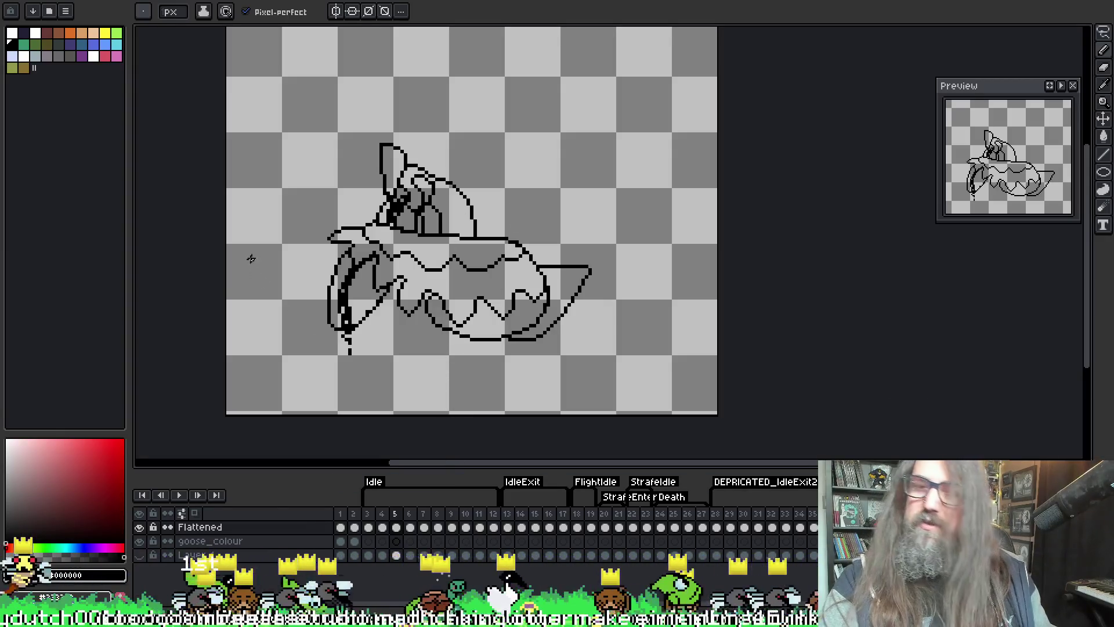
- Recentre the goose and play the animation from frame 3 twice to review the motion
drag(532, 371, 545, 367)
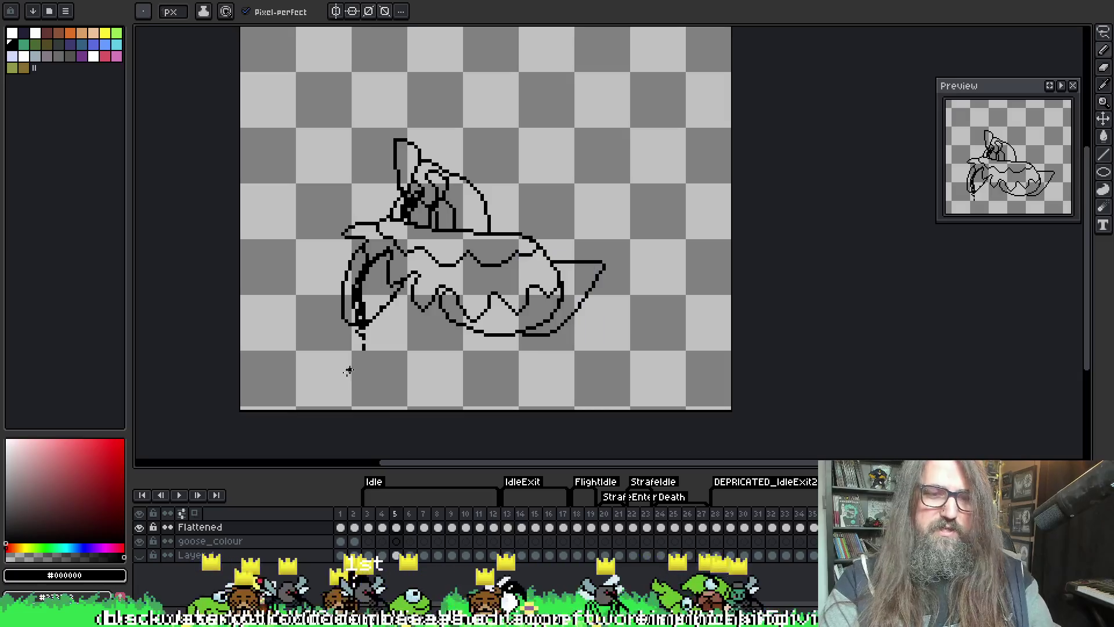
click(369, 525)
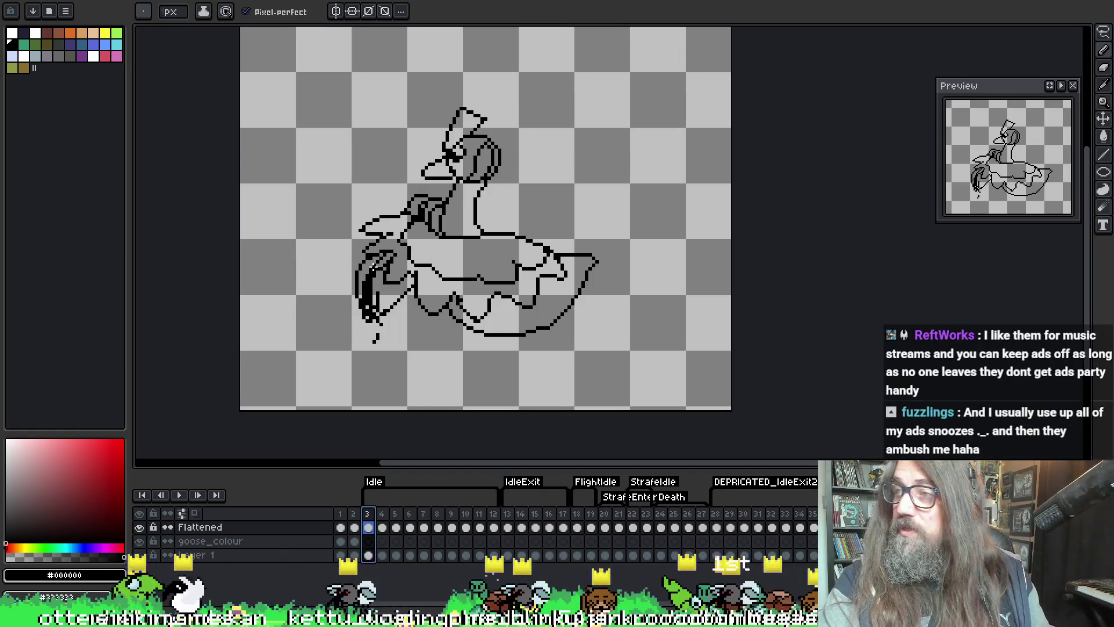
drag(445, 319, 456, 349)
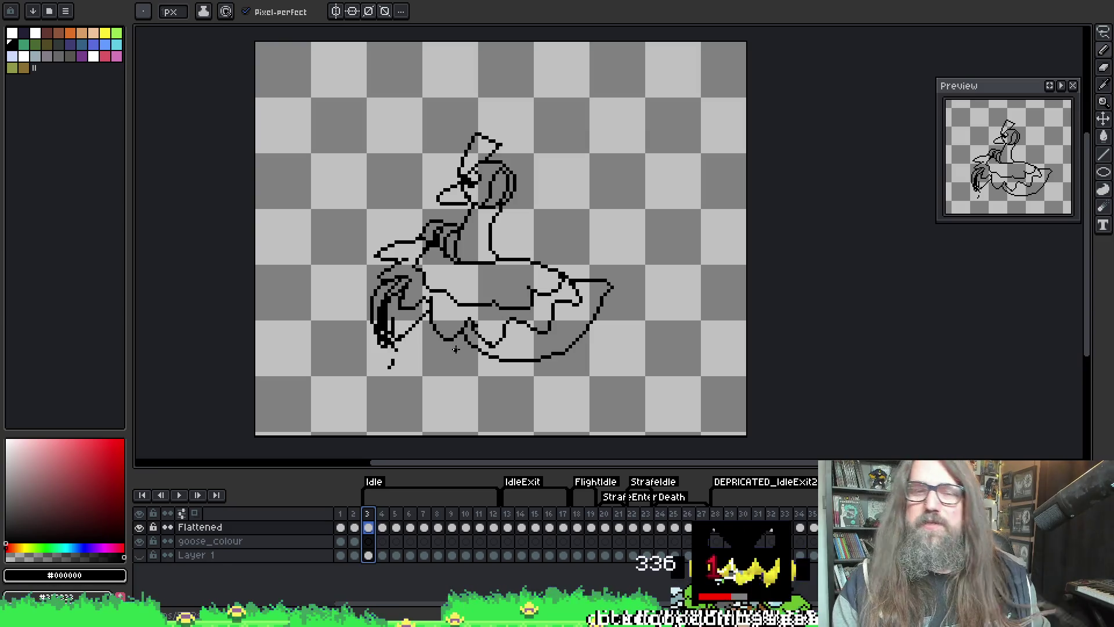
key(Return)
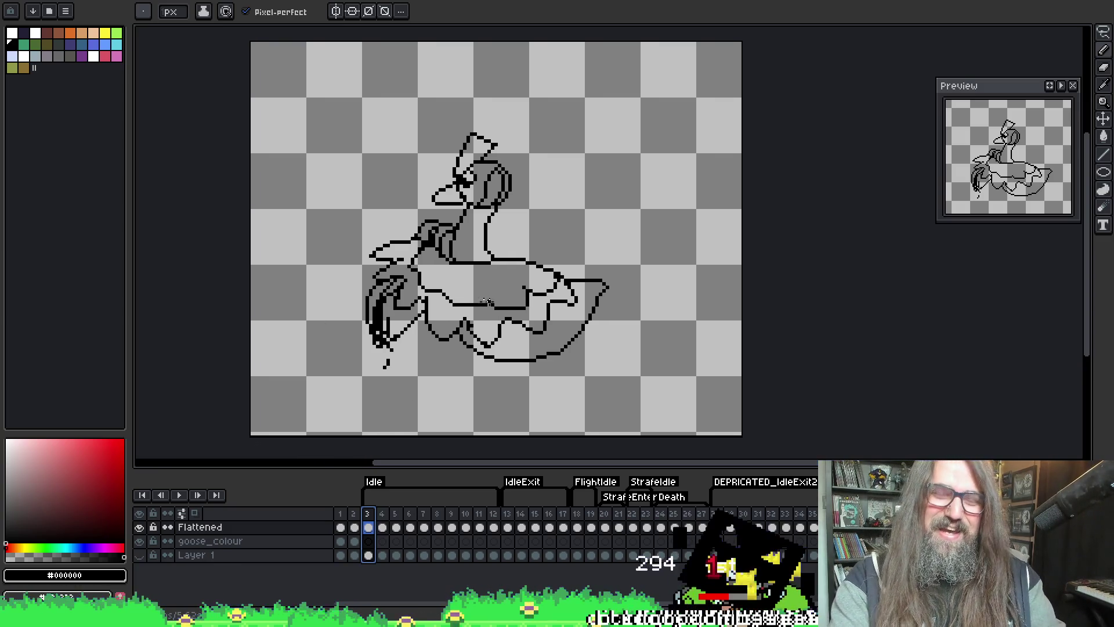
key(Return)
click(372, 514)
key(Return)
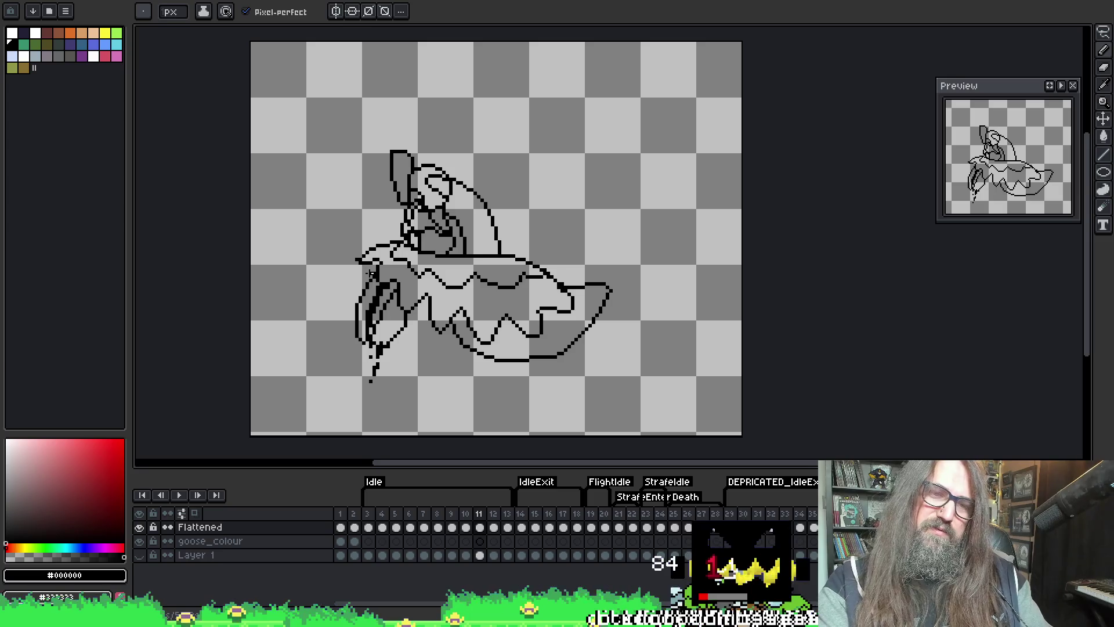
key(Return)
- Step to frame 4, zoom in, and turn on onion skin
key(period)
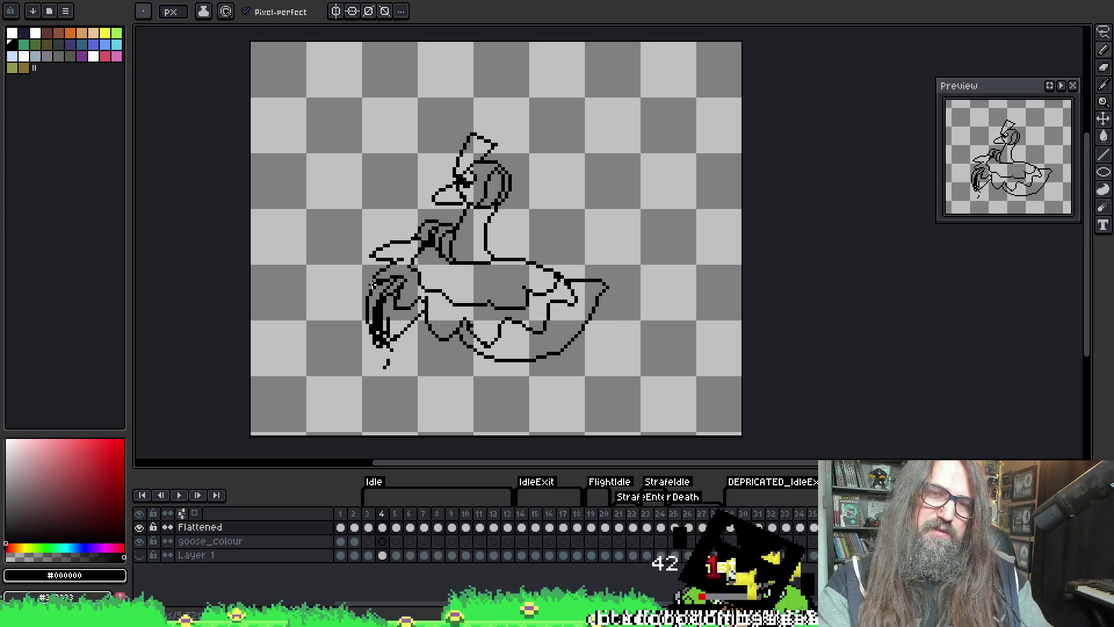
scroll(494, 226, up, 1)
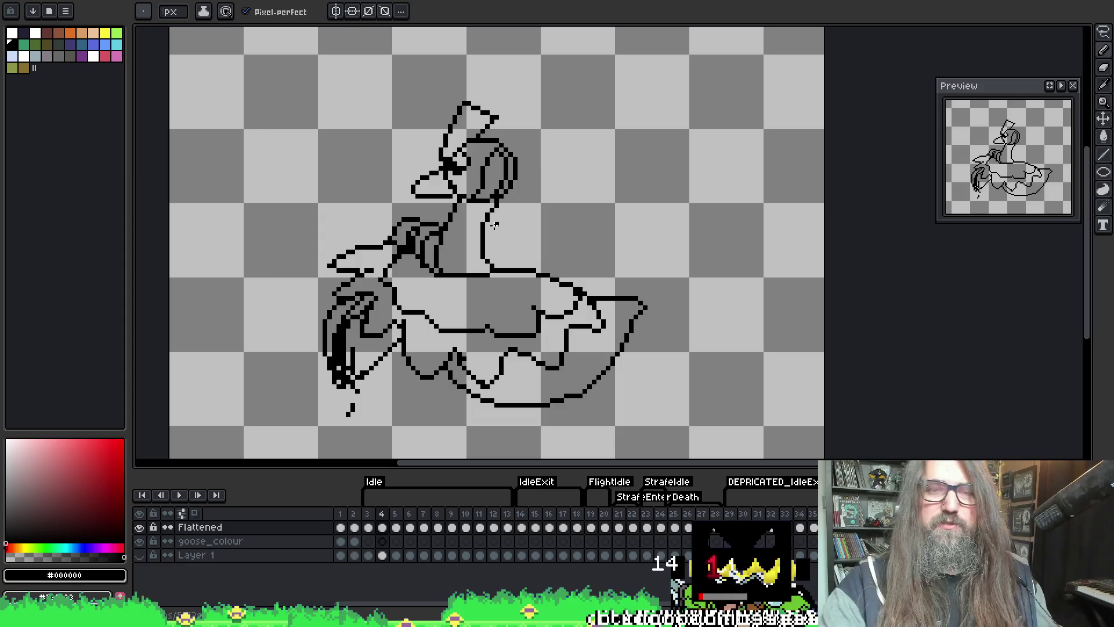
key(F3)
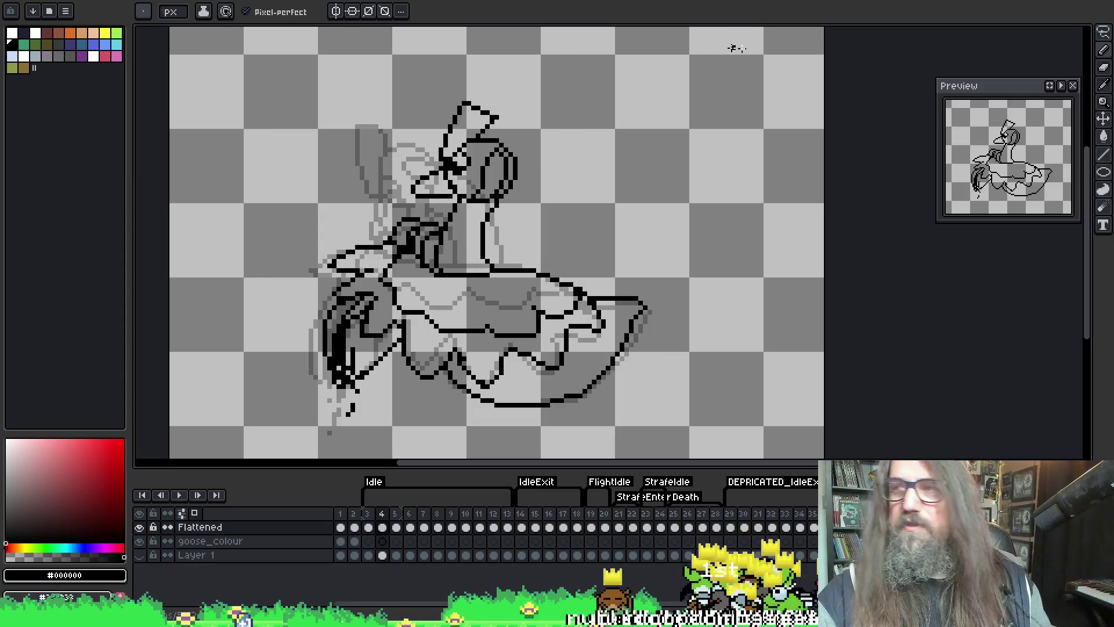
- Marquee-select frame 4's goose head, nudge it up-right, and rotate it about 10 degrees
key(m)
mouse_move(352, 74)
mouse_down()
mouse_move(515, 186)
mouse_move(530, 216)
mouse_up()
click(503, 171)
drag(503, 171, 512, 162)
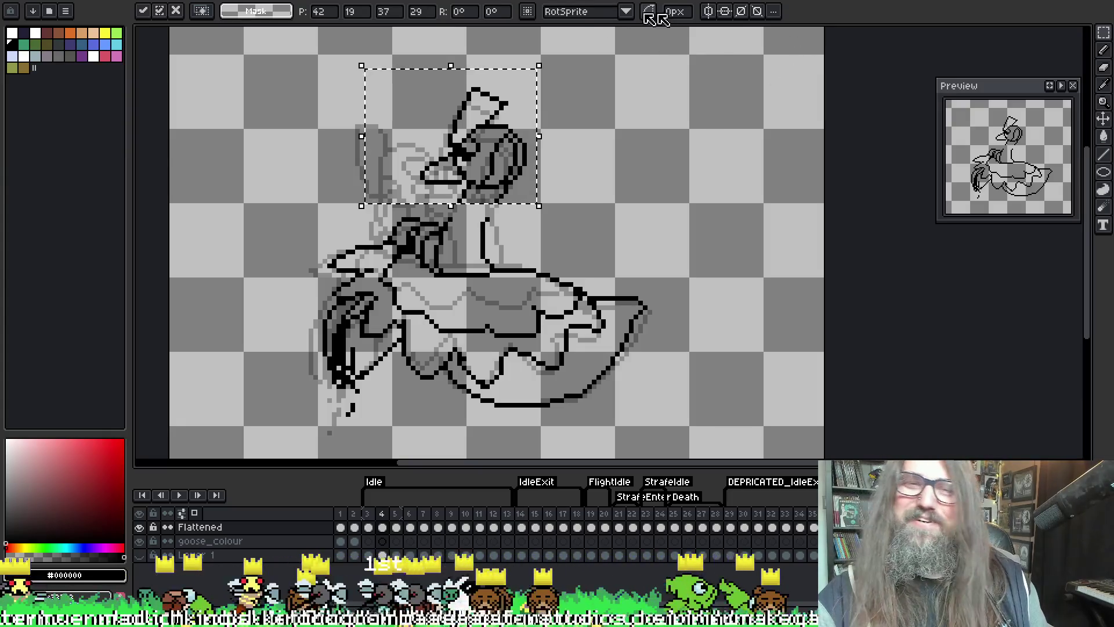
drag(544, 56, 560, 86)
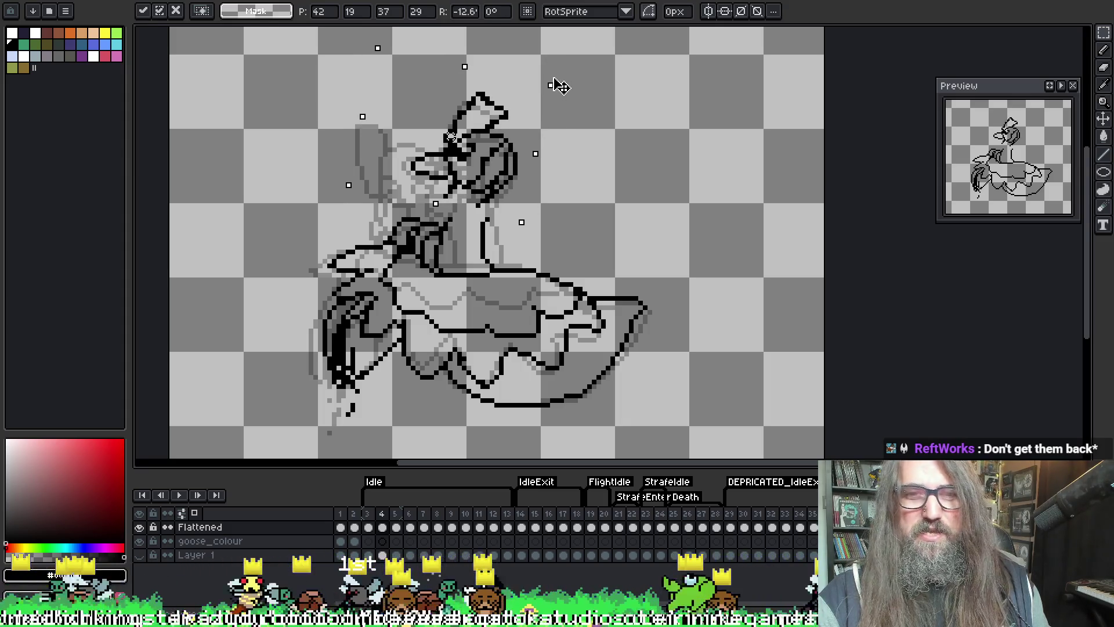
key(Return)
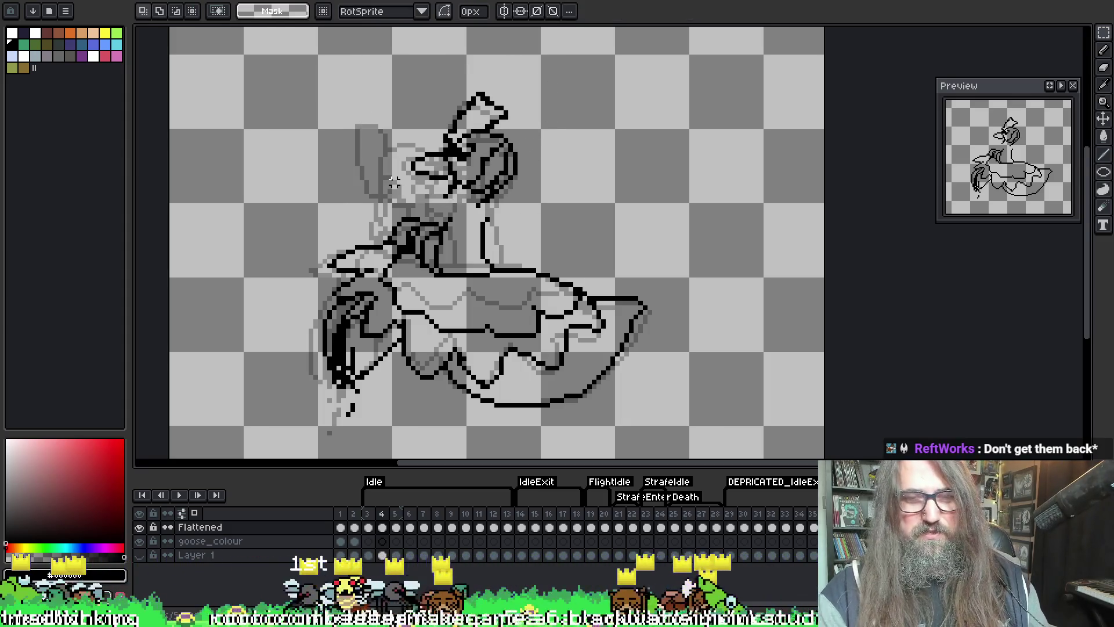
scroll(394, 182, up, 2)
scroll(507, 164, up, 1)
key(b)
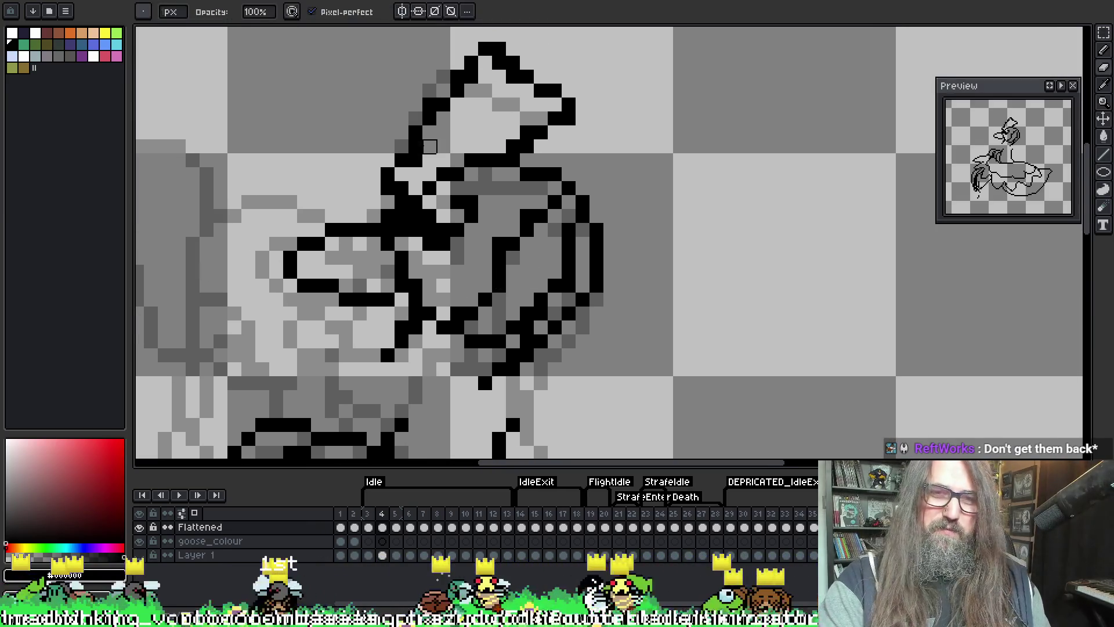
- Add a black pixel to the head outline and erase stray pixels at the head top and beak tip
click(443, 91)
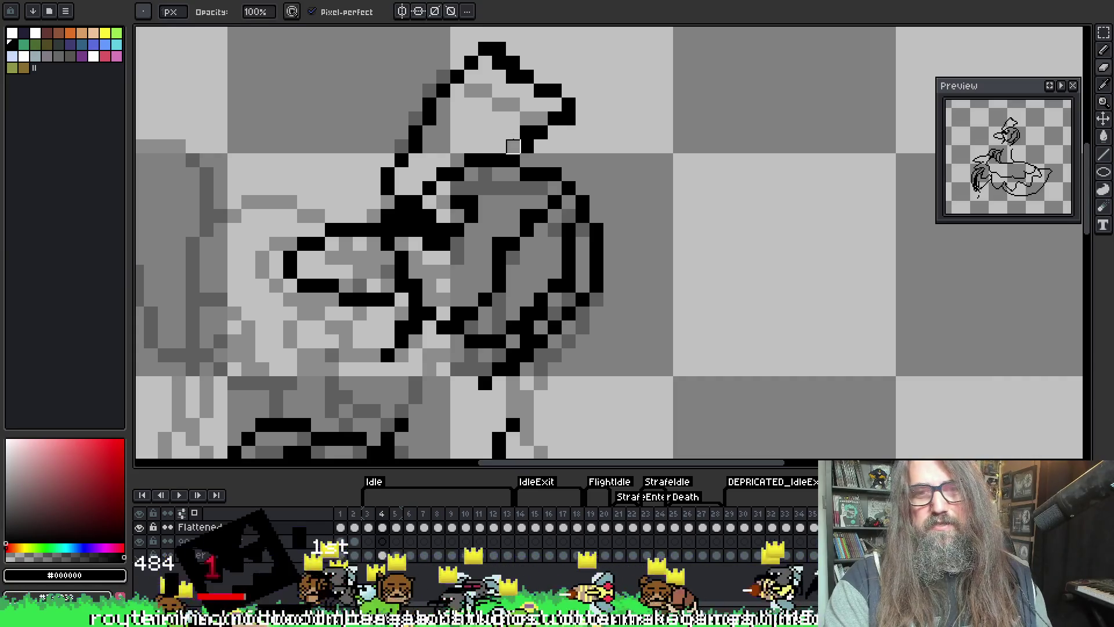
right_click(513, 76)
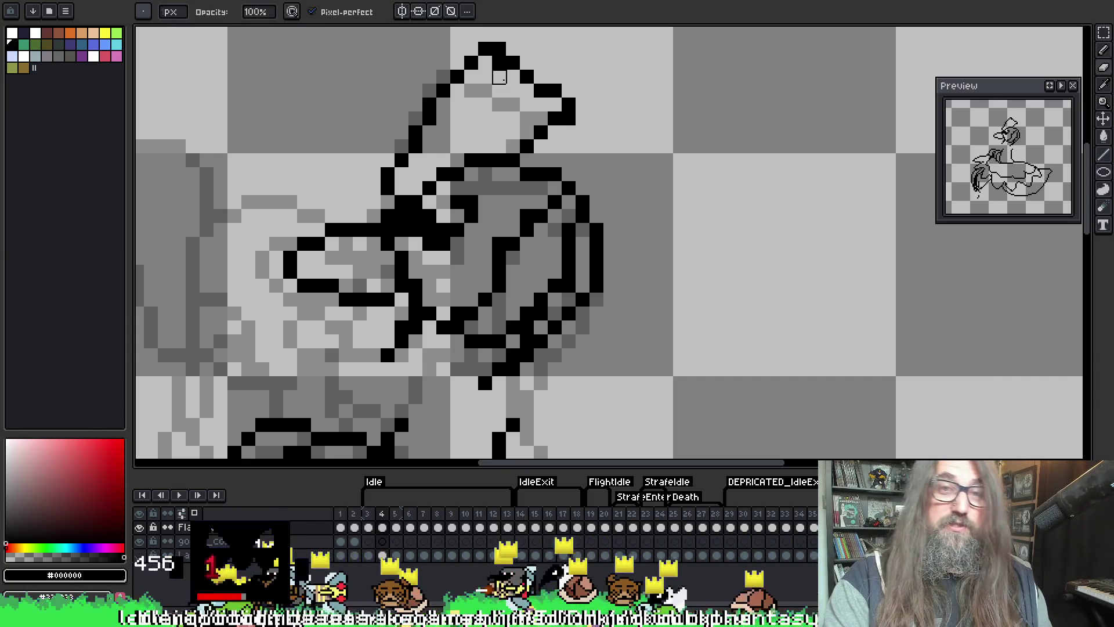
right_click(499, 63)
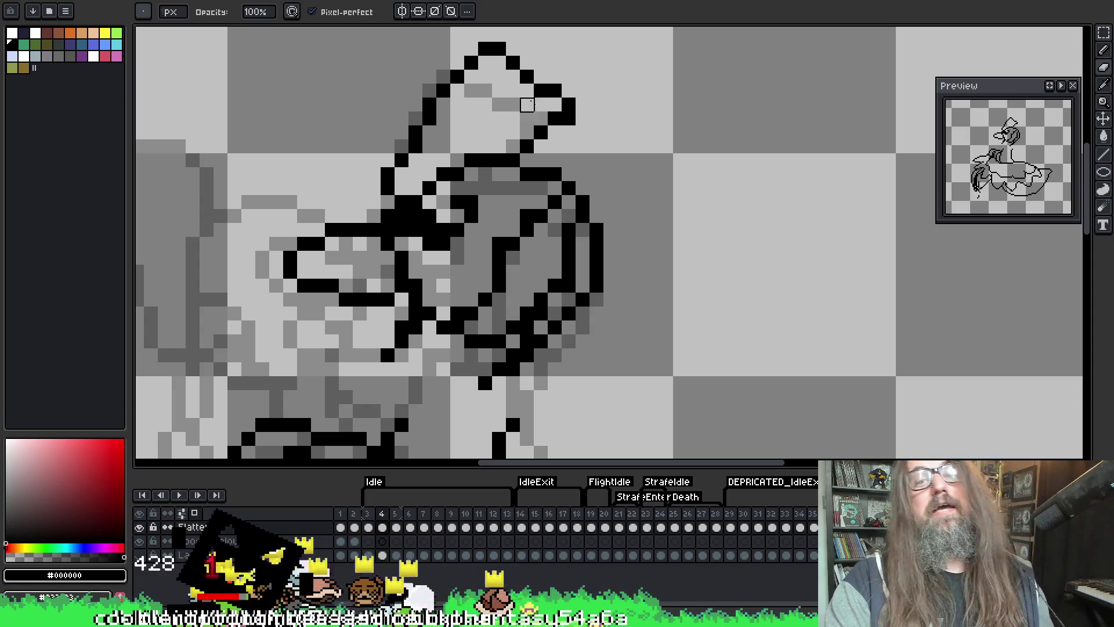
right_click(569, 105)
- Redraw the beak outline, clean pixels below it, and draw a new line along its underside
drag(611, 217, 636, 242)
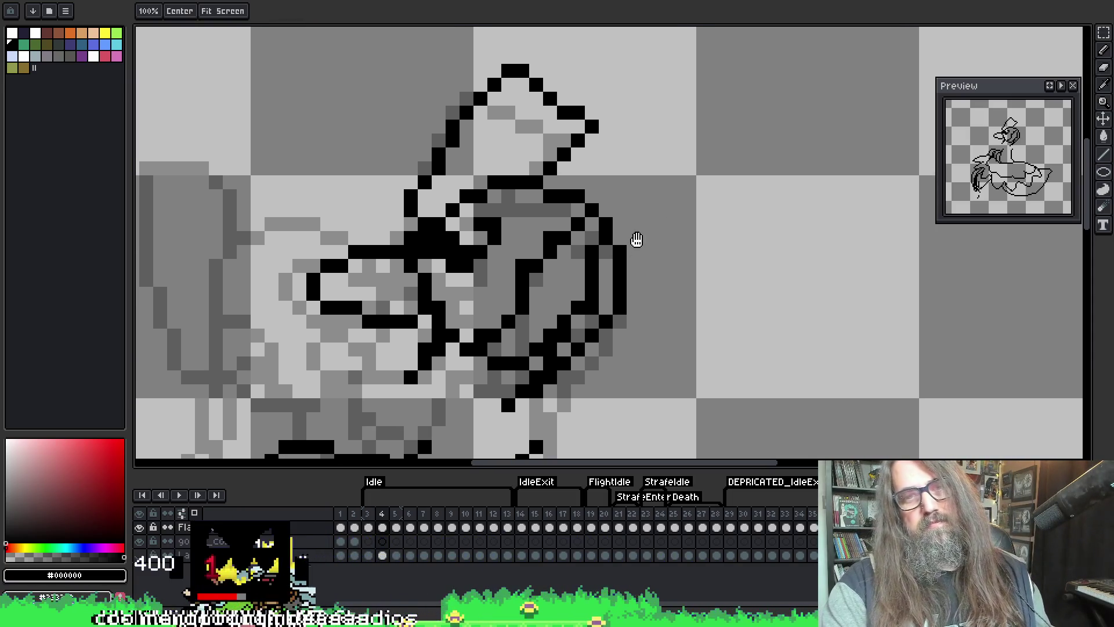
scroll(510, 280, down, 2)
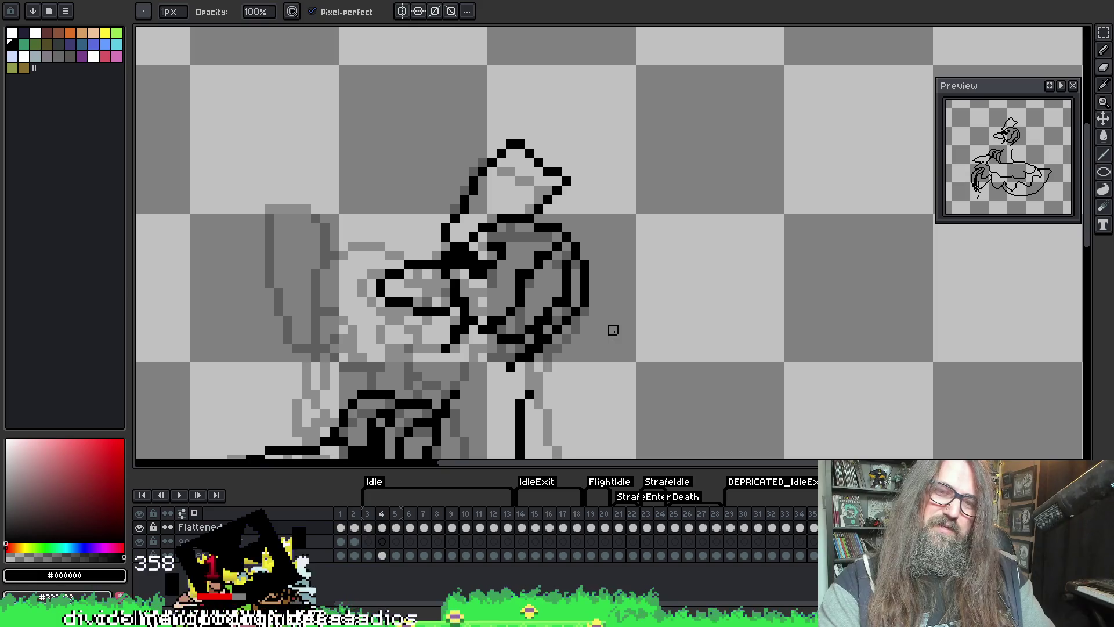
scroll(483, 320, up, 2)
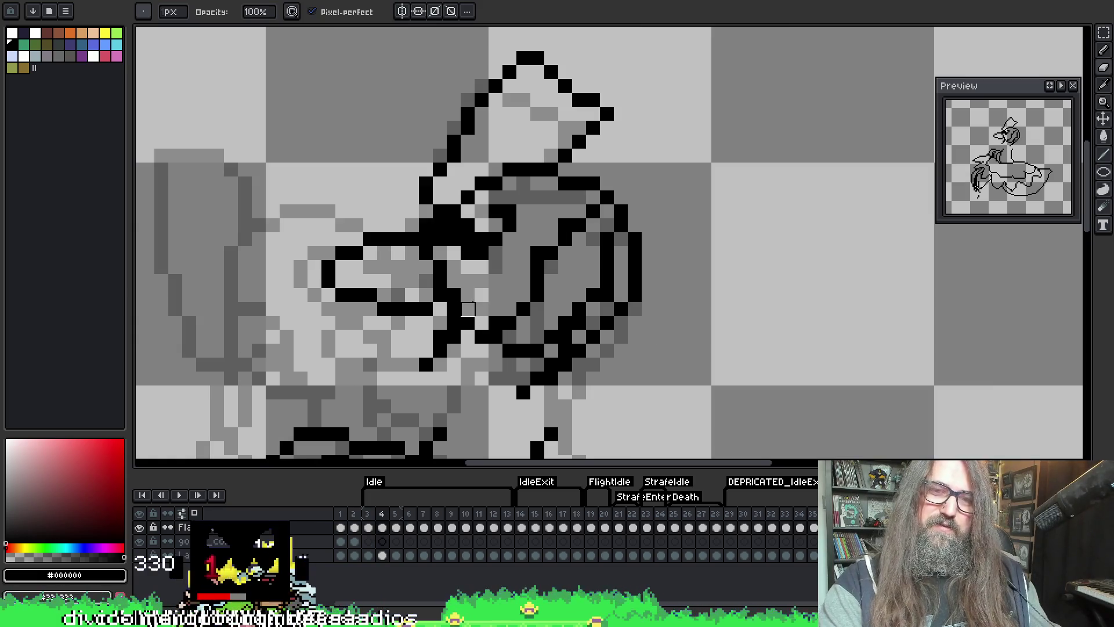
drag(475, 302, 489, 274)
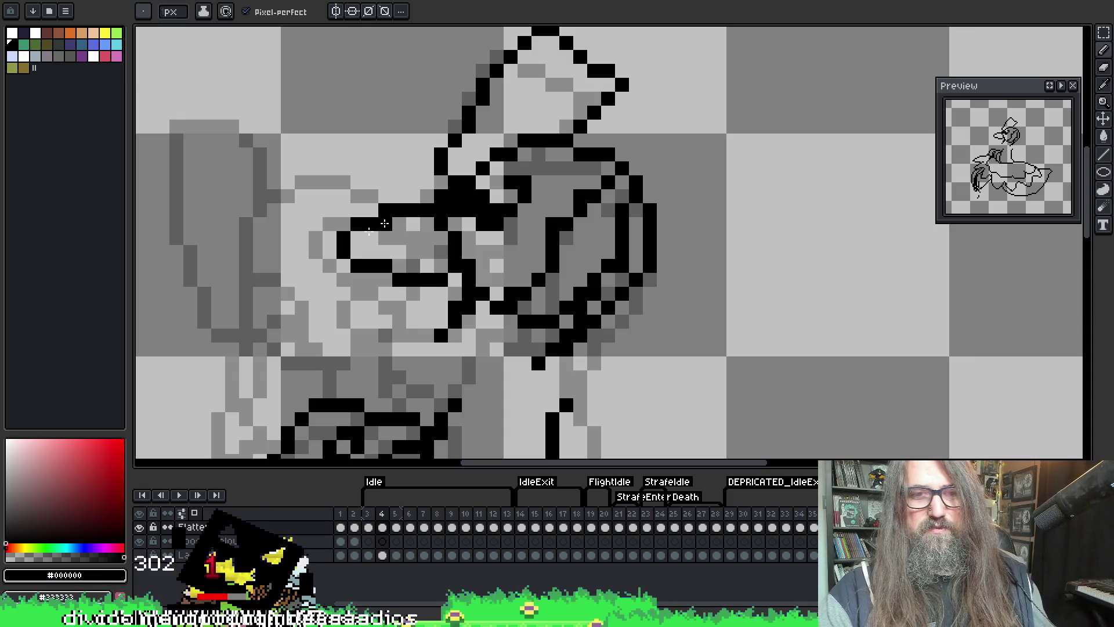
mouse_move(360, 277)
mouse_down()
mouse_move(392, 280)
mouse_move(368, 261)
mouse_move(408, 266)
mouse_up()
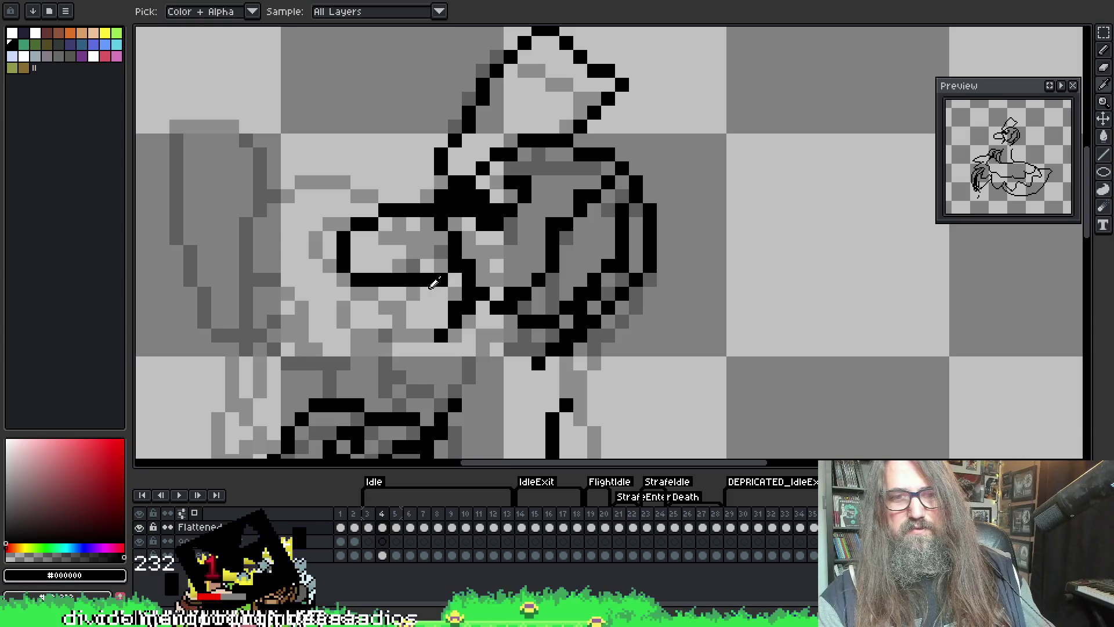
drag(441, 335, 456, 321)
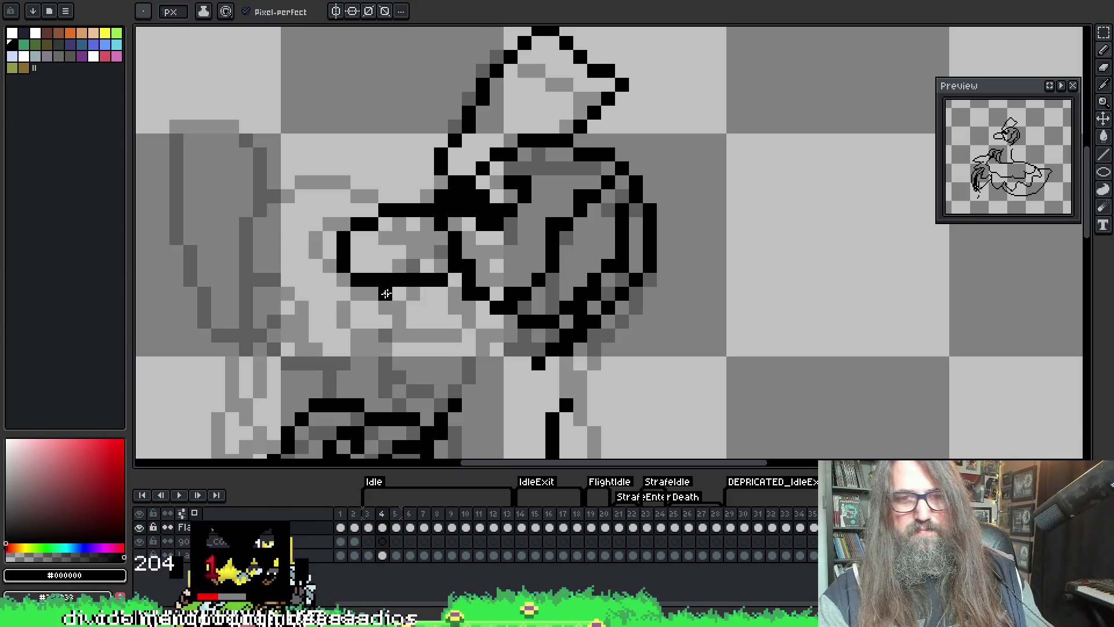
drag(381, 295, 456, 308)
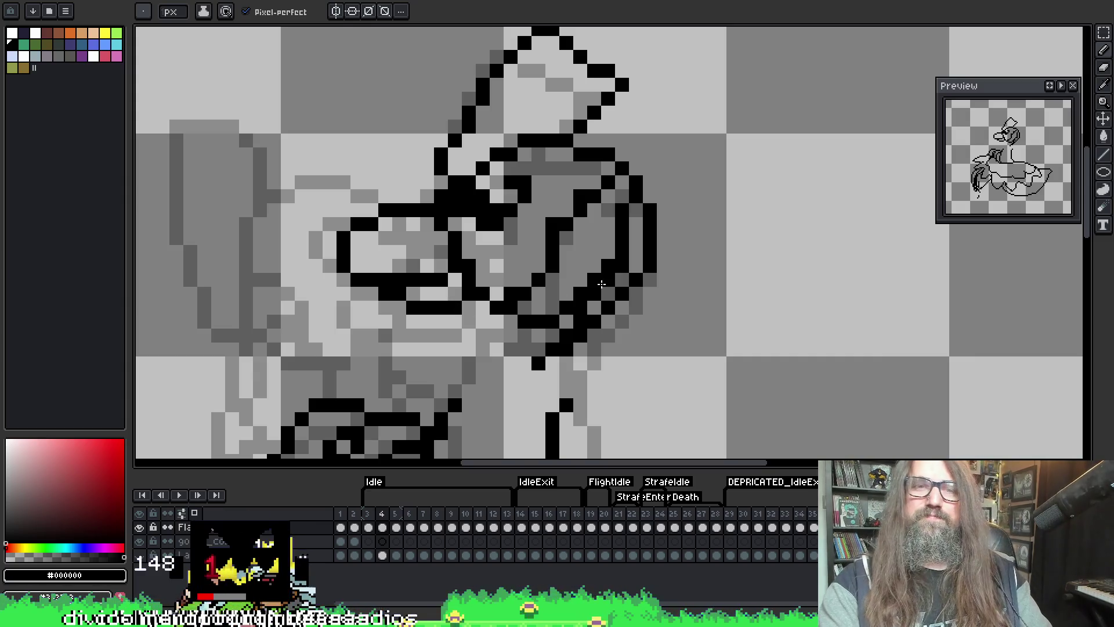
- Flip between frames 3 and 4 to compare the head, ending on frame 4
scroll(601, 284, down, 2)
scroll(572, 135, up, 1)
key(Left)
key(Right)
key(Left)
key(Right)
scroll(548, 197, up, 1)
- With the Eraser, clear the pixels just below the head and the top pixel of the neck line
key(e)
drag(543, 215, 515, 226)
click(534, 263)
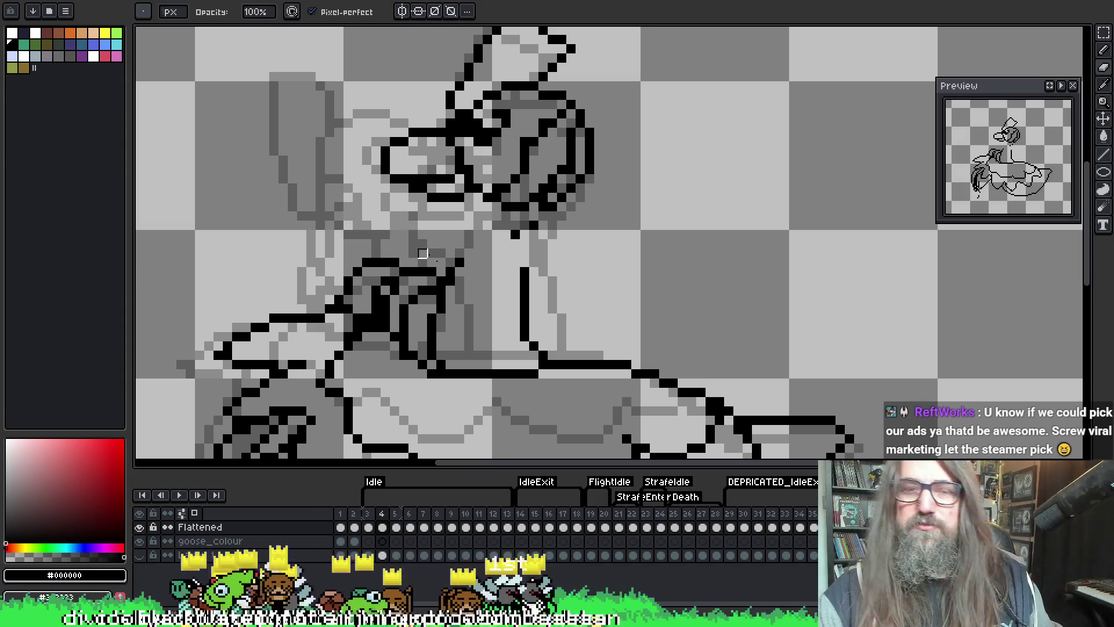
- Erase the old vertical neck line and its outline pixels, then pencil a new line down from the head
drag(525, 268, 525, 330)
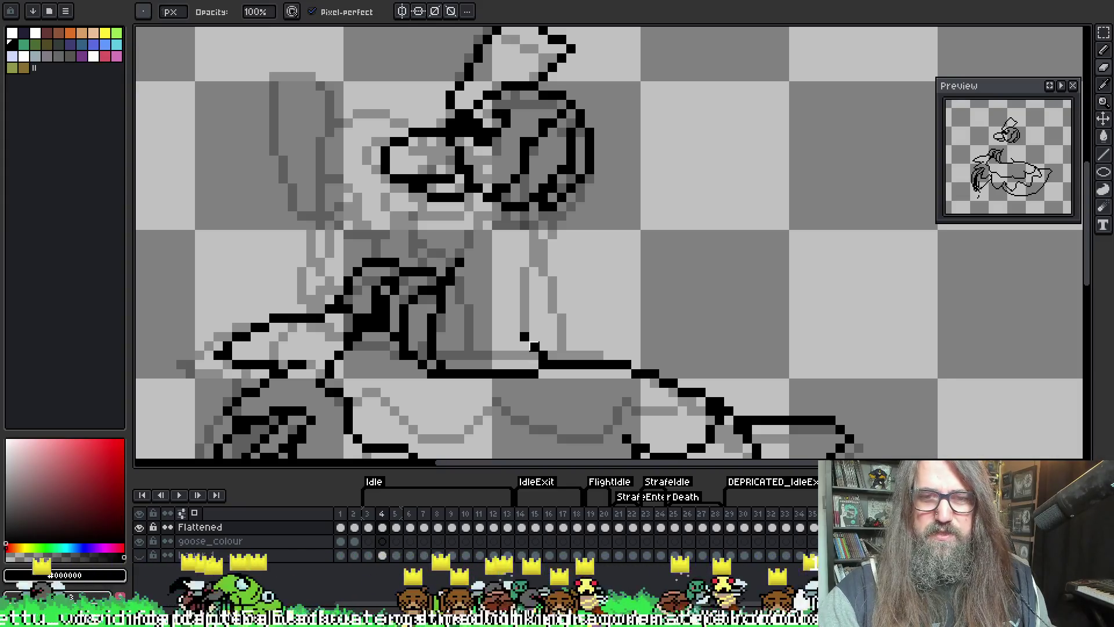
mouse_move(460, 262)
mouse_down()
mouse_move(437, 301)
mouse_move(459, 272)
mouse_up()
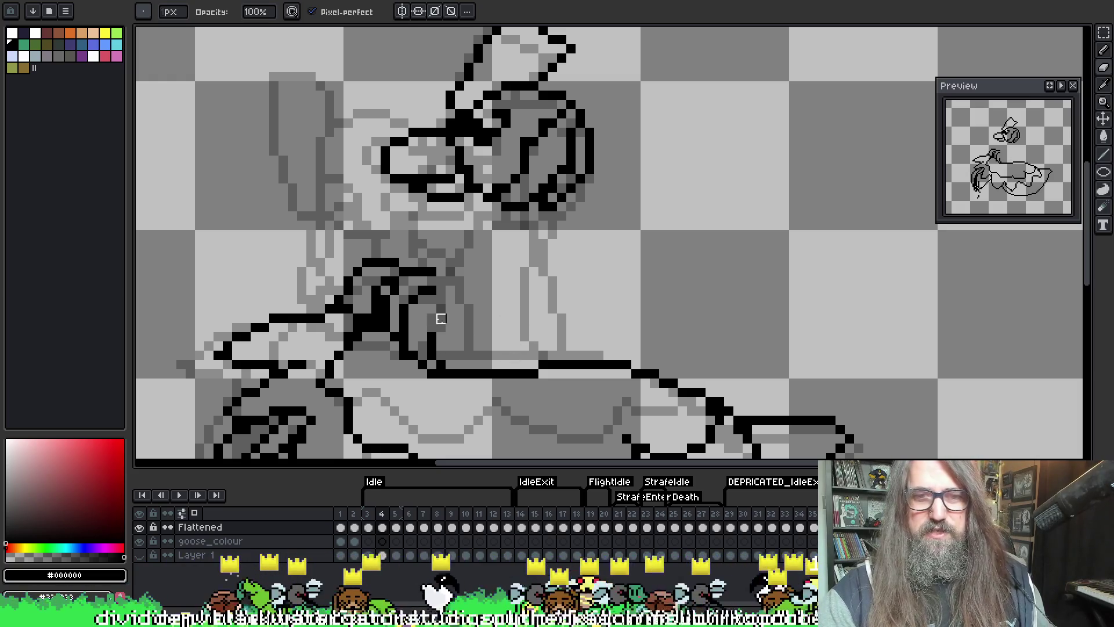
key(b)
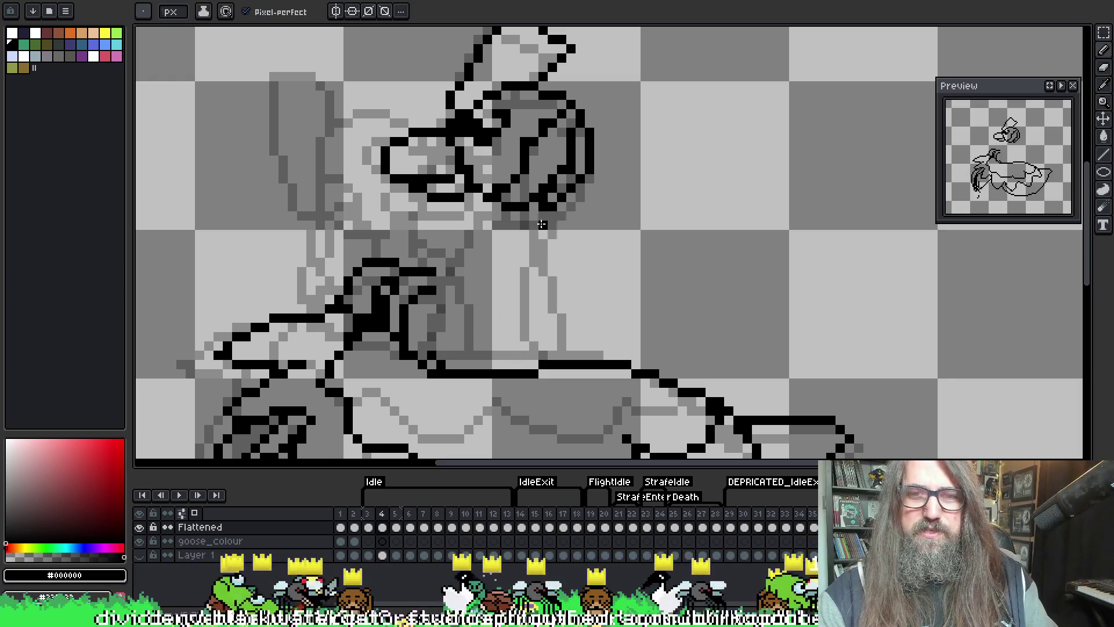
mouse_move(540, 229)
mouse_down()
mouse_move(532, 313)
mouse_move(561, 355)
mouse_up()
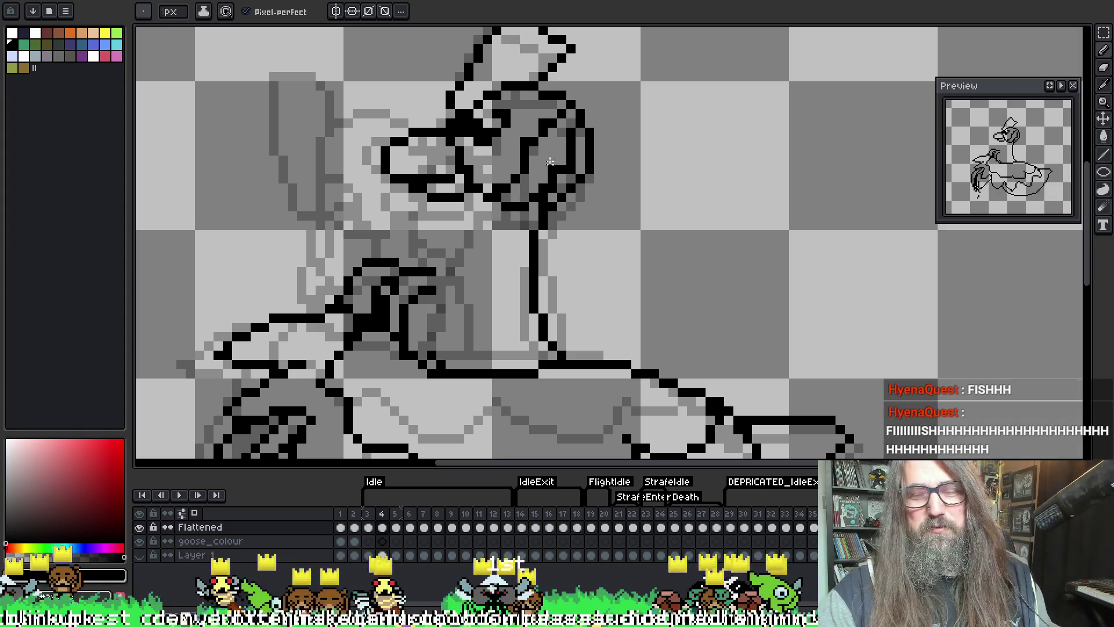
- Flip between frames 3 and 4 to compare the neck, settling on frame 4
key(Right)
key(Left)
key(Left)
key(Right)
key(Left)
key(Right)
key(Left)
key(Right)
key(Left)
key(Right)
- Try several diagonal front-of-neck strokes from head to body, undoing each attempt
mouse_move(487, 214)
mouse_down()
mouse_move(448, 293)
mouse_move(438, 356)
mouse_up()
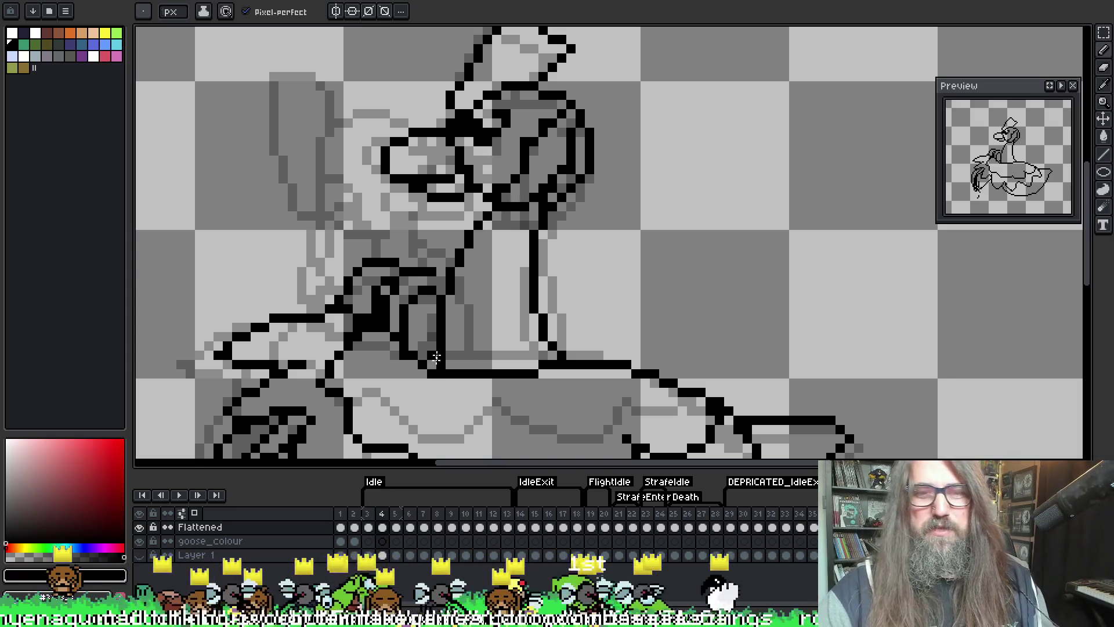
key(ctrl+z)
drag(481, 223, 441, 363)
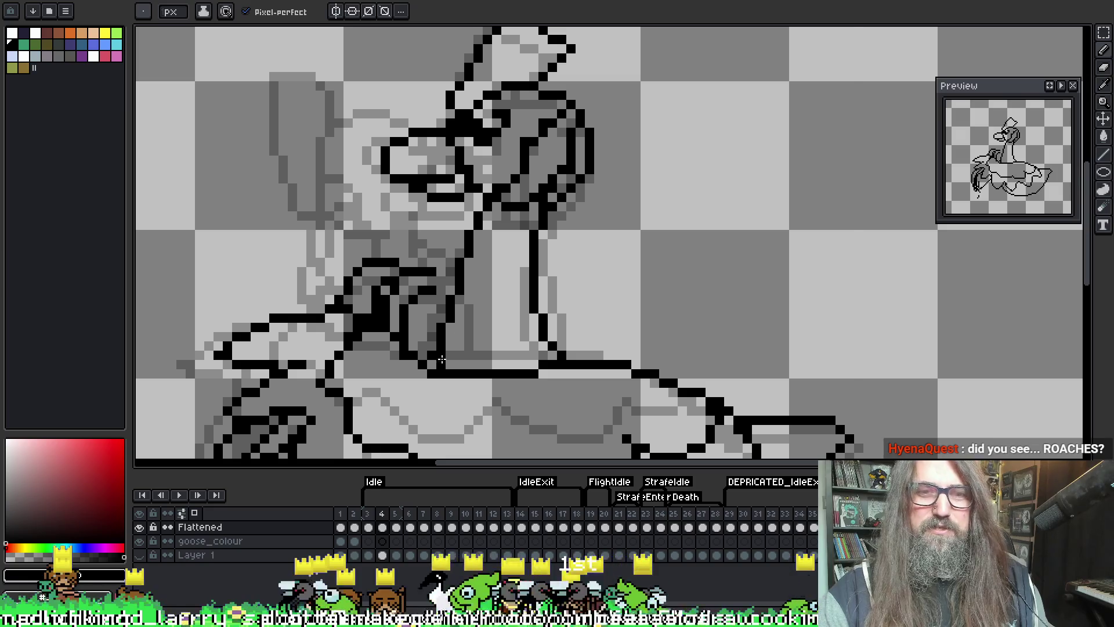
key(ctrl+z)
drag(481, 210, 438, 363)
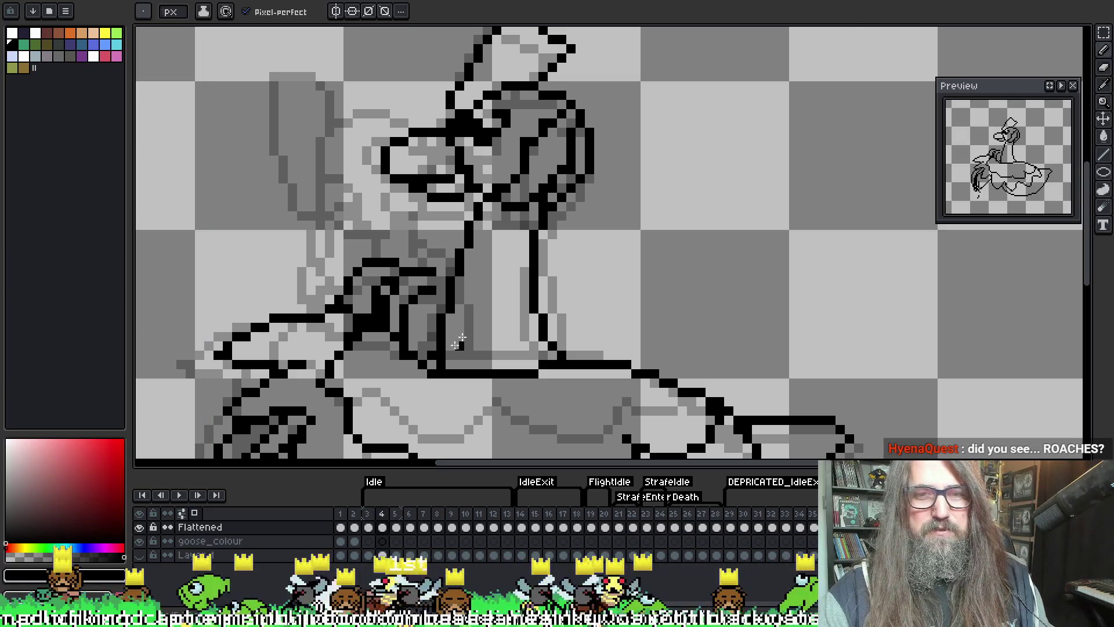
key(ctrl+z)
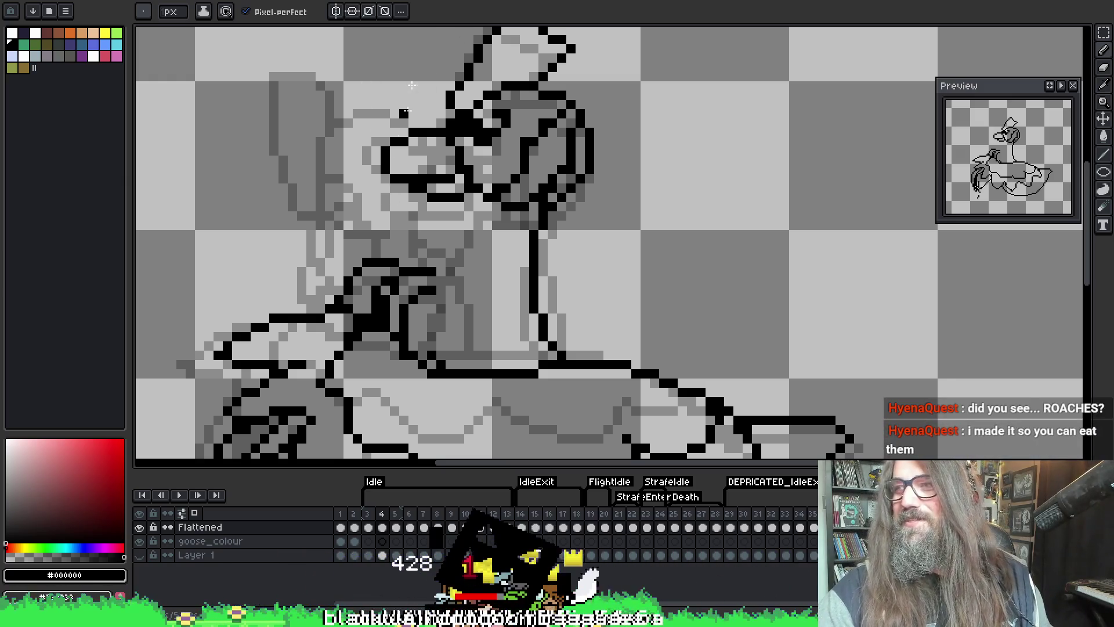
drag(474, 234, 436, 359)
key(ctrl+z)
drag(468, 227, 437, 360)
key(ctrl+z)
mouse_move(489, 204)
mouse_down()
mouse_move(445, 278)
mouse_move(438, 343)
mouse_up()
key(ctrl+z)
drag(488, 206, 440, 325)
key(ctrl+z)
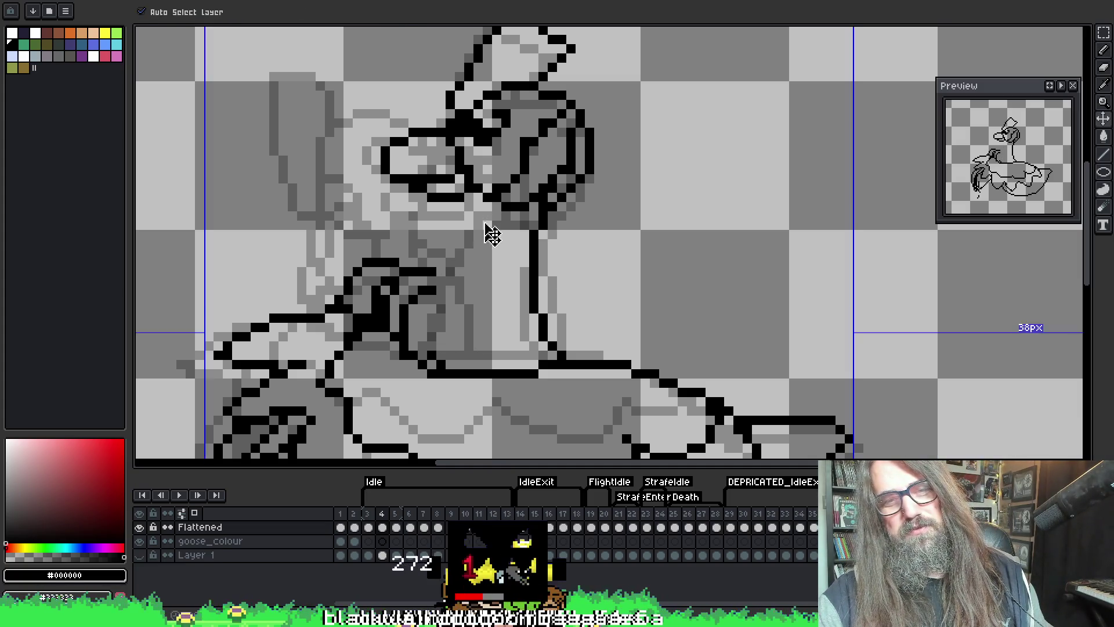
- Check frame 3 for reference, then draw the new front line of the neck in frame 4
key(Left)
key(Right)
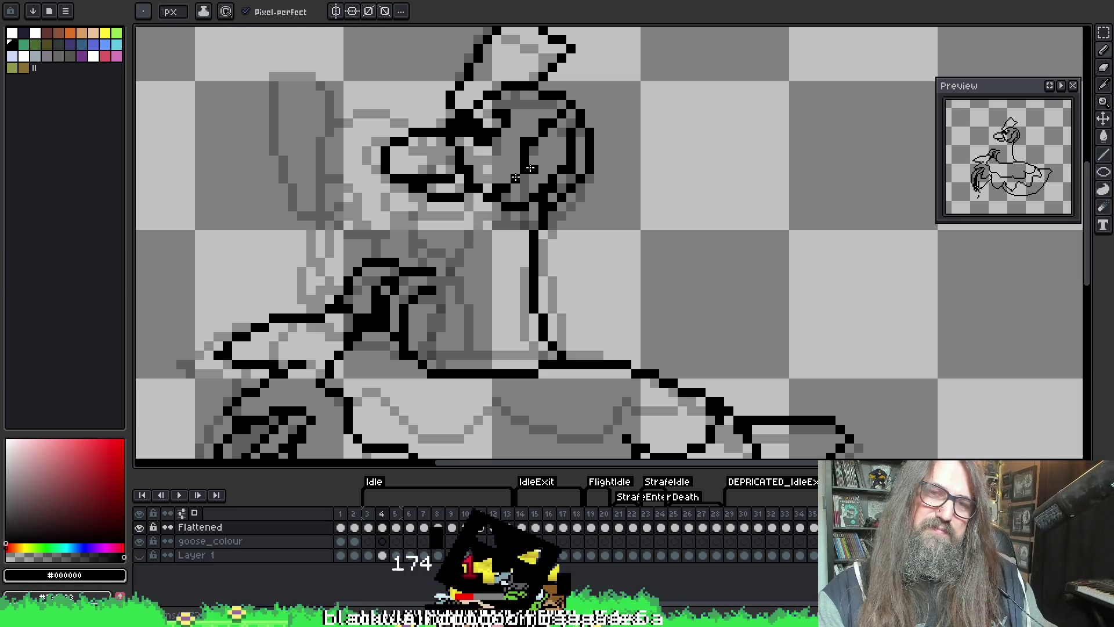
key(Left)
key(Right)
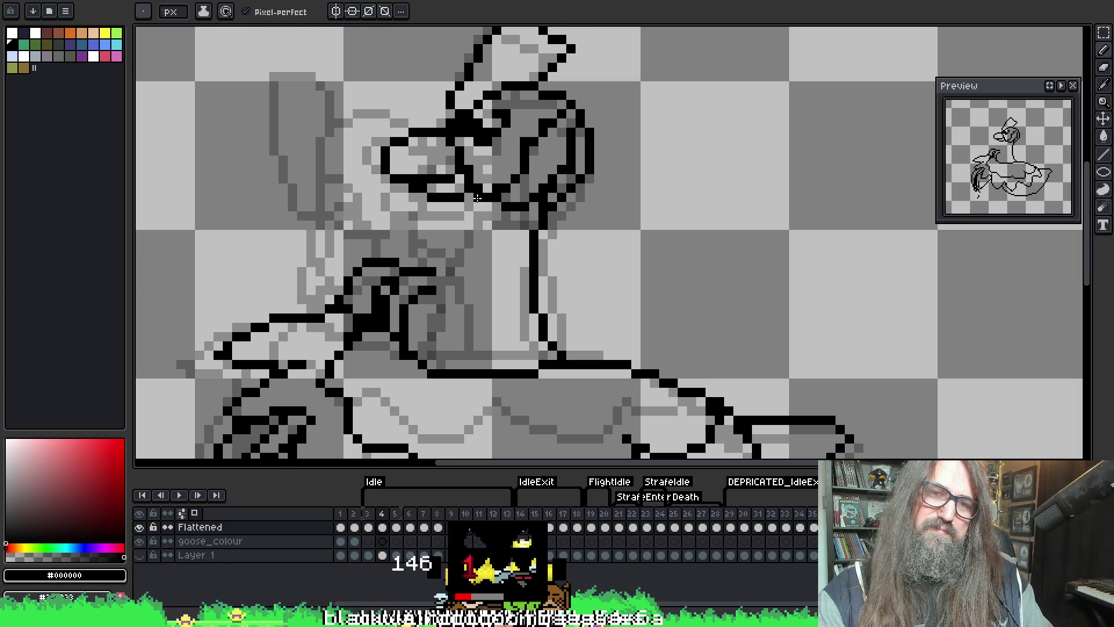
drag(449, 241, 439, 339)
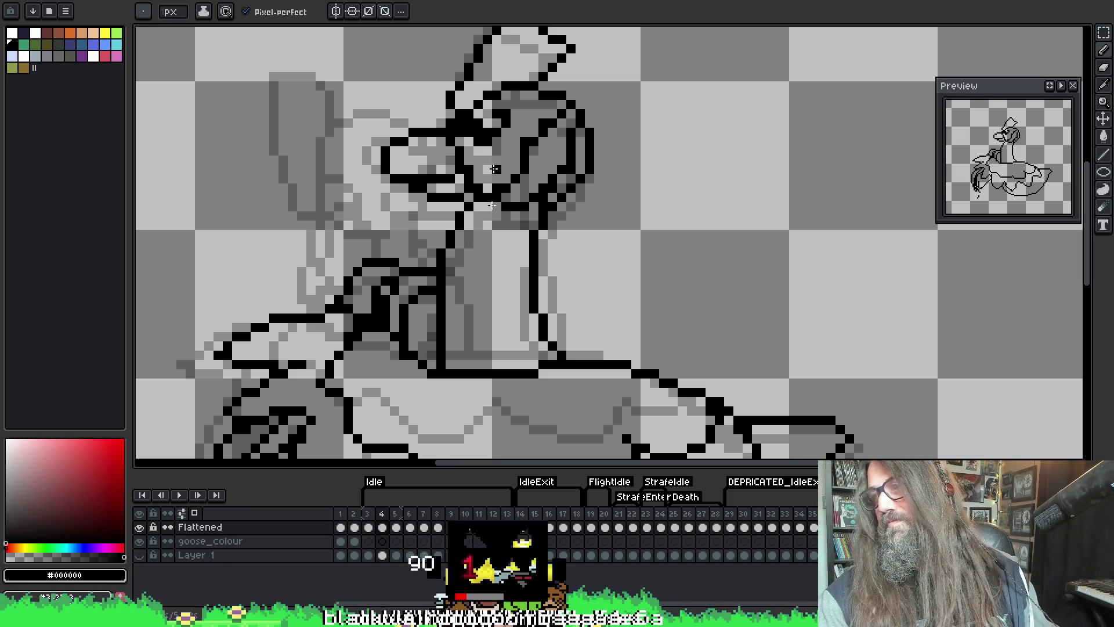
- Erase leftover pixels of the old neck line, then play the animation to review
key(e)
key(b)
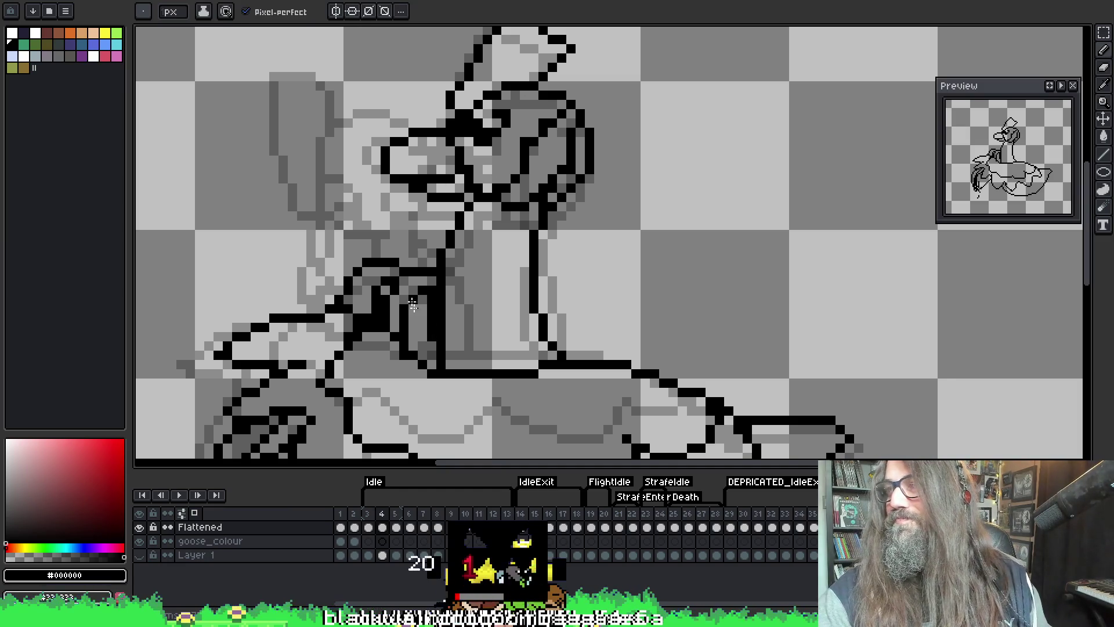
key(e)
key(b)
key(e)
drag(441, 288, 441, 328)
key(b)
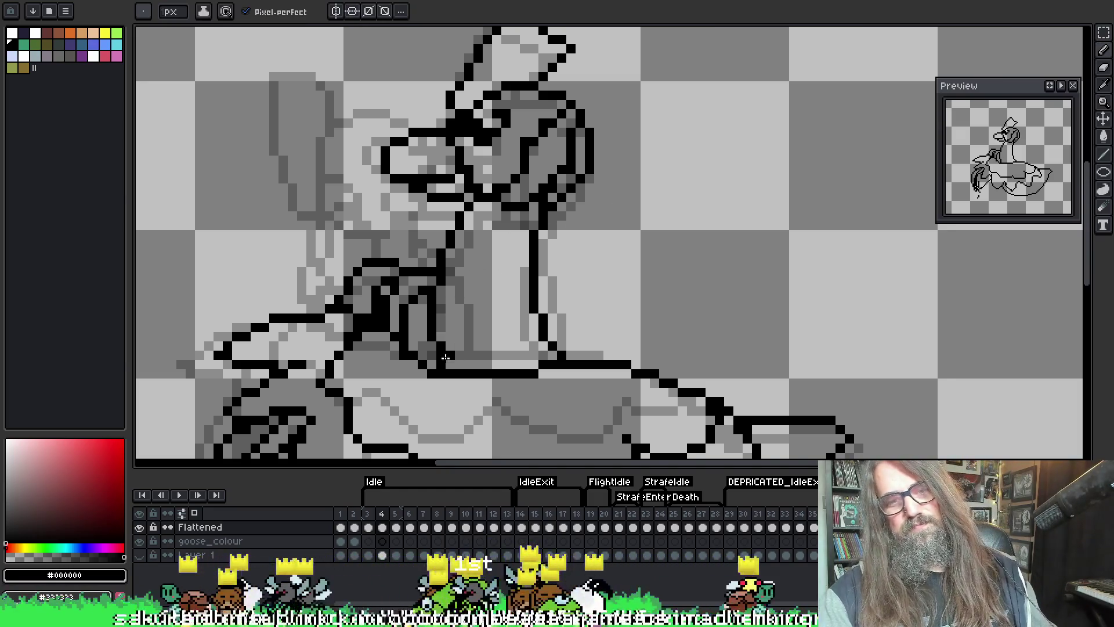
key(e)
key(Return)
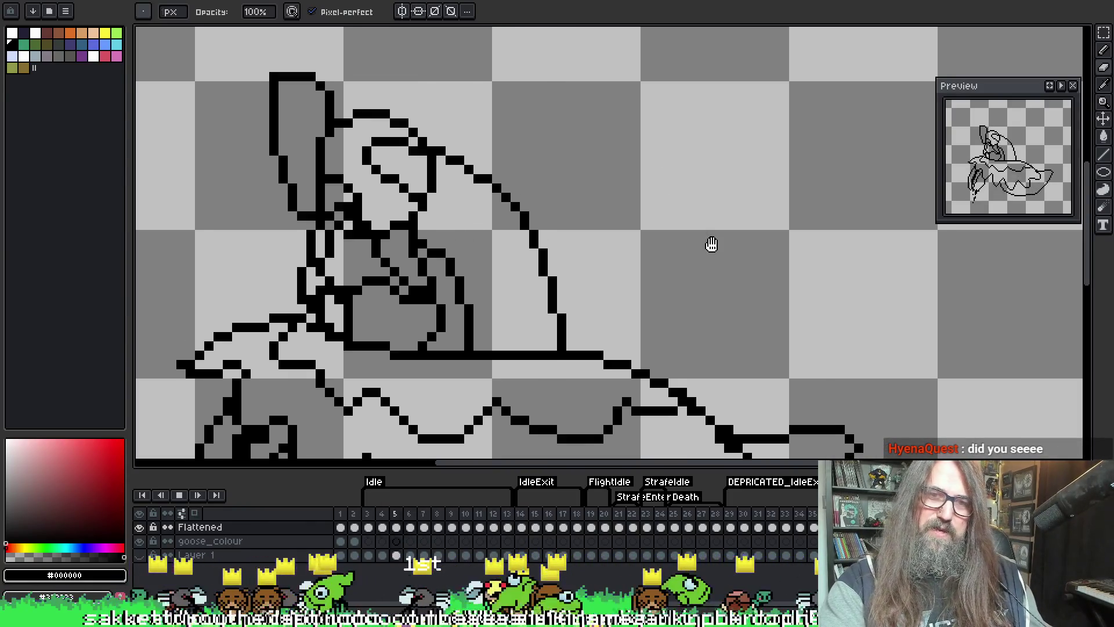
- Select the body area where the neck joins using Lasso and Magic Wand, excluding the neck
scroll(706, 265, down, 2)
drag(752, 292, 689, 212)
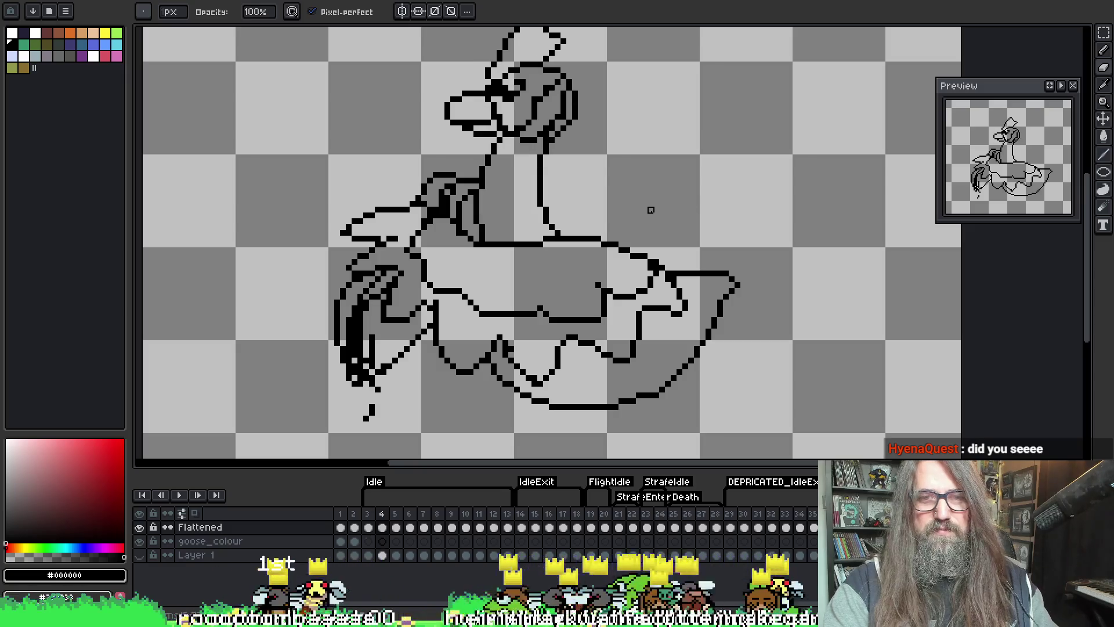
drag(569, 239, 535, 236)
key(q)
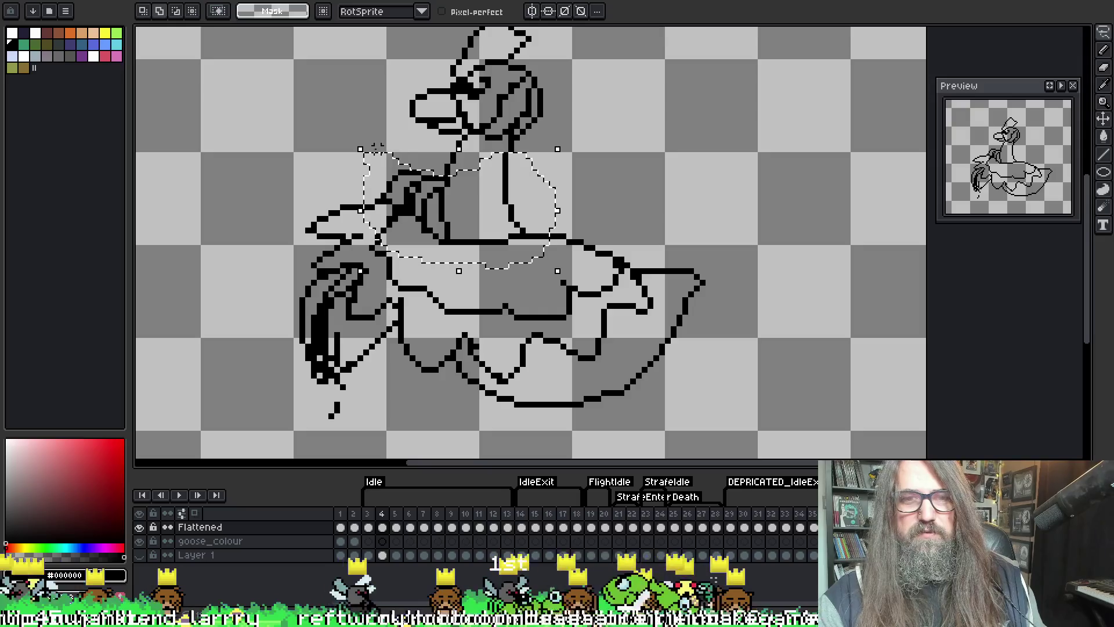
drag(395, 181, 422, 186)
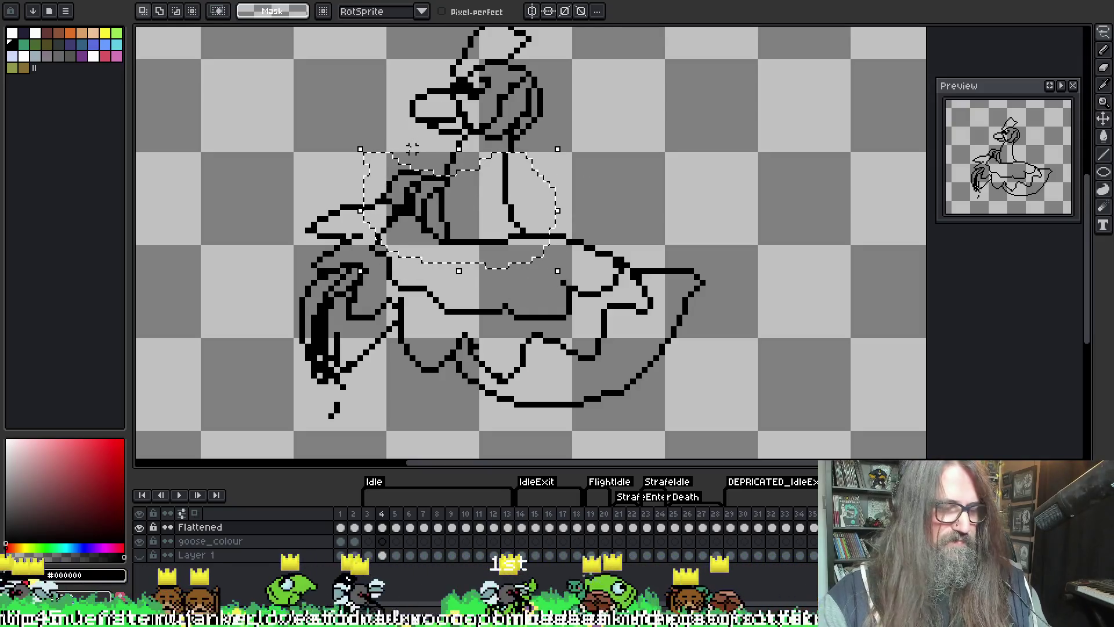
key(w)
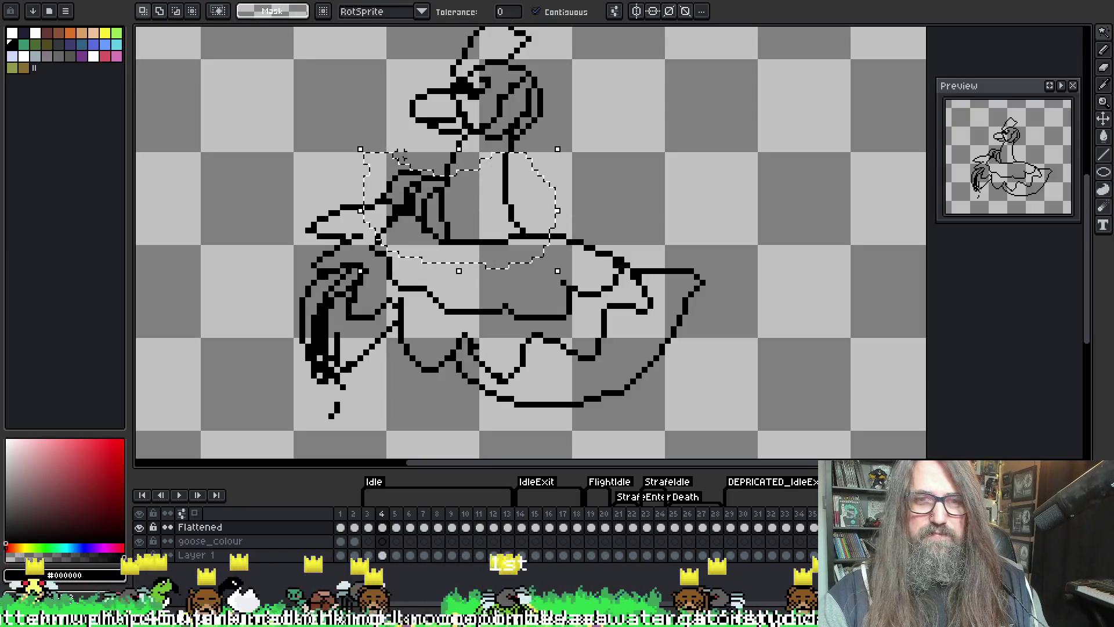
click(426, 144)
key(q)
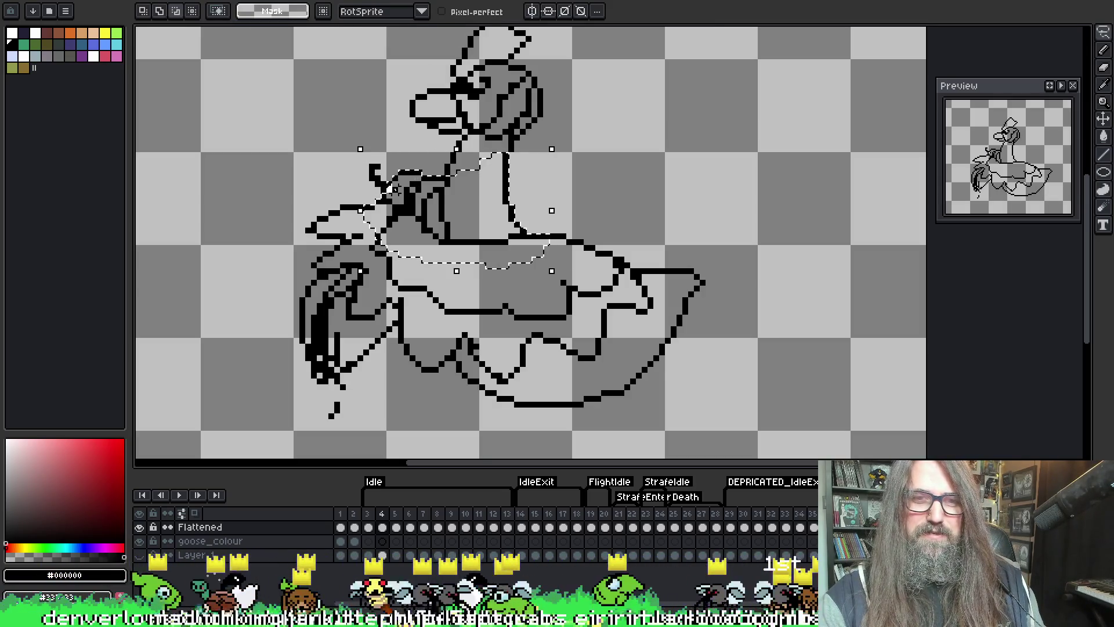
drag(520, 212, 505, 154)
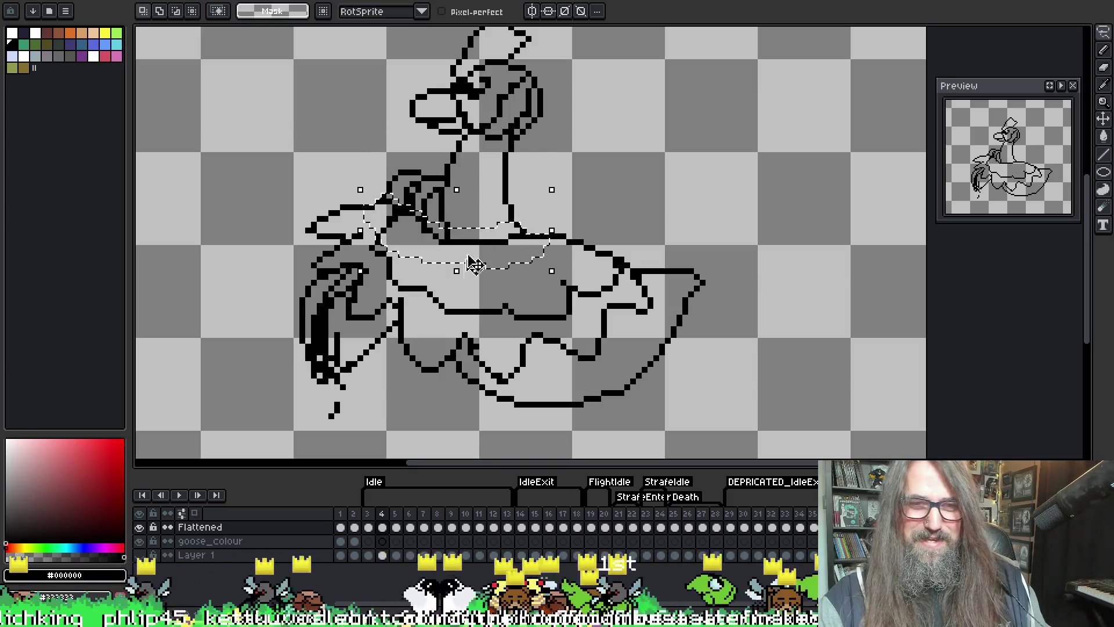
- Nudge the selection down one pixel, undo it, deselect, and play then stop the animation
key(Down)
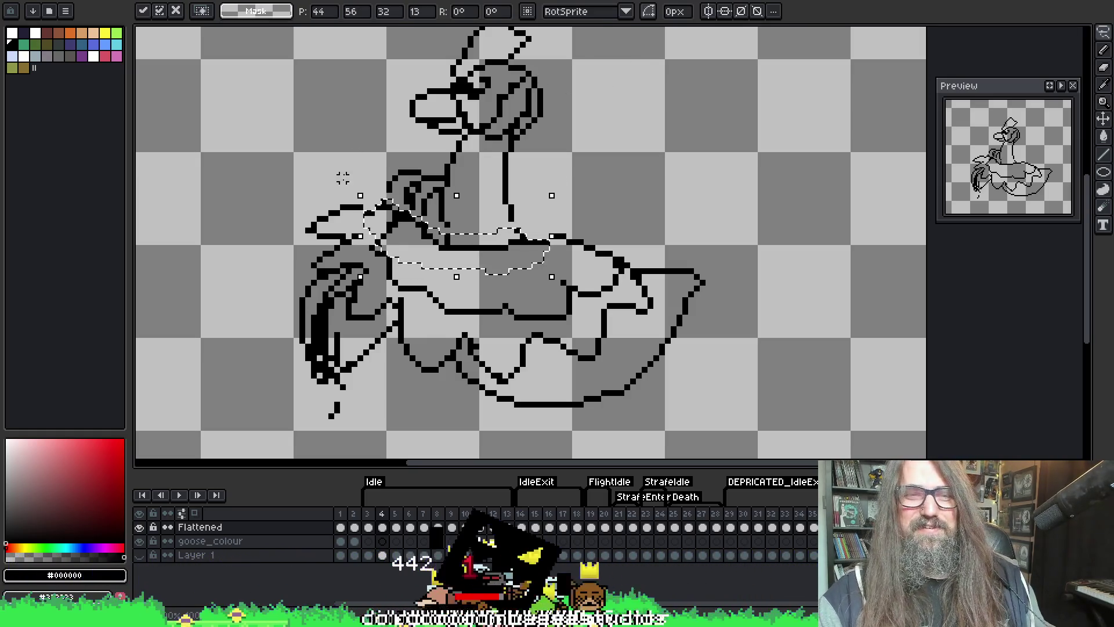
key(ctrl+z)
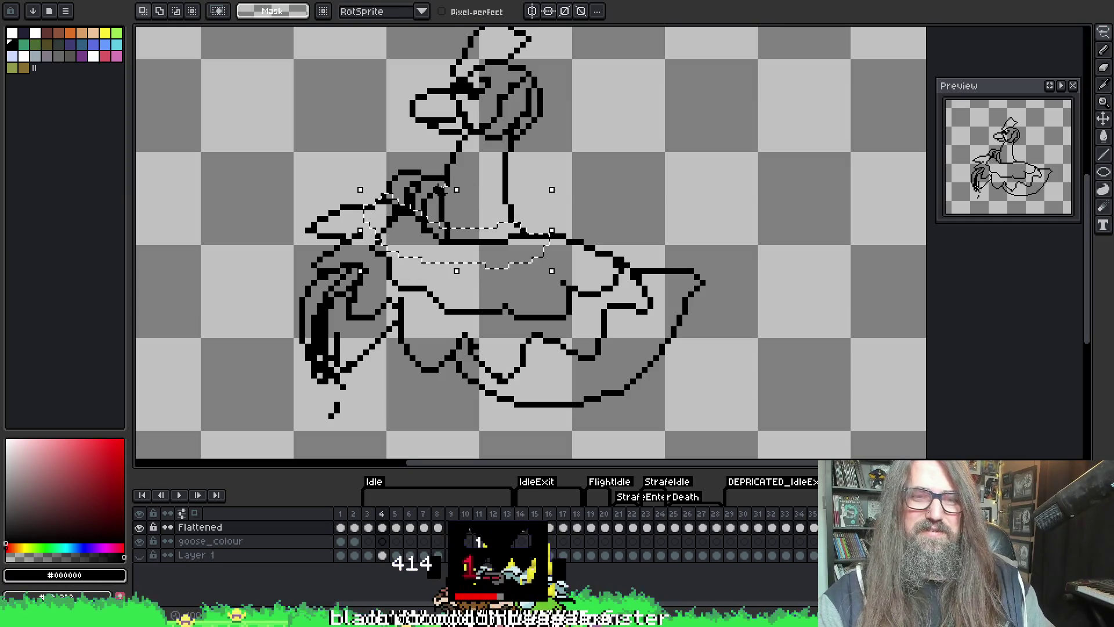
click(552, 228)
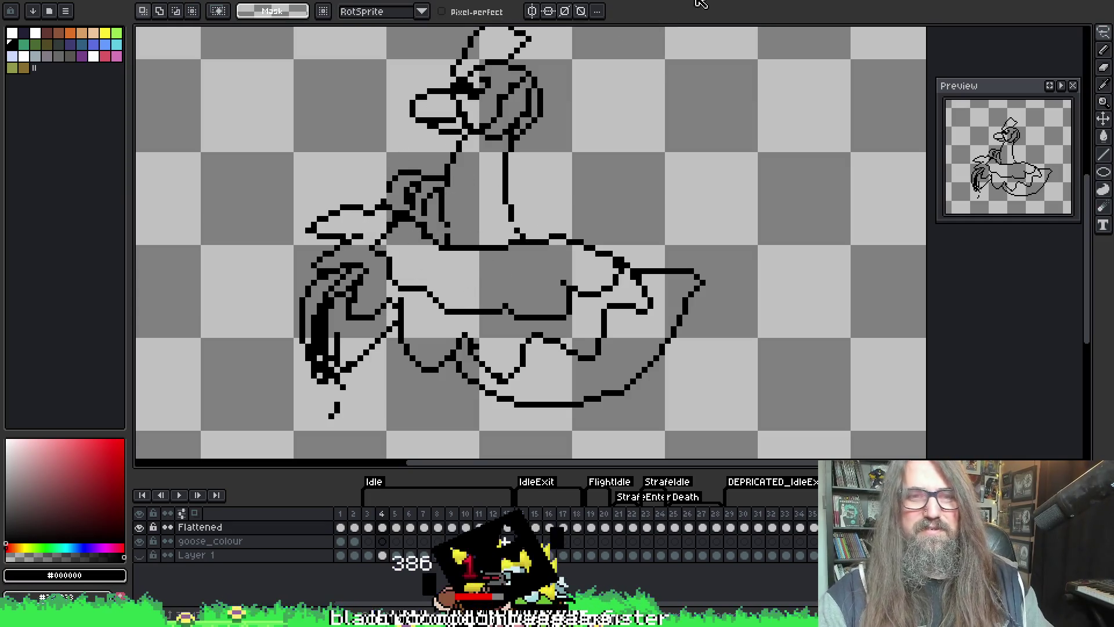
key(Return)
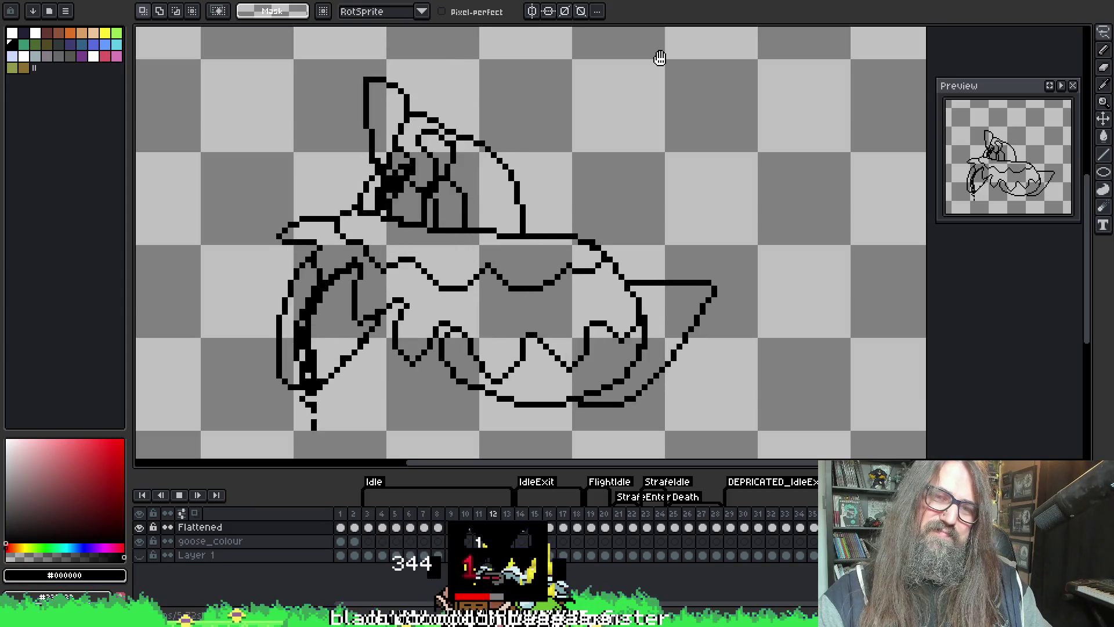
key(Return)
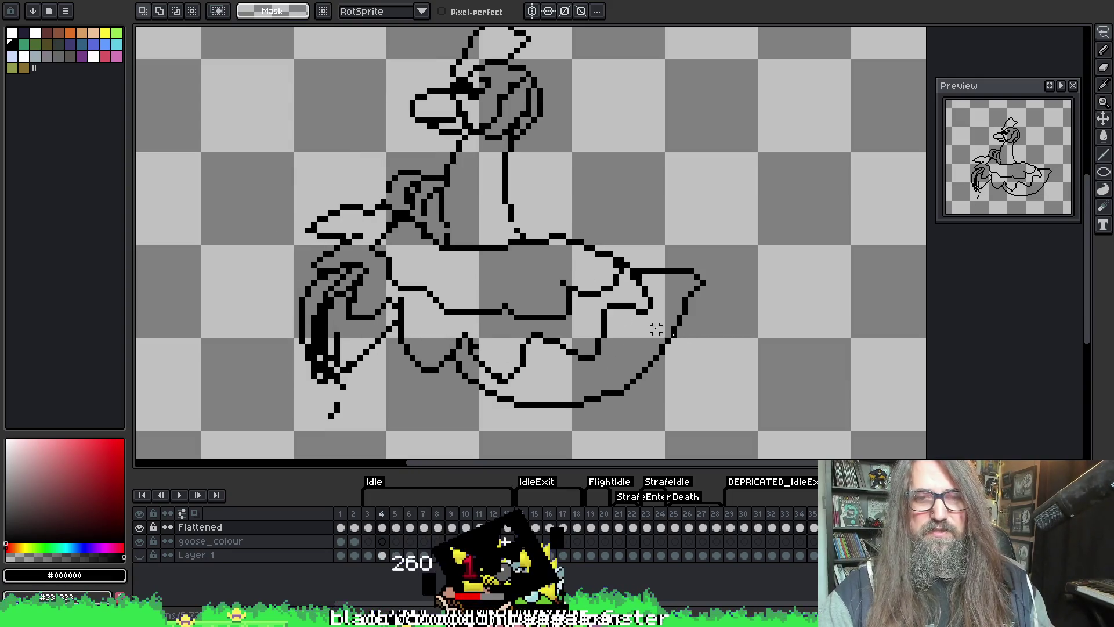
- Lasso-select the goose's body and tail and shift them into place under the neck
mouse_move(613, 439)
mouse_down()
mouse_move(757, 278)
mouse_move(672, 249)
mouse_move(644, 273)
mouse_up()
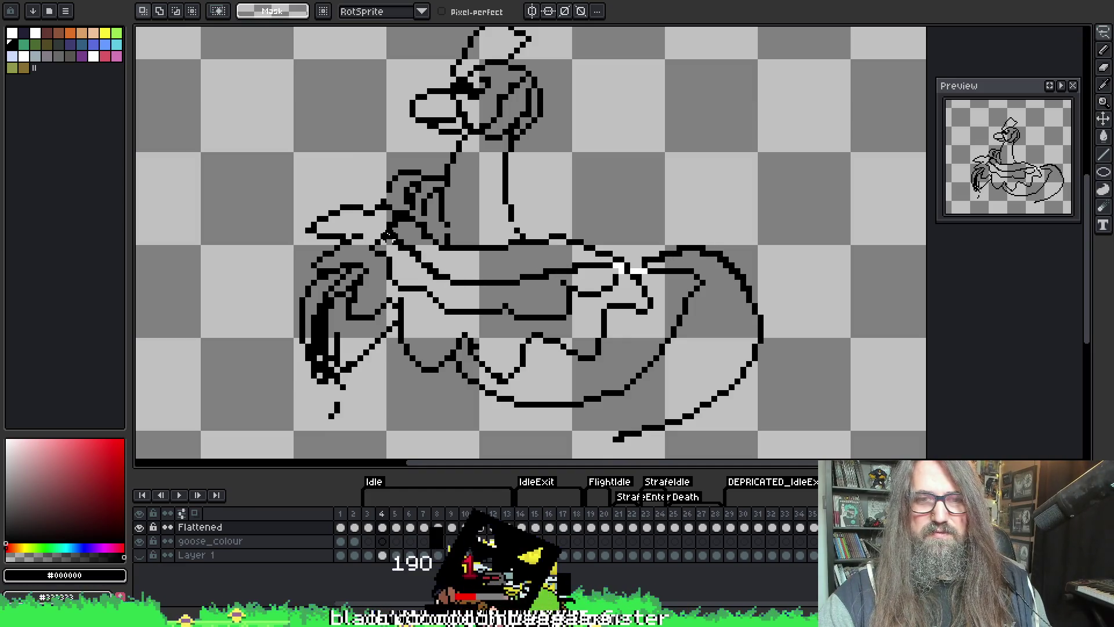
drag(359, 230, 261, 306)
mouse_move(520, 220)
mouse_down()
mouse_move(505, 186)
mouse_move(498, 200)
mouse_up()
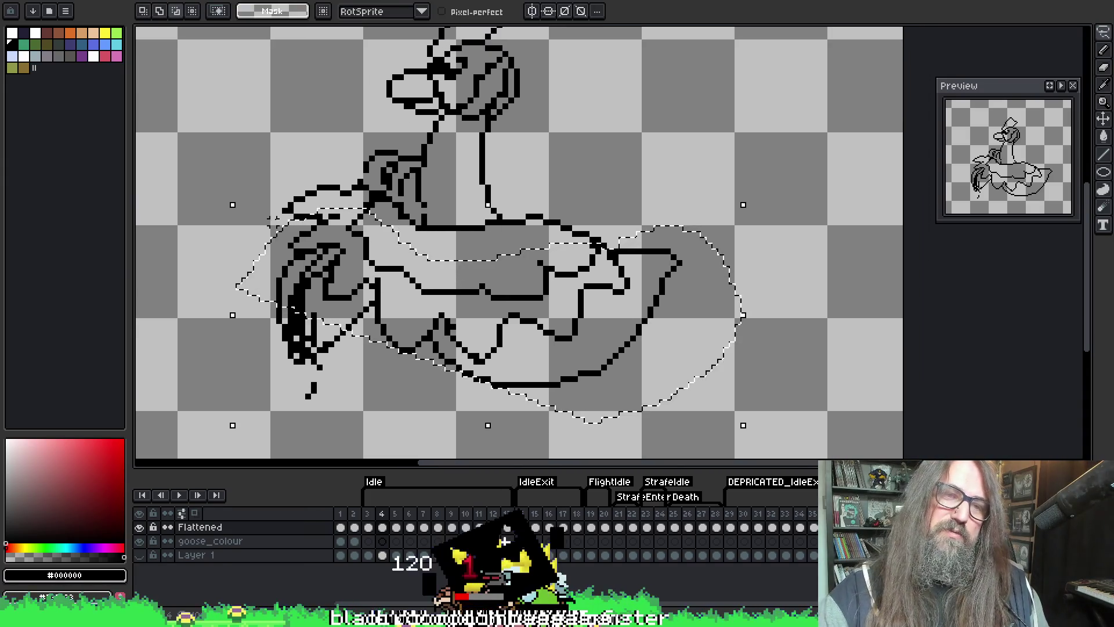
drag(288, 252, 326, 251)
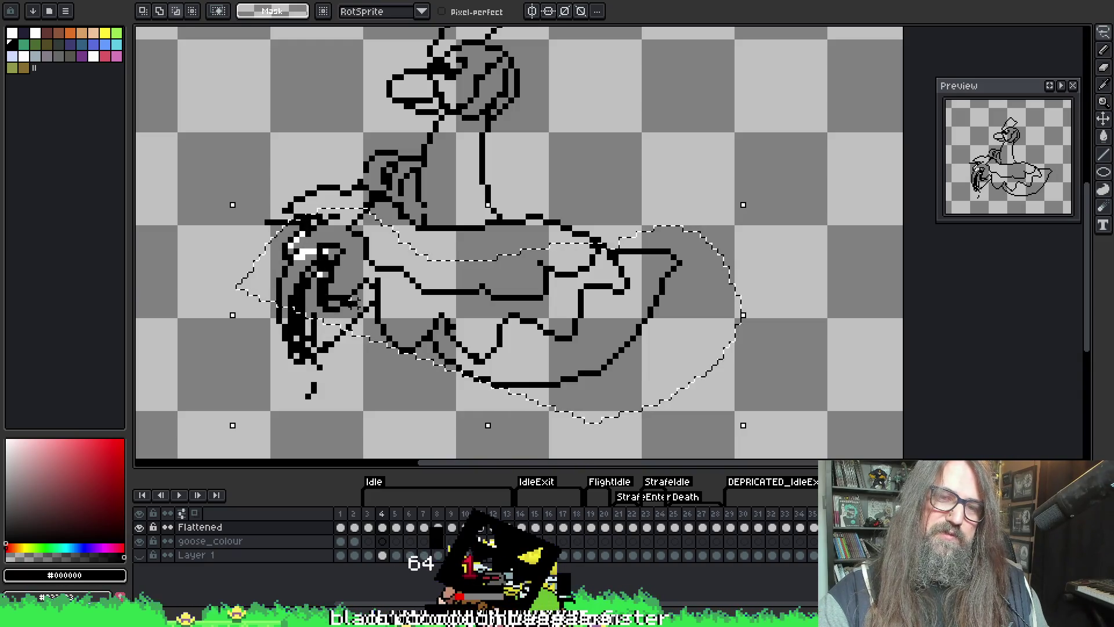
drag(510, 259, 551, 253)
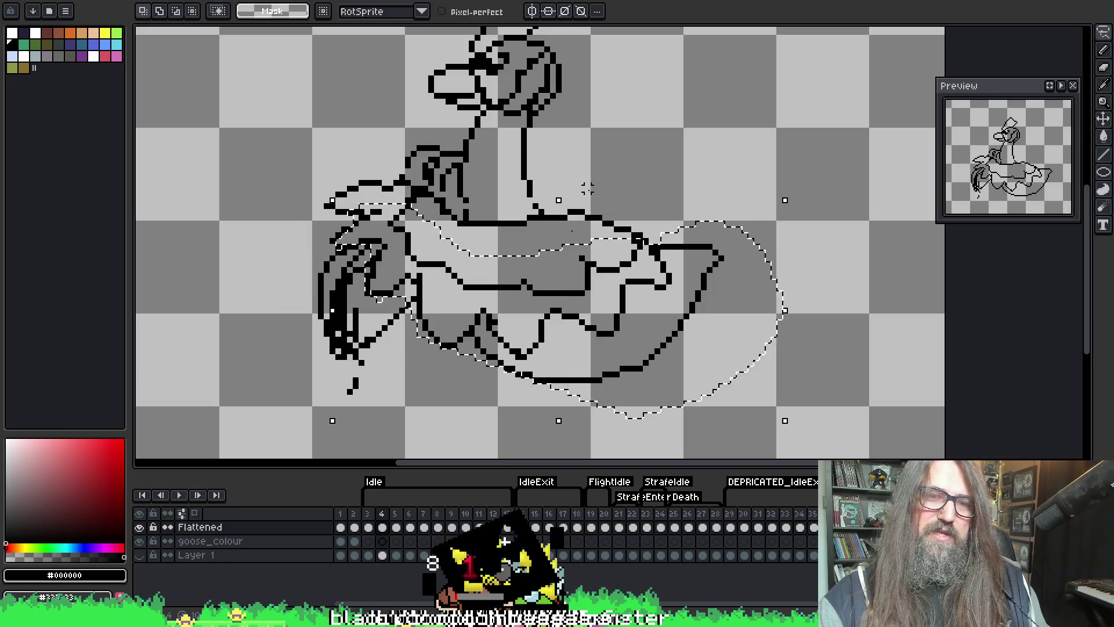
scroll(500, 316, down, 1)
drag(500, 316, 530, 280)
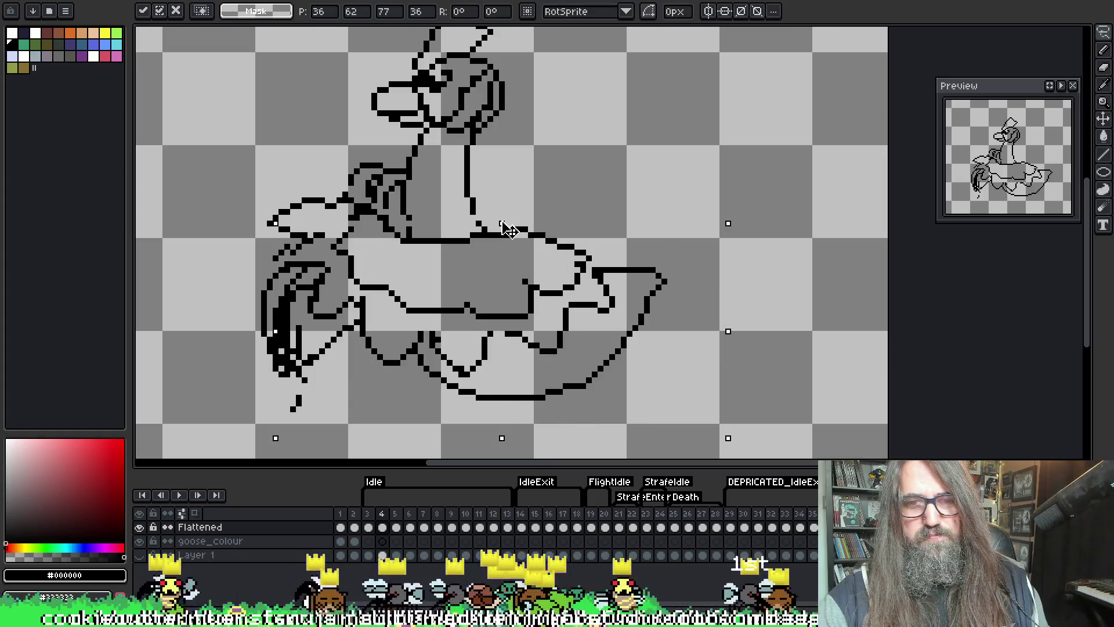
drag(471, 219, 473, 229)
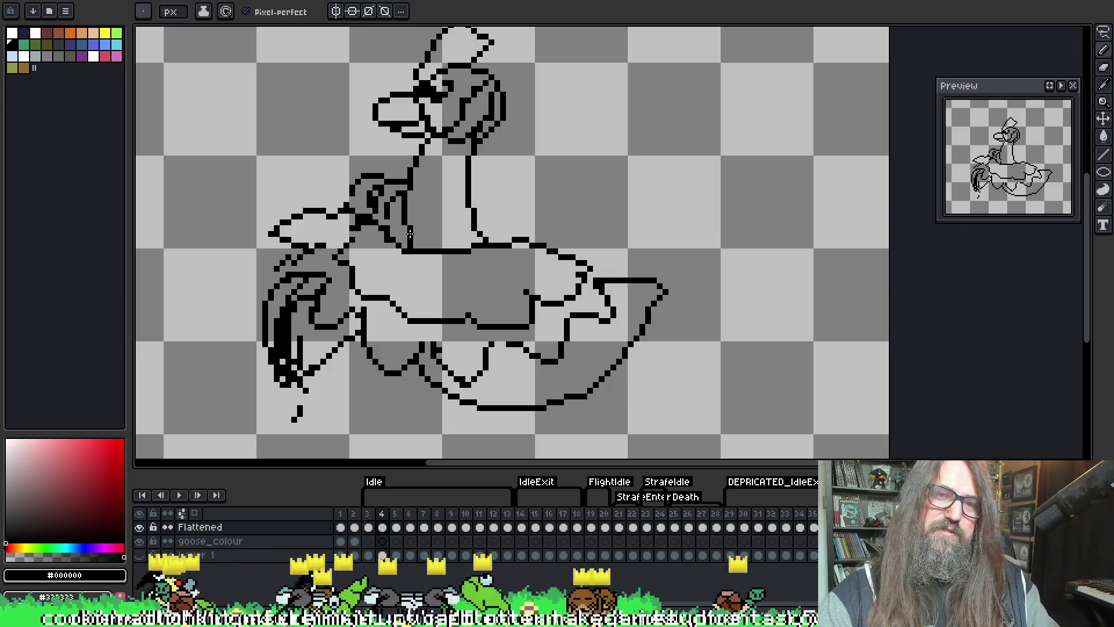
- Switch to the Eraser and play the Idle animation to review frame 4
key(e)
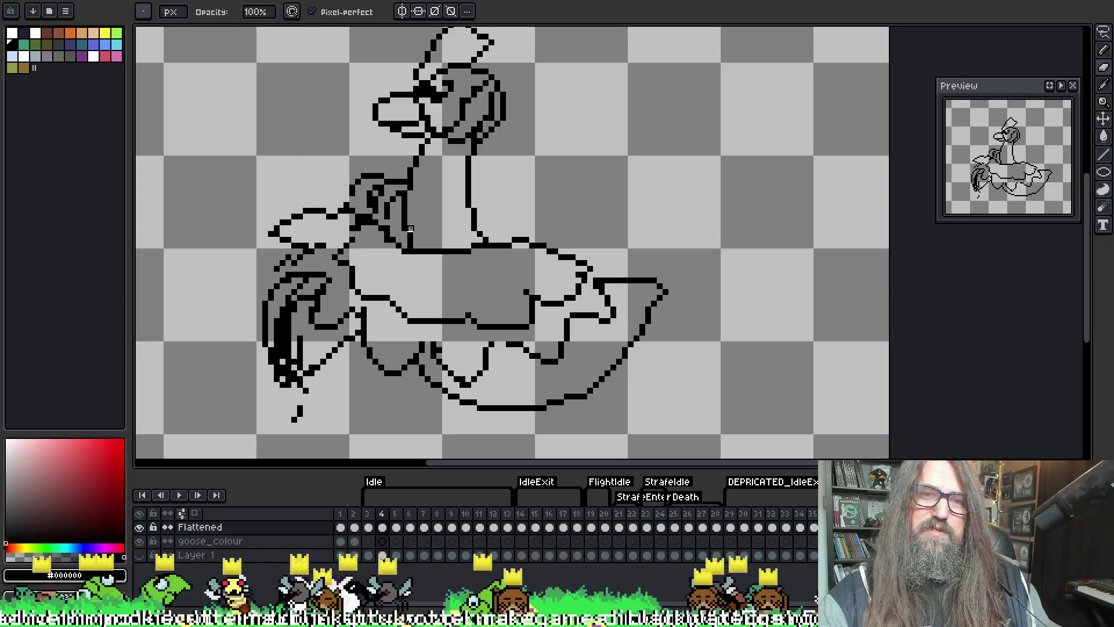
key(Return)
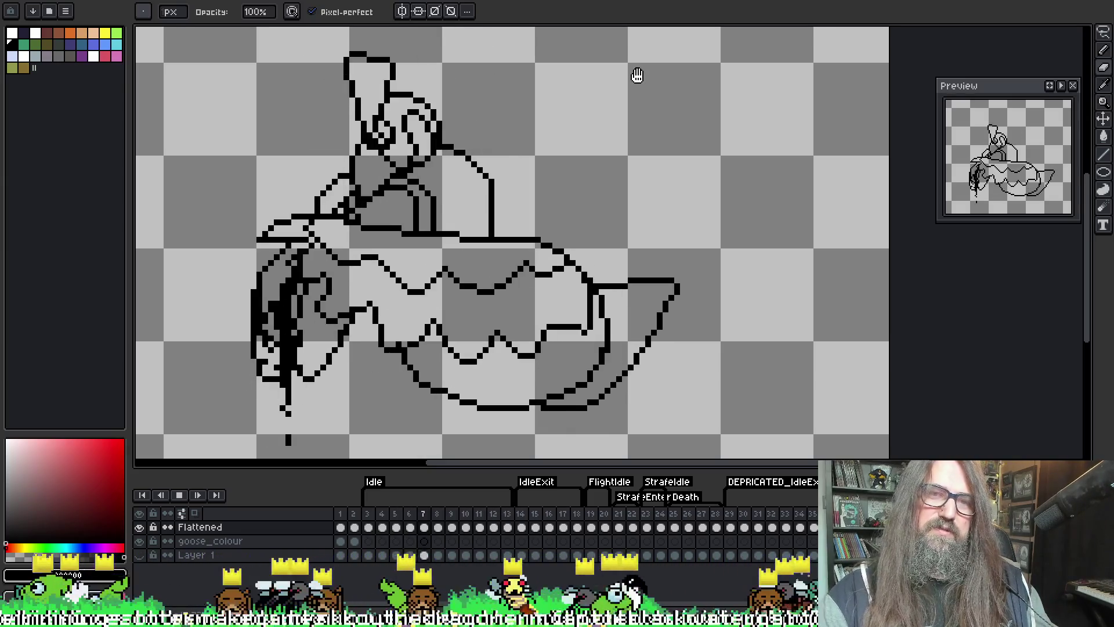
scroll(637, 76, down, 1)
mouse_move(632, 85)
mouse_down()
mouse_move(542, 308)
mouse_move(608, 255)
mouse_up()
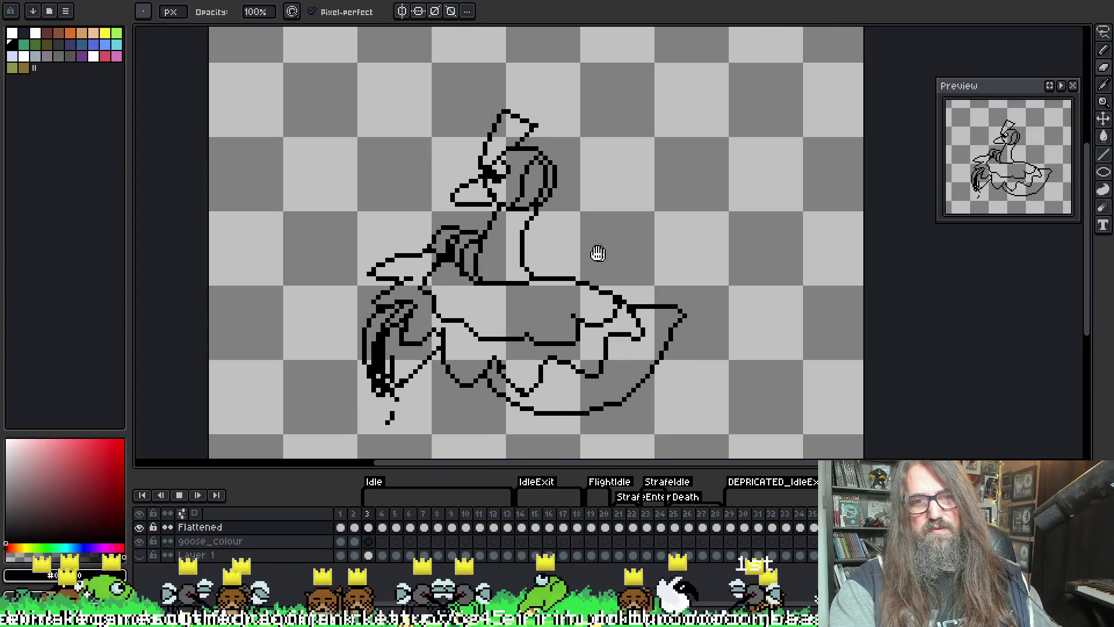